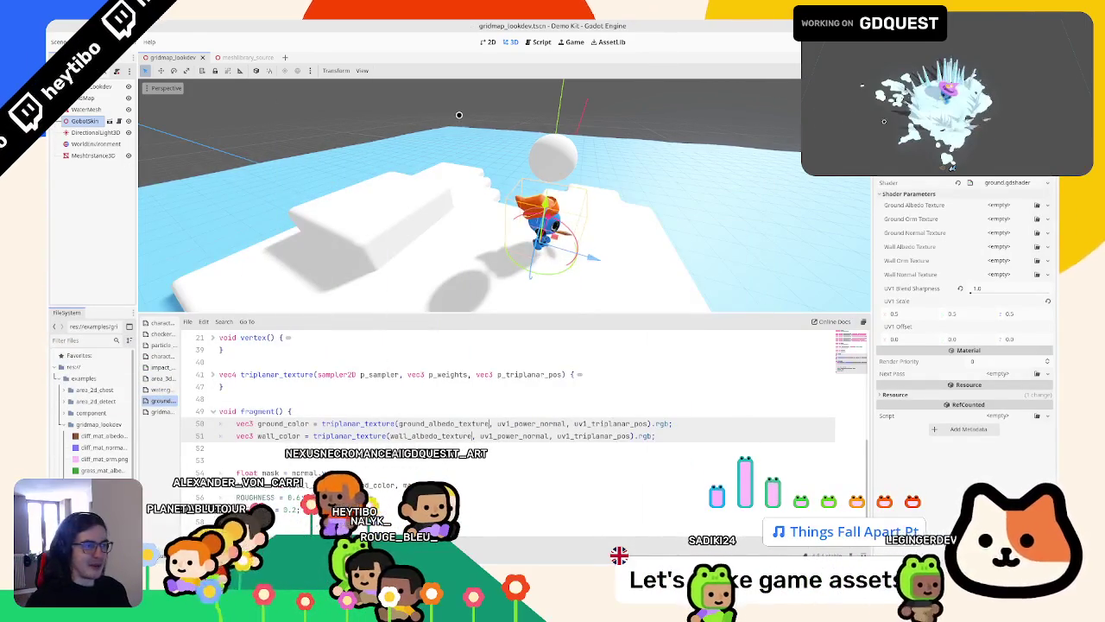
Step: Assign the grass albedo, pink ORM and normal textures to the shader's Ground slots
{"action": "middle_click_drag", "start_coordinate": [588, 208], "coordinate": [534, 206]}
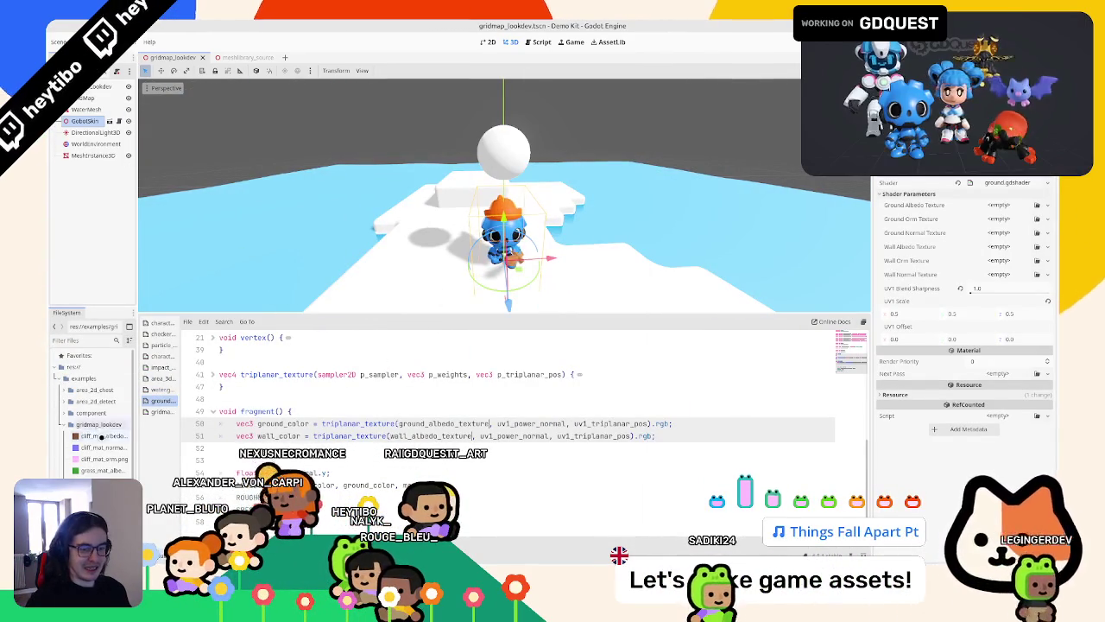
{"action": "left_click_drag", "start_coordinate": [95, 469], "coordinate": [458, 441]}
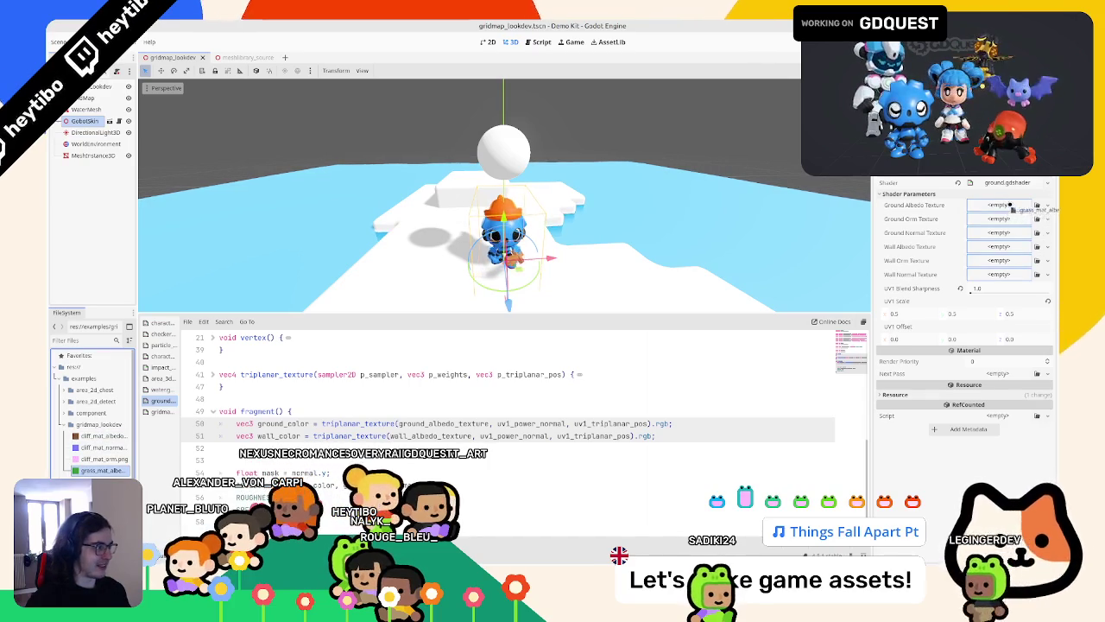
{"action": "left_click_drag", "start_coordinate": [1010, 204], "coordinate": [1009, 210]}
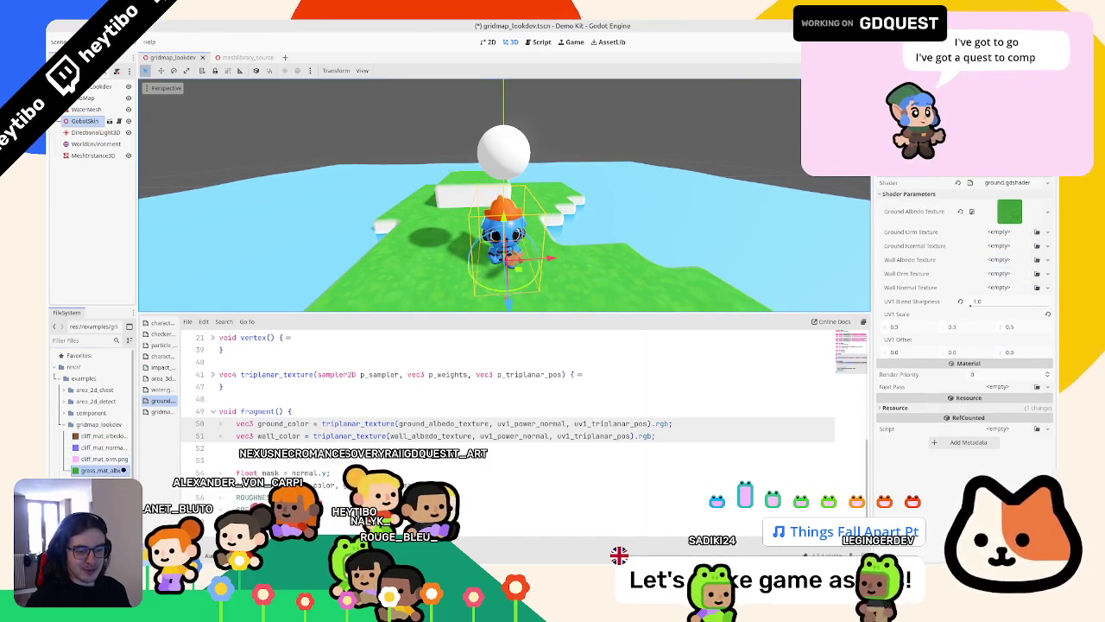
{"action": "left_click_drag", "start_coordinate": [136, 475], "coordinate": [164, 475]}
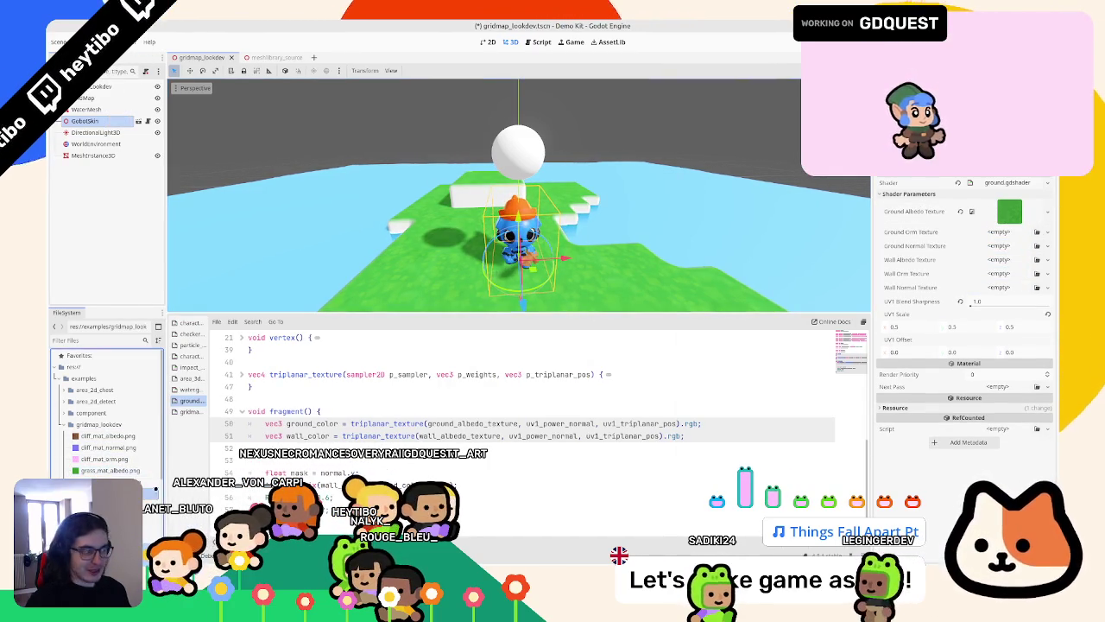
{"action": "left_click_drag", "start_coordinate": [1015, 252], "coordinate": [1001, 233]}
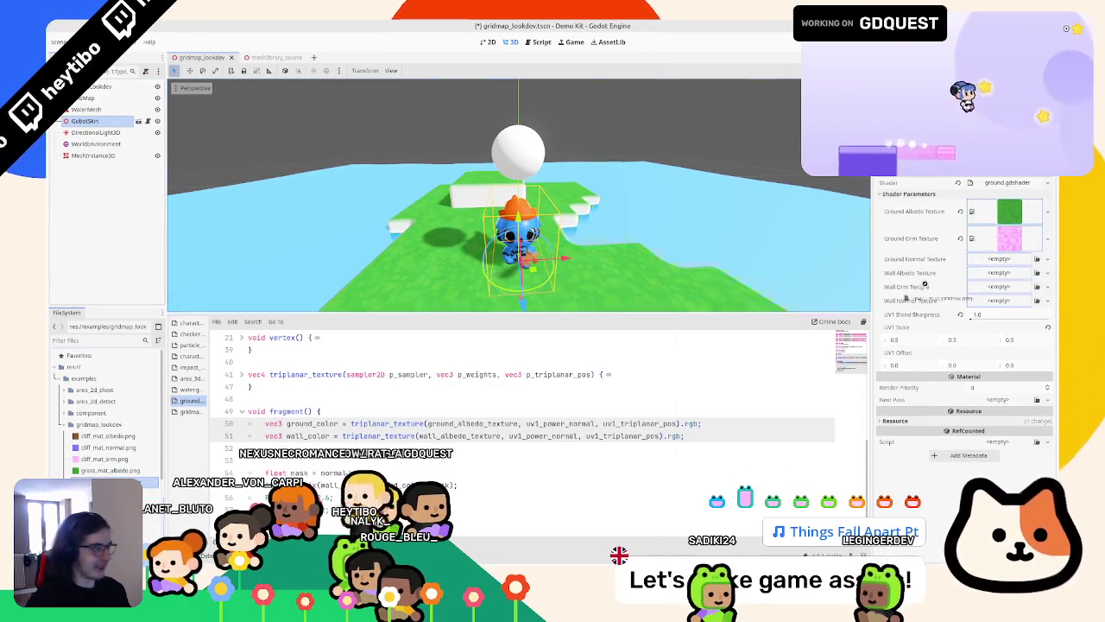
{"action": "left_click_drag", "start_coordinate": [108, 447], "coordinate": [1009, 259]}
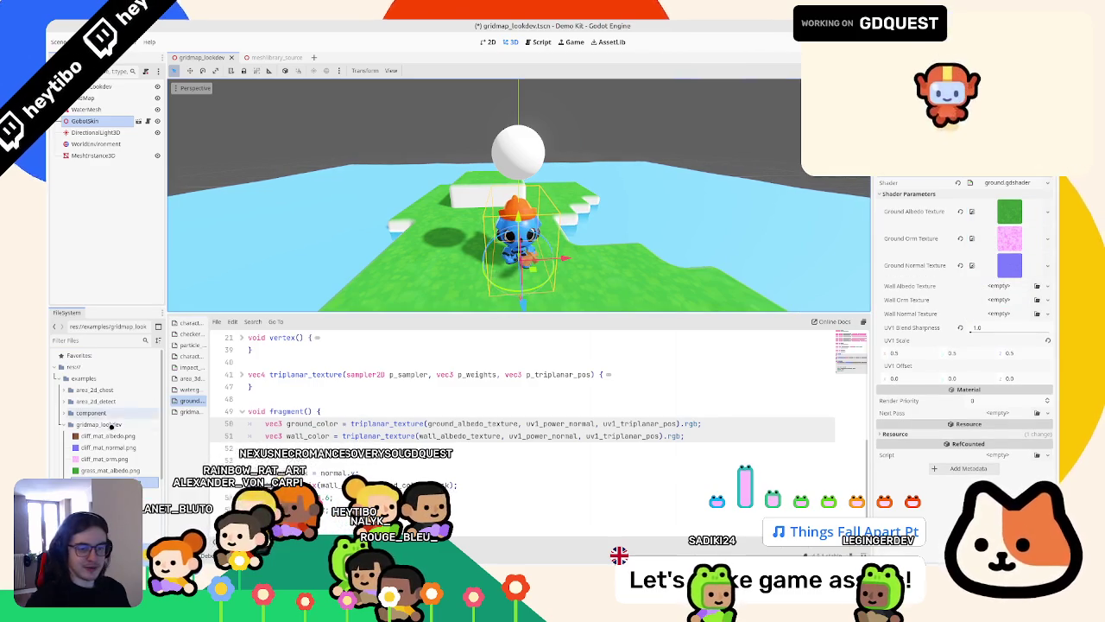
Step: Assign the cliff_mat albedo, ORM and normal textures to the Wall slots
{"action": "mouse_move", "coordinate": [118, 434]}
{"action": "left_mouse_down"}
{"action": "mouse_move", "coordinate": [1009, 289]}
{"action": "mouse_move", "coordinate": [1009, 319]}
{"action": "left_mouse_up"}
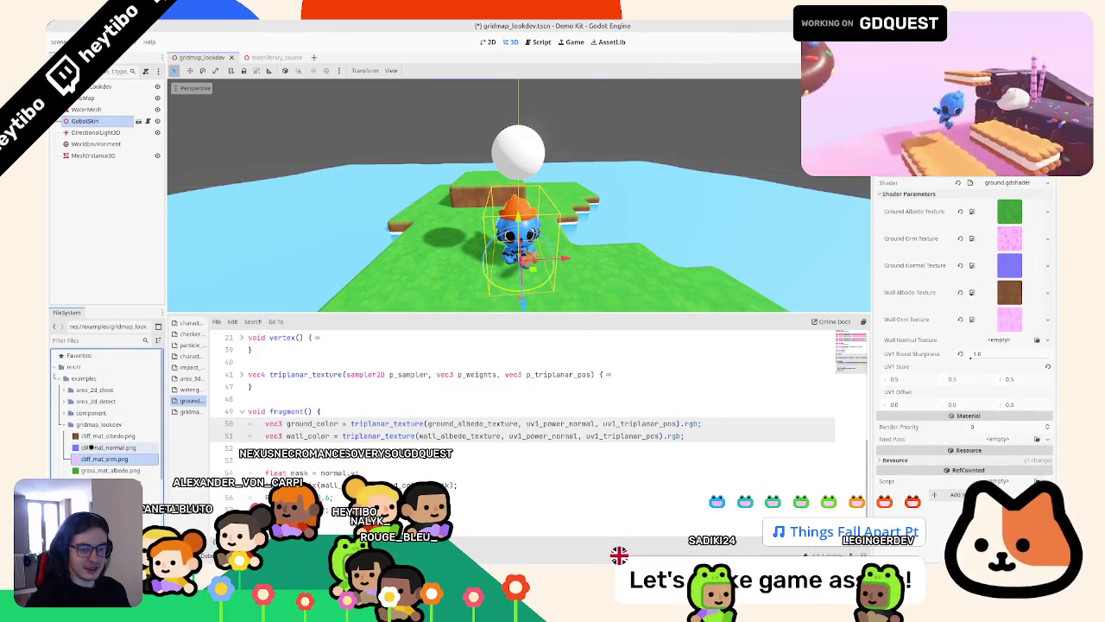
{"action": "left_click_drag", "start_coordinate": [108, 447], "coordinate": [1008, 345]}
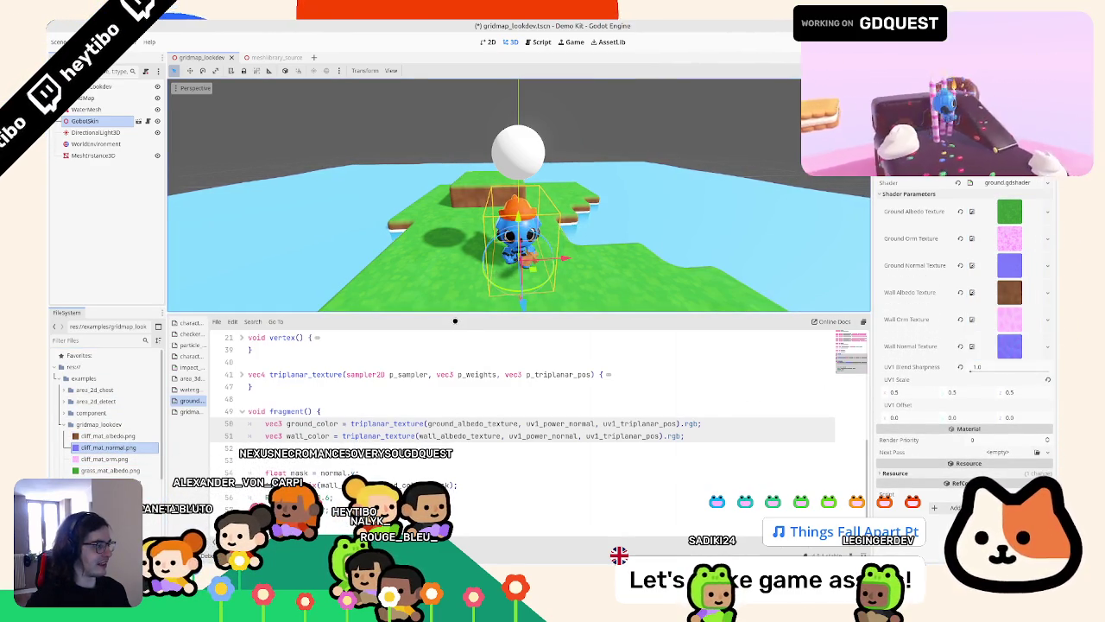
{"action": "middle_click_drag", "start_coordinate": [455, 294], "coordinate": [415, 285]}
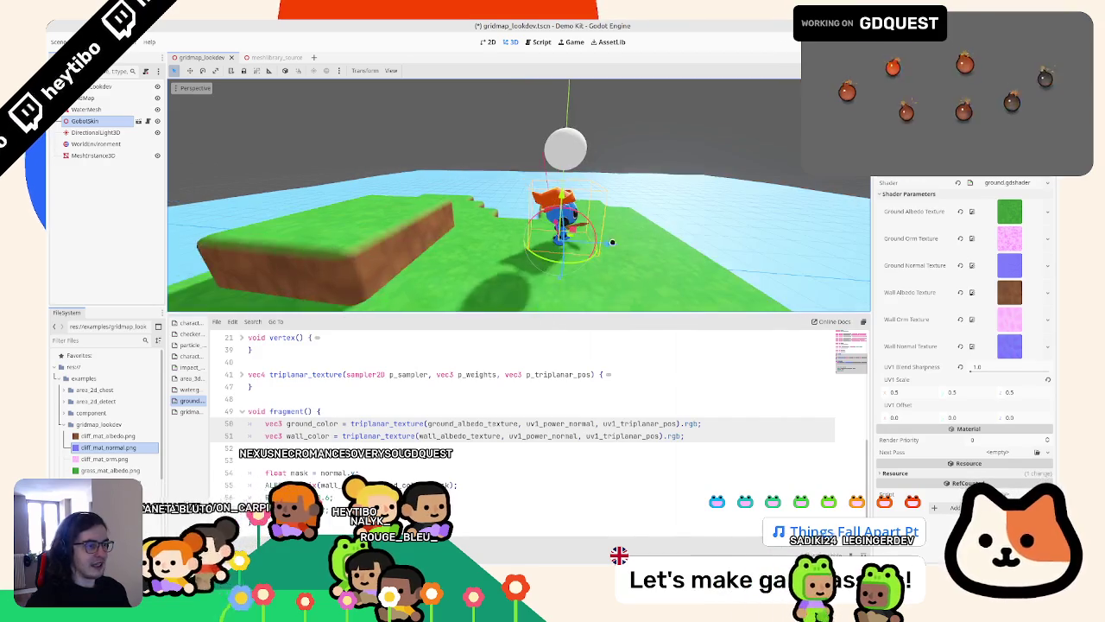
Step: Save the scene and paste a copy of the ground_color sampling line below the color lines
{"action": "key", "text": "ctrl+s"}
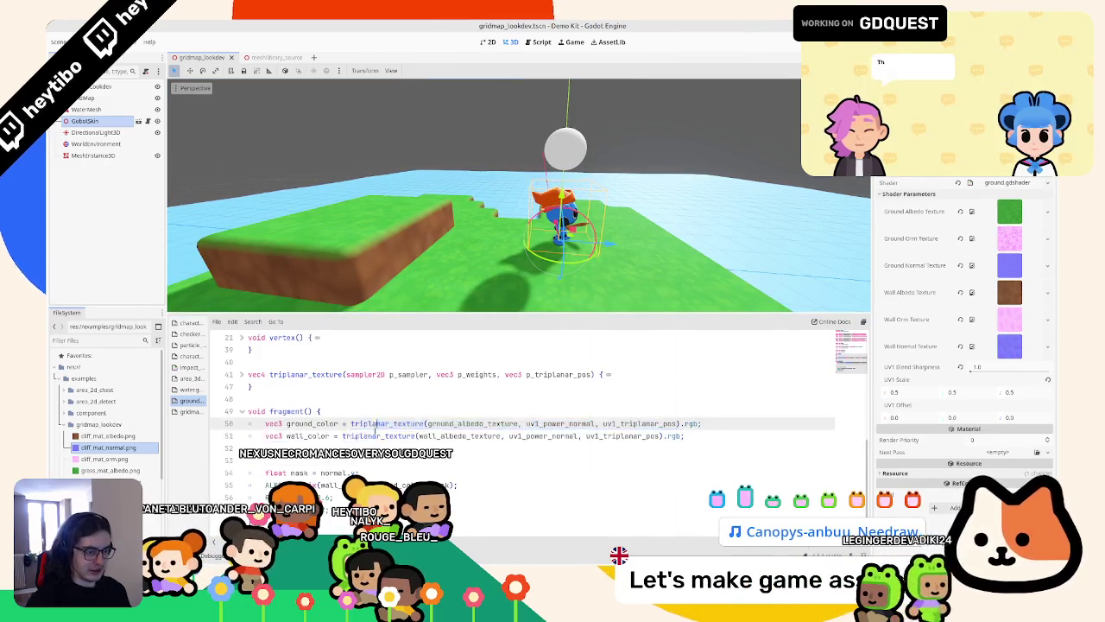
{"action": "left_click_drag", "start_coordinate": [349, 423], "coordinate": [682, 436]}
{"action": "left_click", "coordinate": [348, 460]}
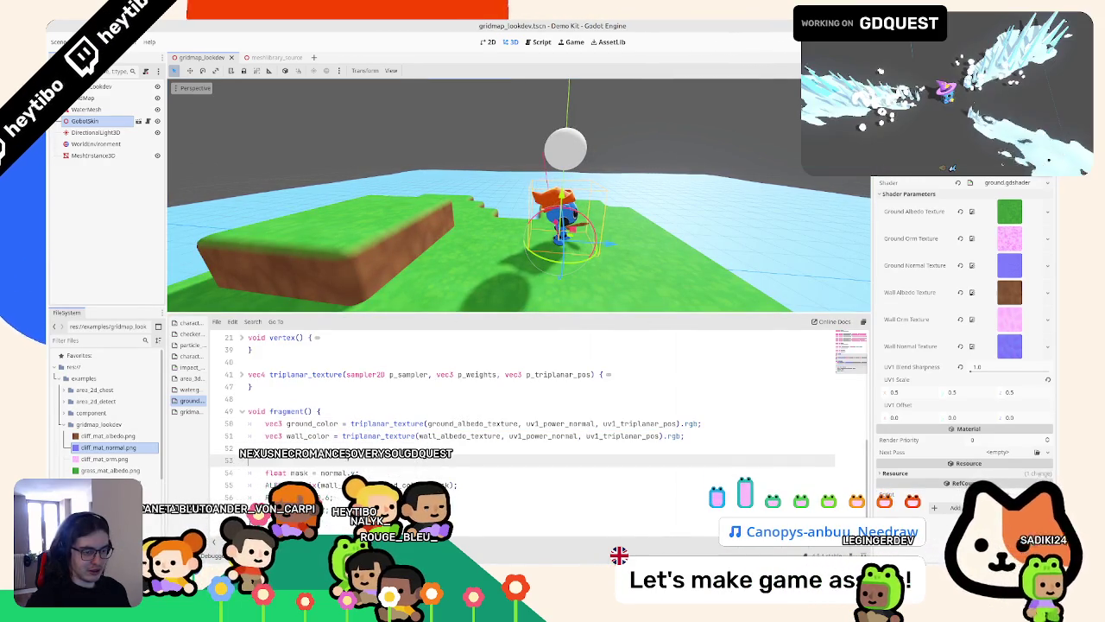
{"action": "left_click_drag", "start_coordinate": [349, 423], "coordinate": [389, 436]}
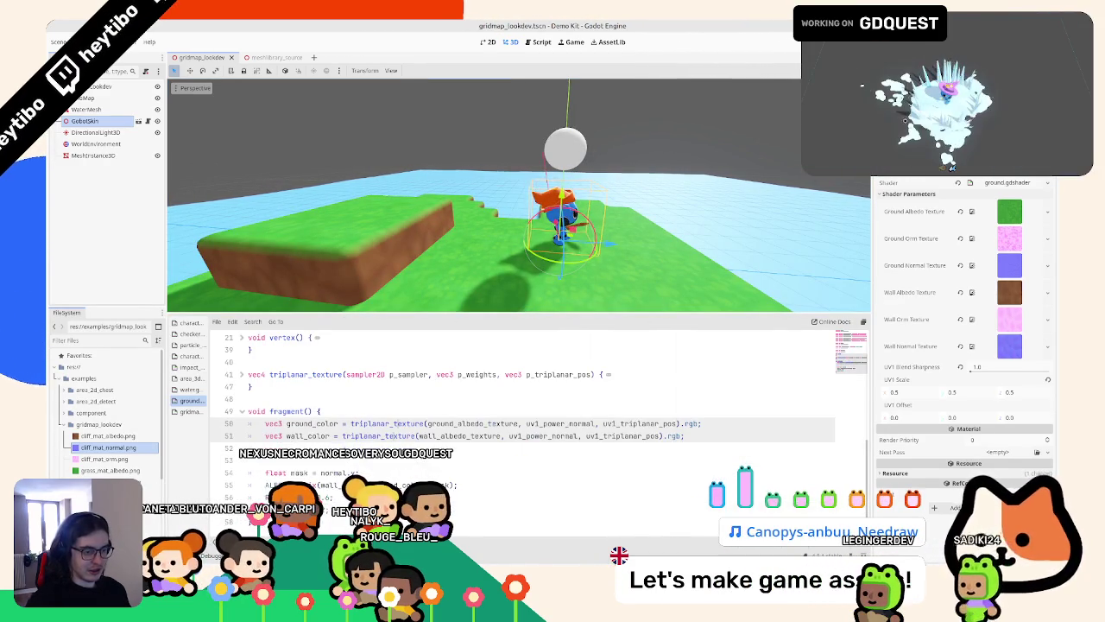
{"action": "left_click", "coordinate": [704, 424]}
{"action": "left_click", "coordinate": [602, 454]}
{"action": "key", "text": "Return"}
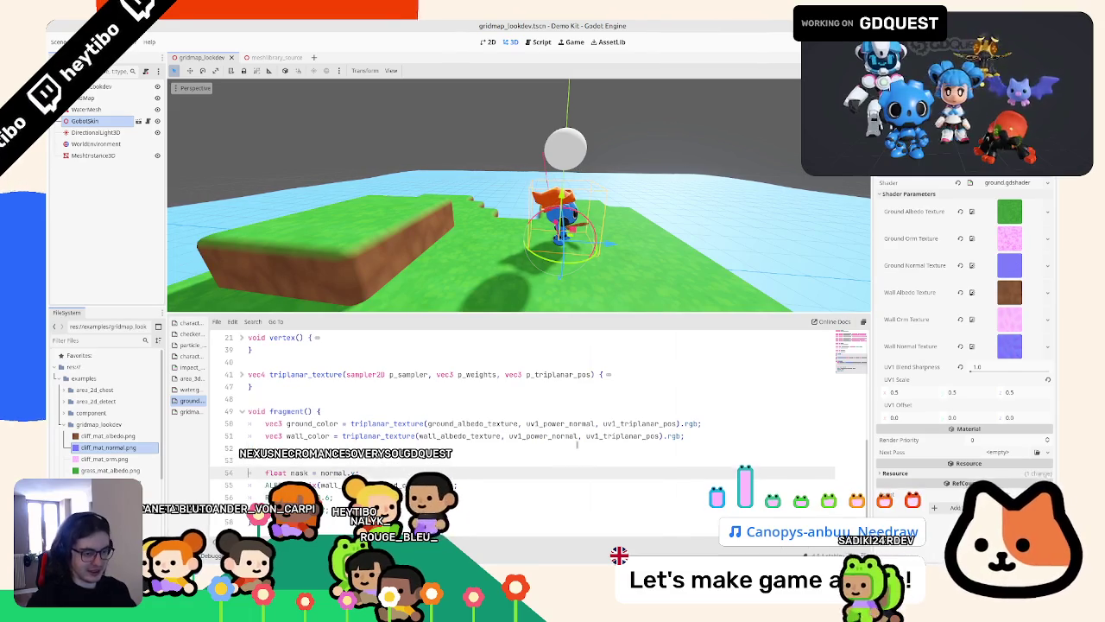
{"action": "type", "text": "vec3 ground_color = triplanar_texture(ground_albedo_texture, uv1_power_normal, uv1_triplanar_pos).rgb;"}
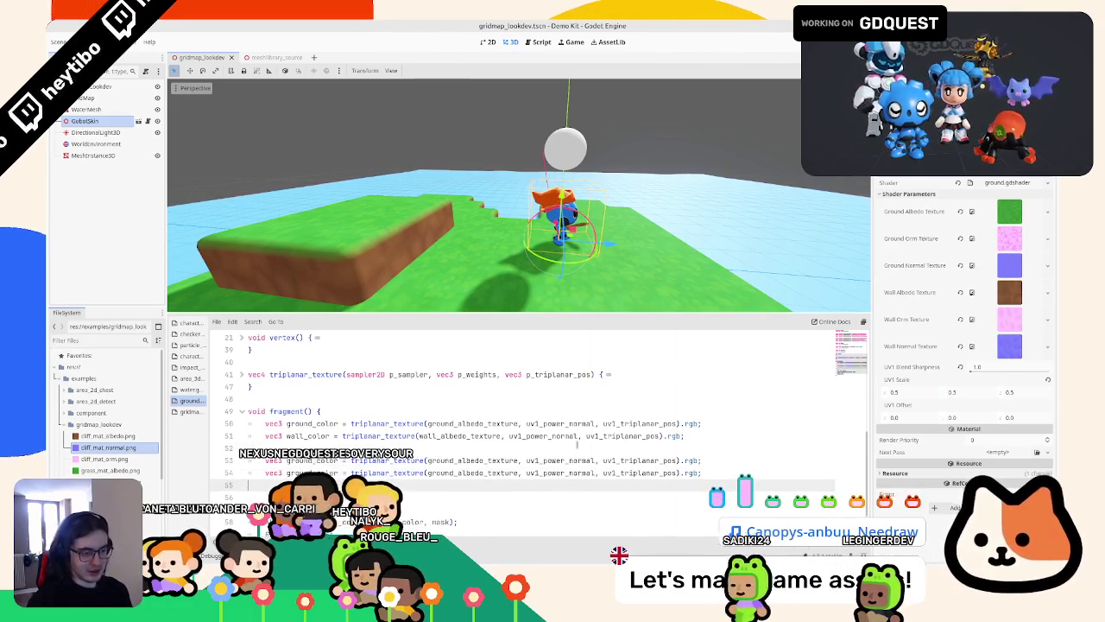
Step: Turn the copy into a ground_orm line sampling ground_orm_texture with .xyz
{"action": "left_click", "coordinate": [309, 460]}
{"action": "key", "text": "BackSpace"}
{"action": "key", "text": "BackSpace"}
{"action": "key", "text": "BackSpace"}
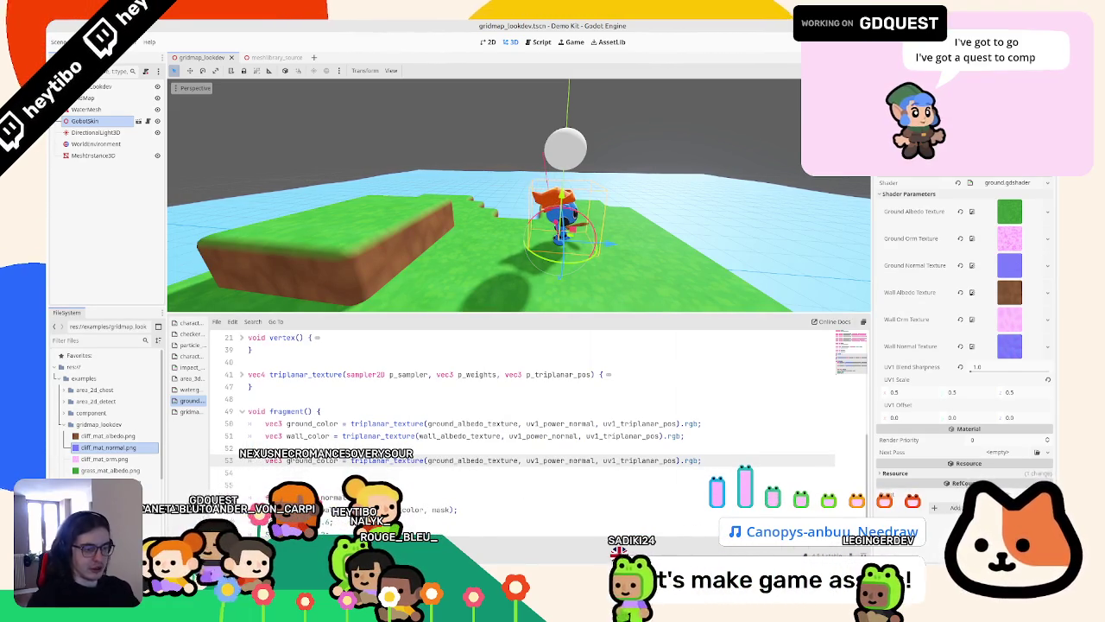
{"action": "key", "text": "BackSpace"}
{"action": "key", "text": "BackSpace"}
{"action": "type", "text": "roughness"}
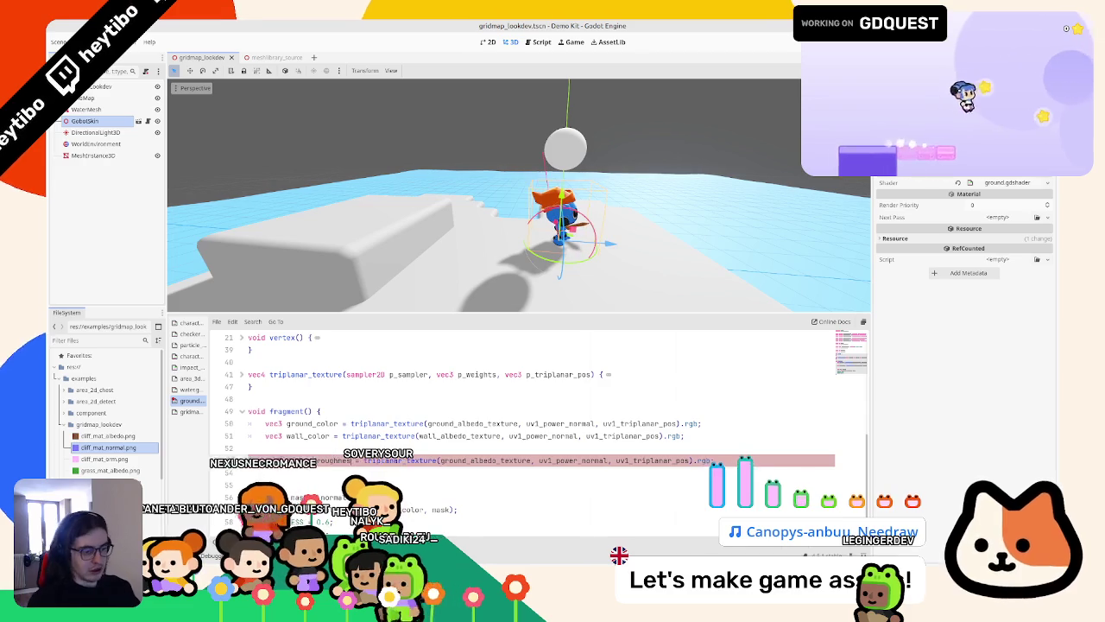
{"action": "key", "text": "BackSpace"}
{"action": "key", "text": "BackSpace"}
{"action": "key", "text": "BackSpace"}
{"action": "type", "text": "m"}
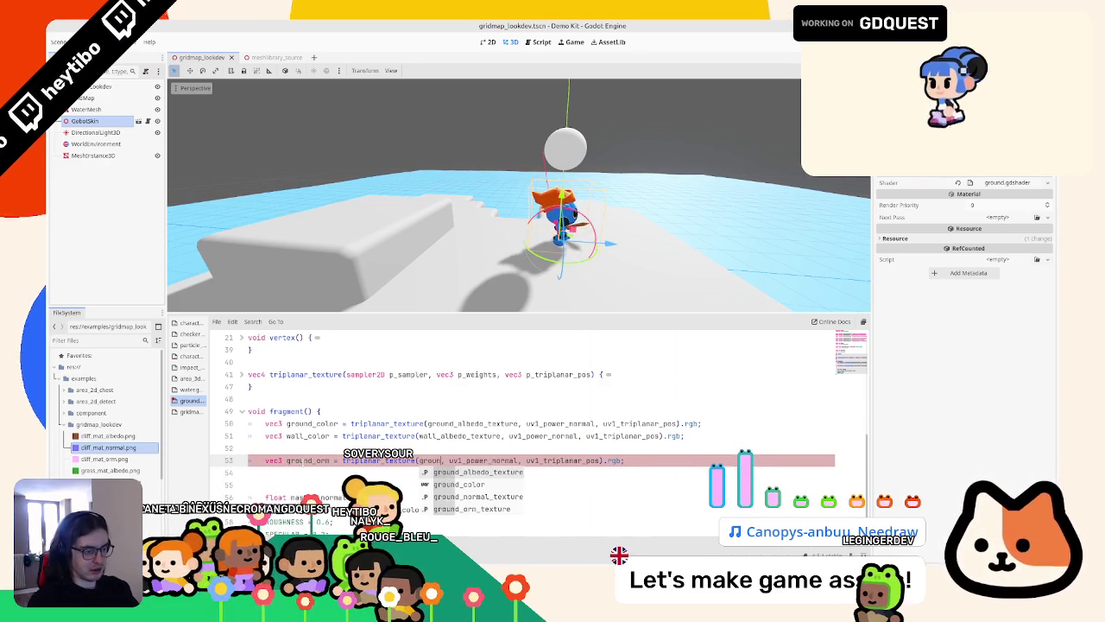
{"action": "type", "text": "d_orm_texture"}
{"action": "key", "text": "Return"}
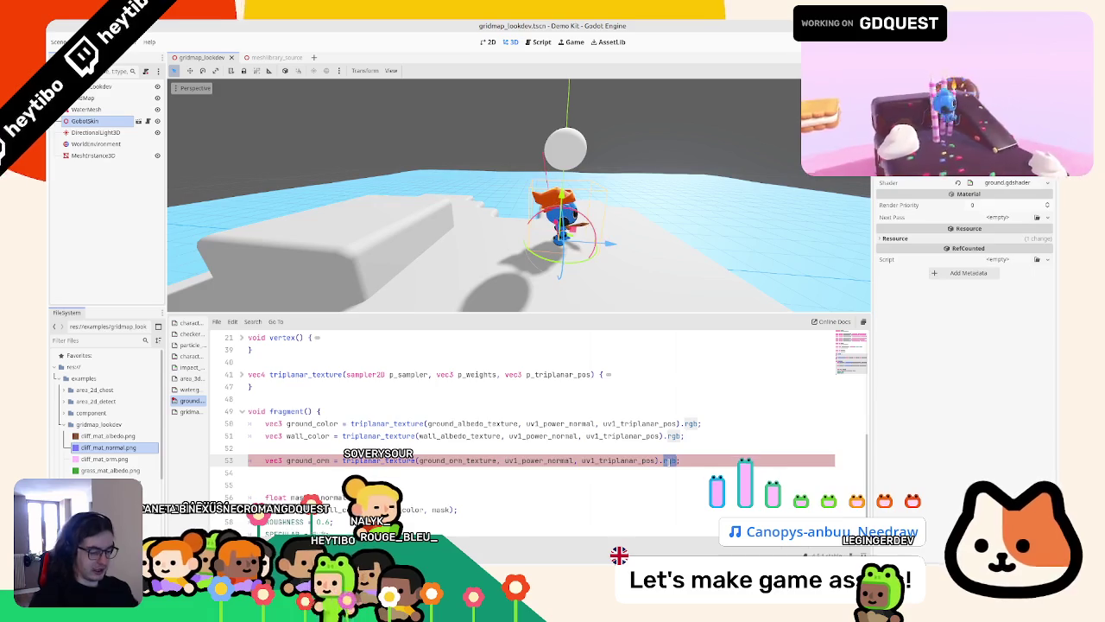
{"action": "type", "text": "xyz"}
Step: Duplicate it into a wall_orm line sampling wall_orm_texture
{"action": "key", "text": "ctrl+shift+d"}
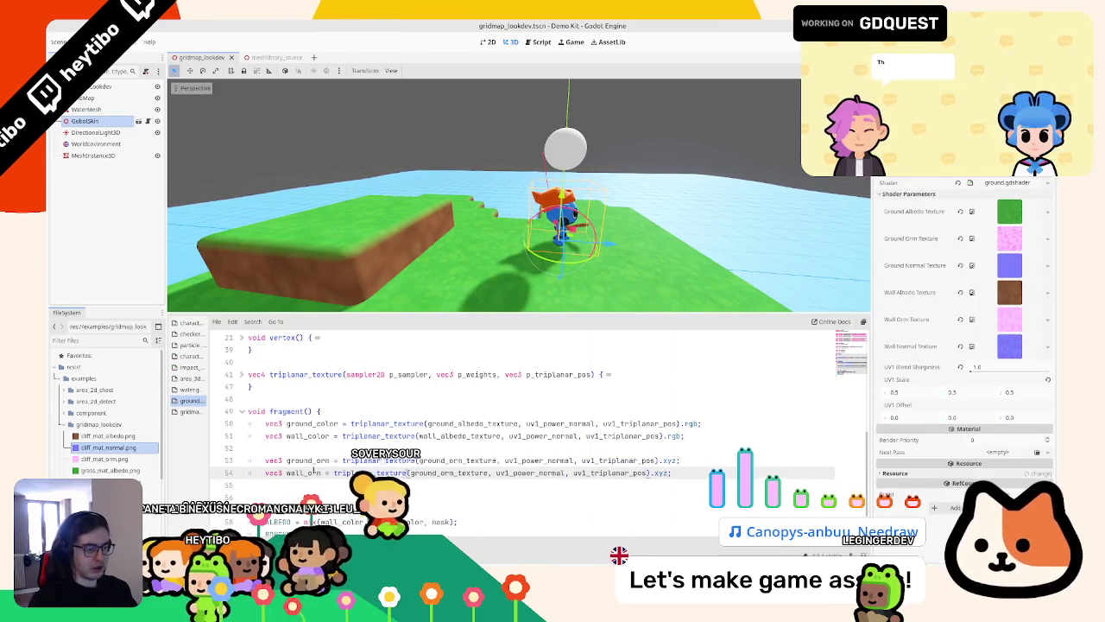
{"action": "type", "text": "orm"}
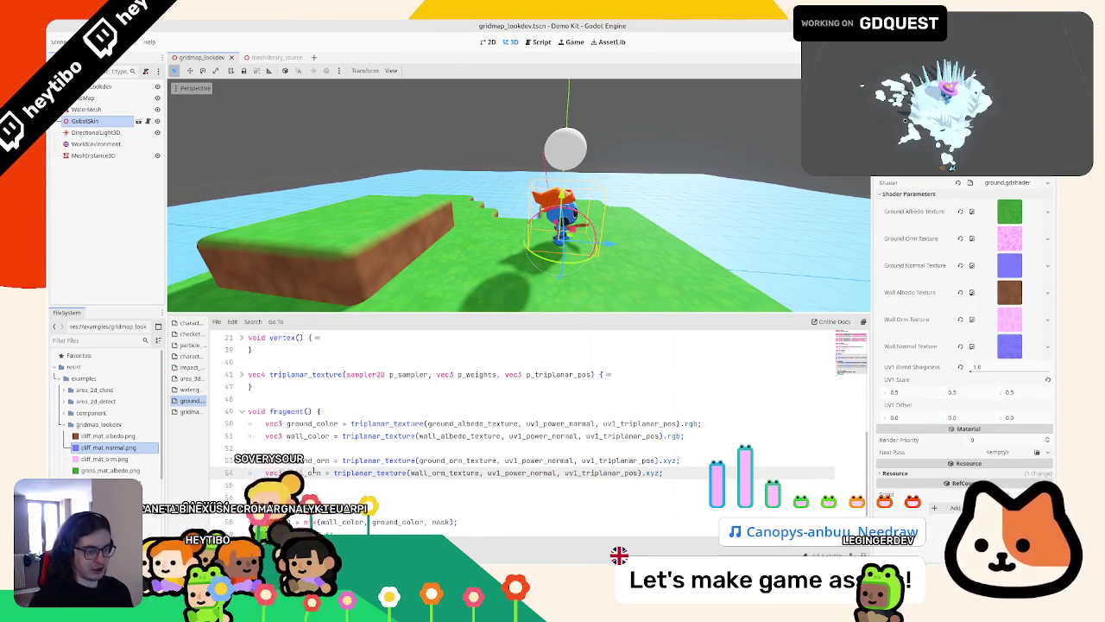
{"action": "key", "text": "Return"}
Step: Add copies of the sampling line for a ground_normal sample
{"action": "type", "text": "vec3 ground_orm = triplanar_texture(ground_orm_texture, uv1_power_normal, uv1_triplanar_pos).xyz;"}
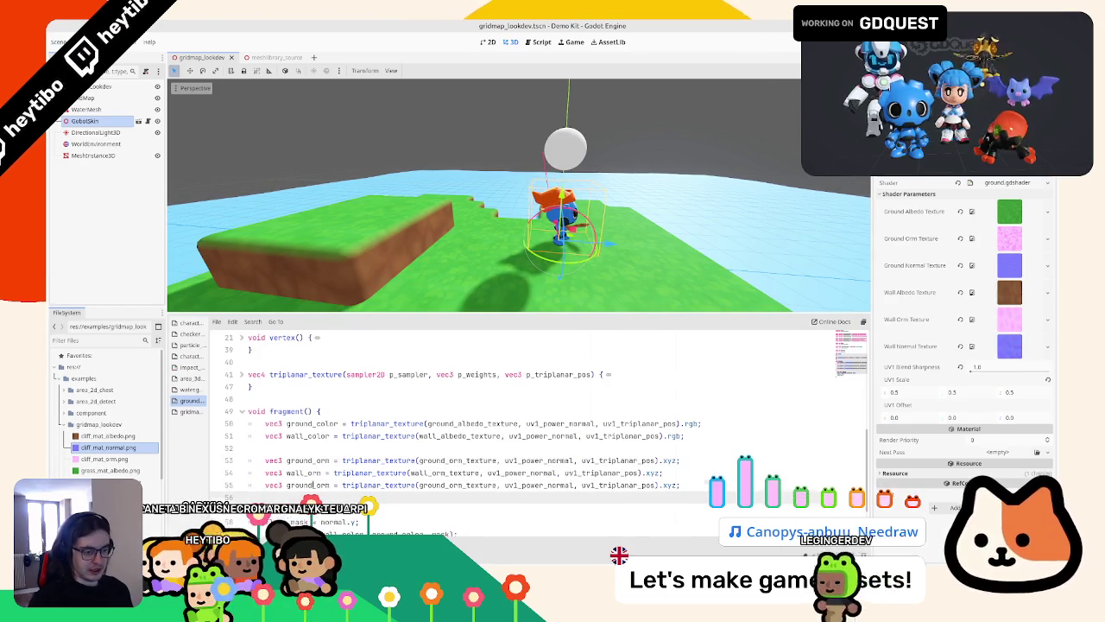
{"action": "type", "text": "normal"}
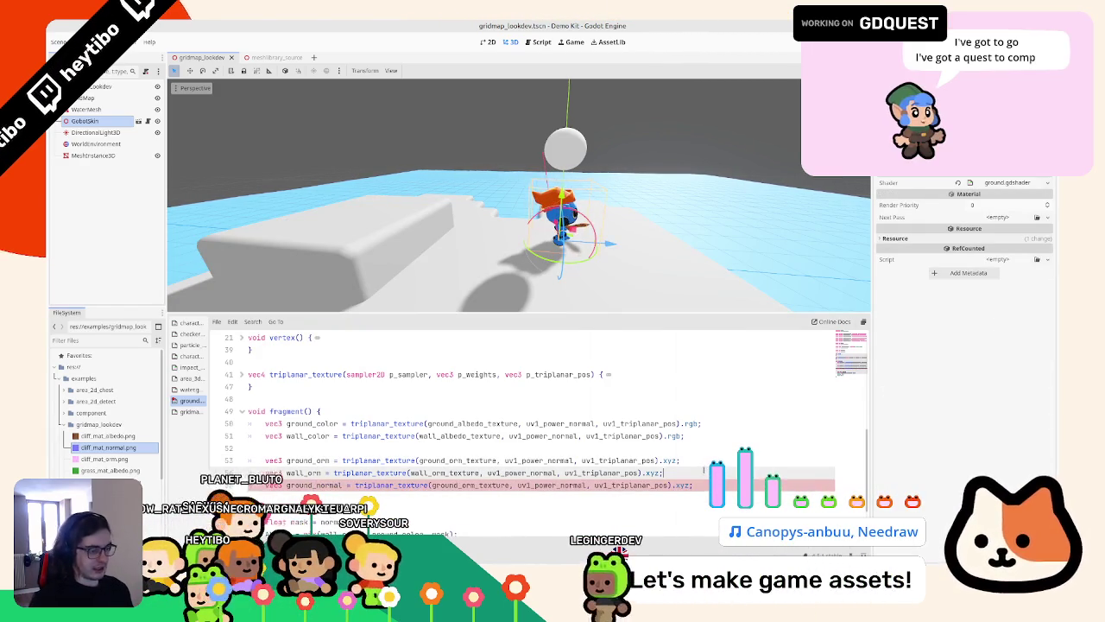
{"action": "key", "text": "Return"}
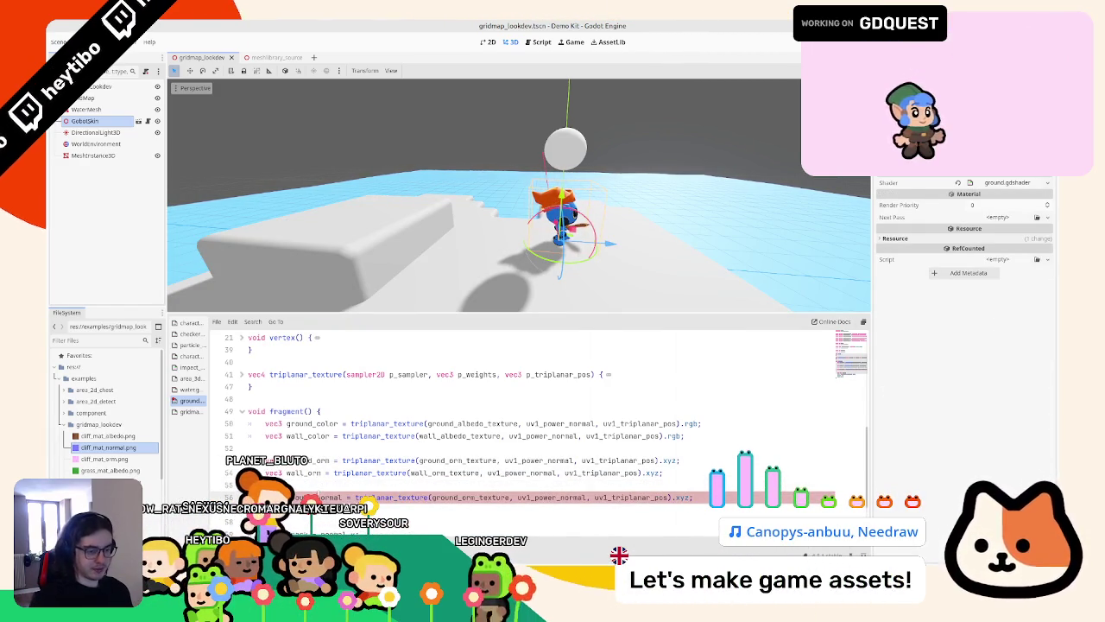
{"action": "key", "text": "ctrl+v"}
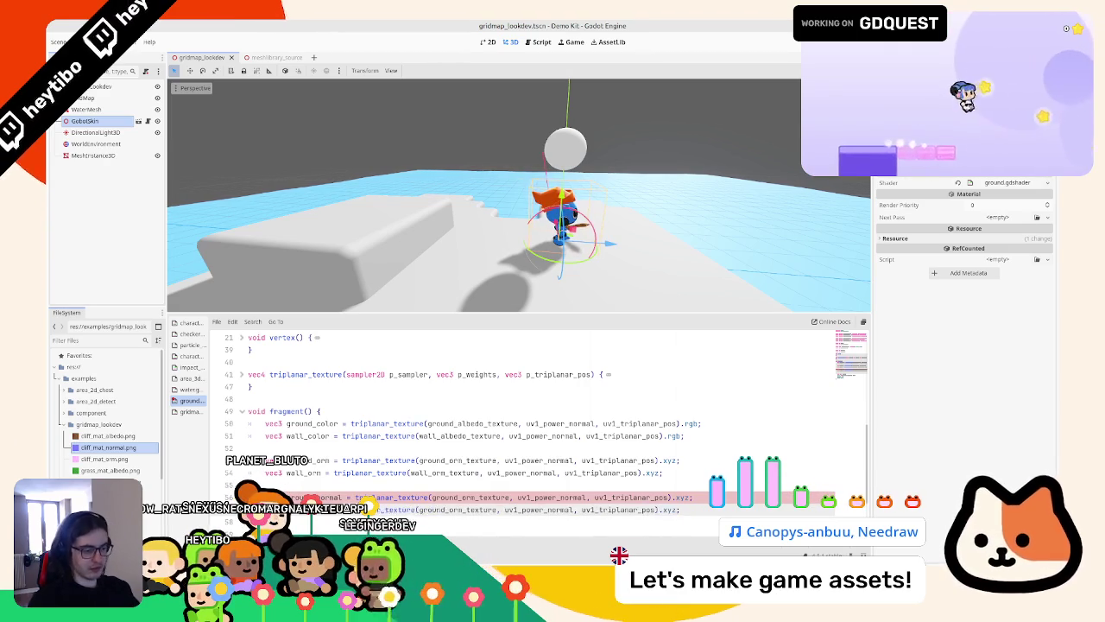
{"action": "scroll", "coordinate": [434, 475], "scroll_direction": "down", "scroll_amount": 2}
Step: Make the wall_normal line on line 57 sample wall_normal_texture
{"action": "left_click", "coordinate": [474, 423]}
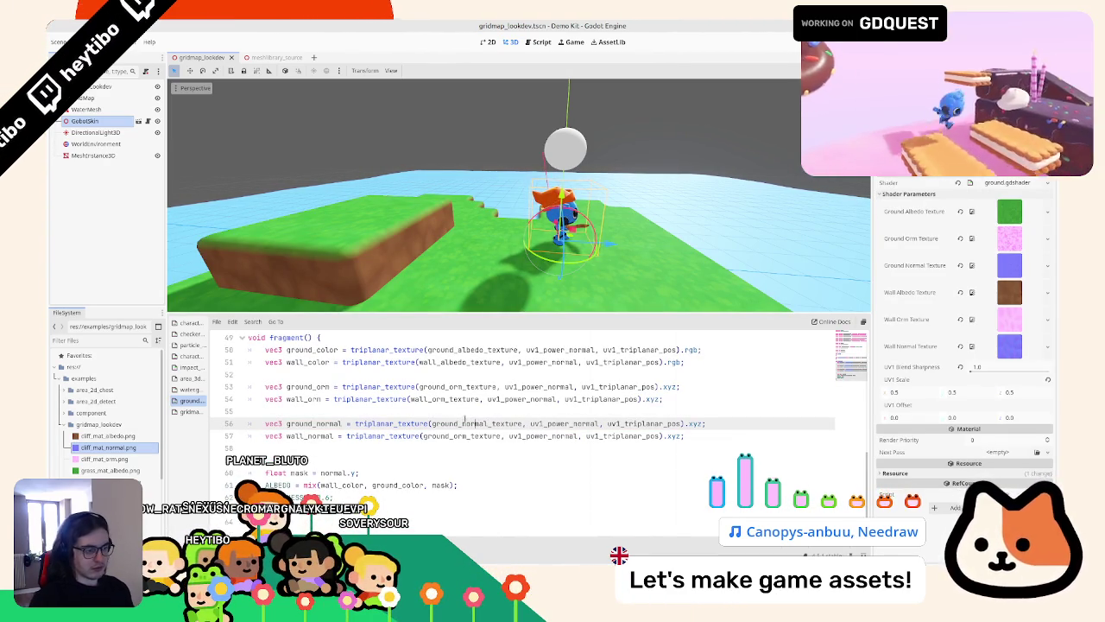
{"action": "double_click", "coordinate": [462, 435]}
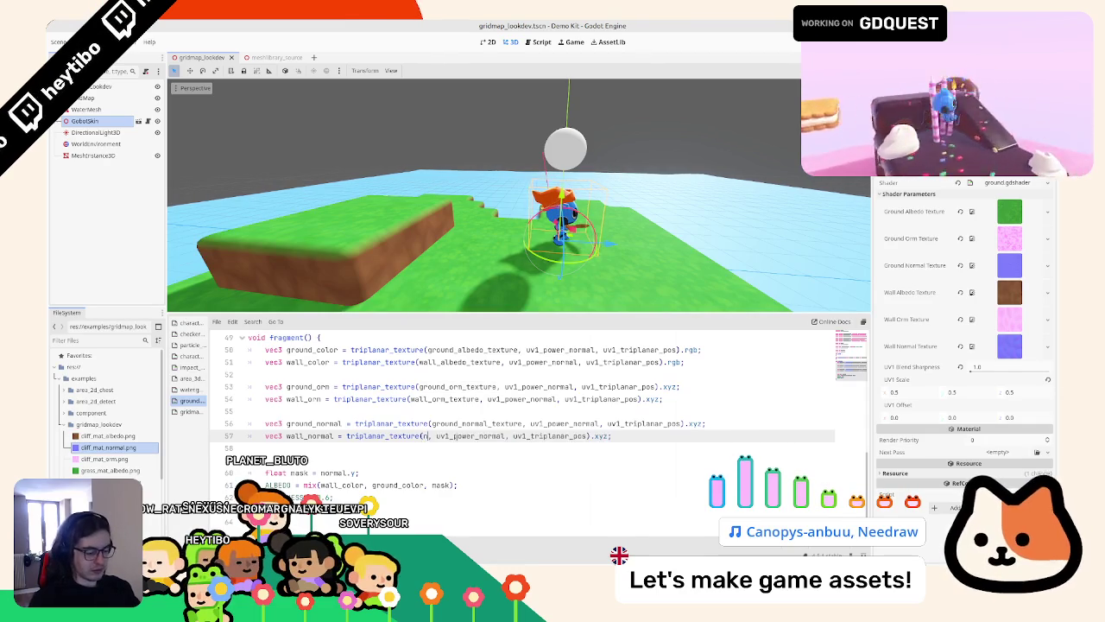
{"action": "type", "text": "ormwall_n"}
{"action": "key", "text": "Return"}
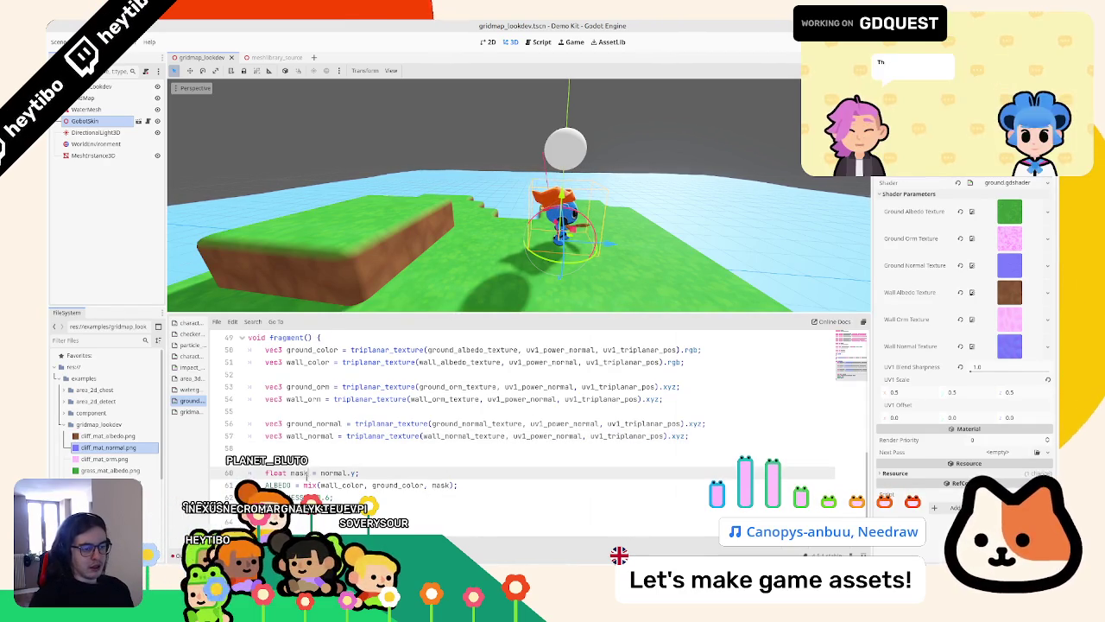
Step: Rewrite the roughness line as mix(wall_orm…, ground_orm.y, mask) and save to recompile
{"action": "left_click_drag", "start_coordinate": [304, 485], "coordinate": [458, 485]}
{"action": "key", "text": "ctrl+c"}
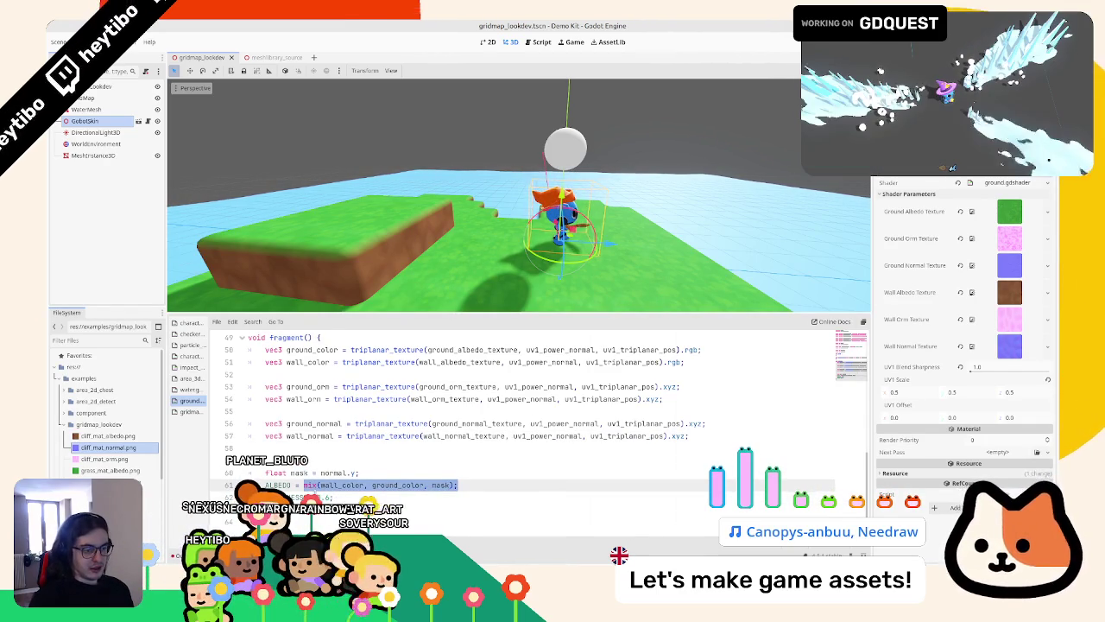
{"action": "key", "text": "Right"}
{"action": "key", "text": "ctrl+v"}
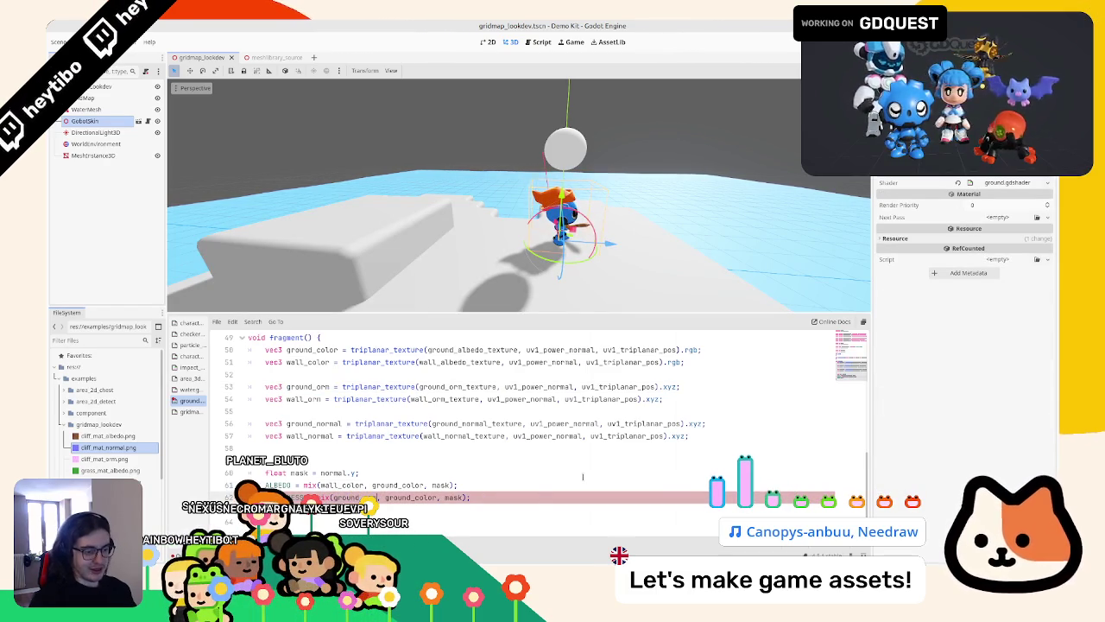
{"action": "key", "text": "BackSpace"}
{"action": "key", "text": "BackSpace"}
{"action": "key", "text": "BackSpace"}
{"action": "type", "text": "orm.y"}
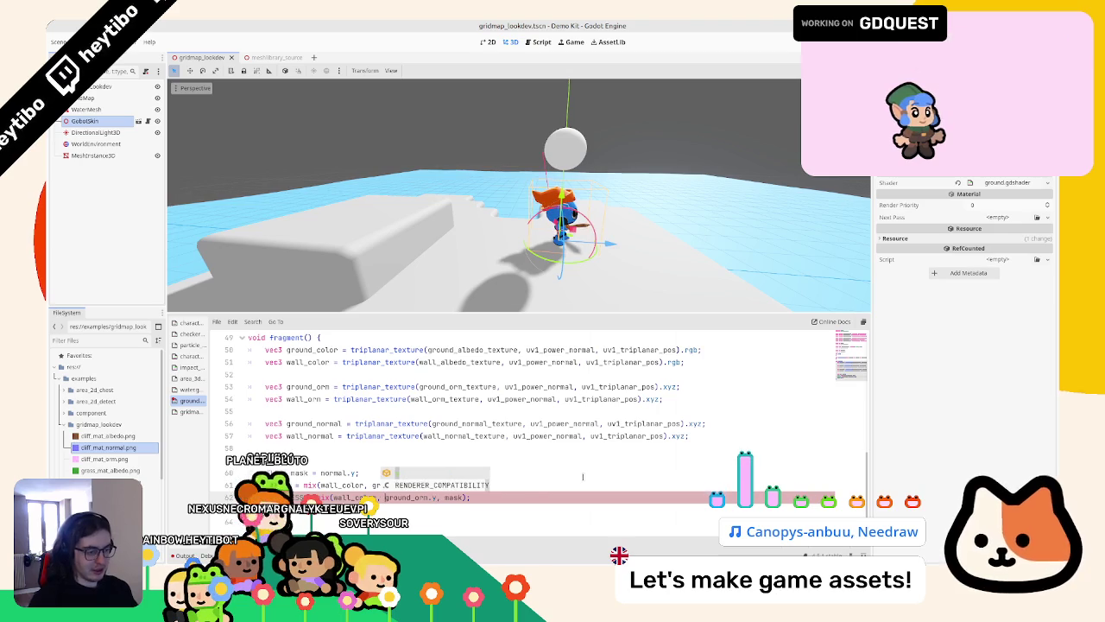
{"action": "key", "text": "BackSpace"}
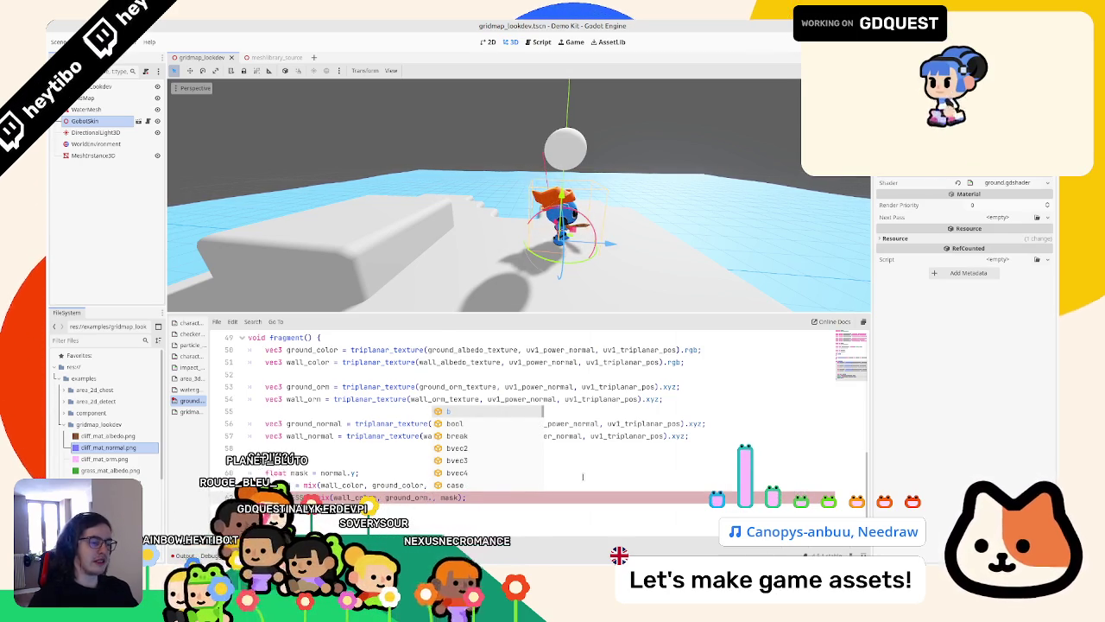
{"action": "type", "text": ".y"}
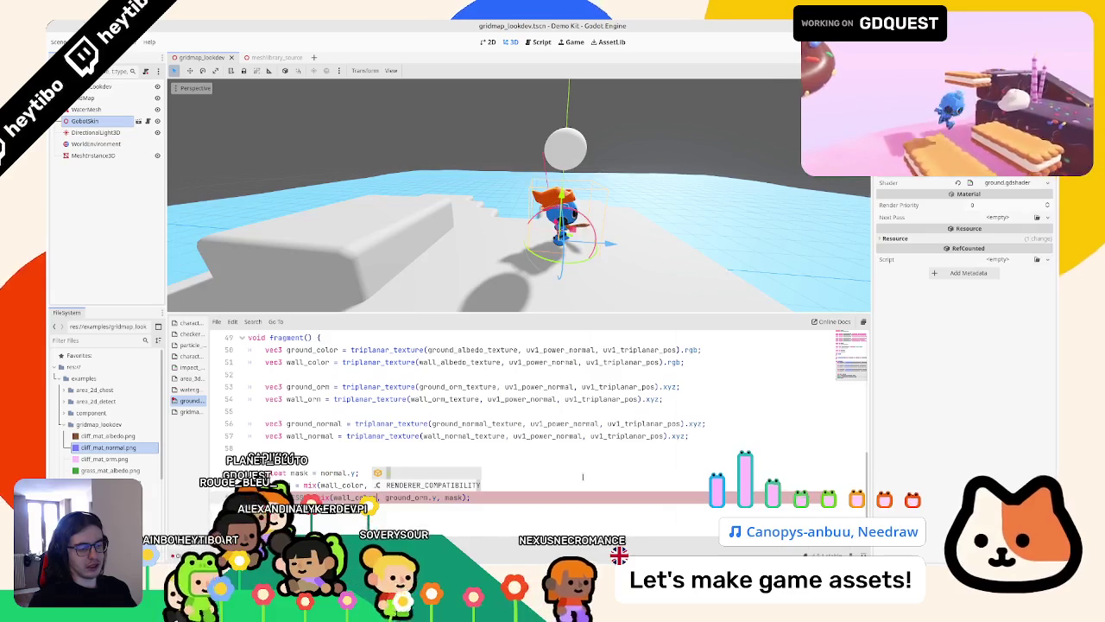
{"action": "key", "text": "BackSpace"}
{"action": "key", "text": "BackSpace"}
{"action": "key", "text": "BackSpace"}
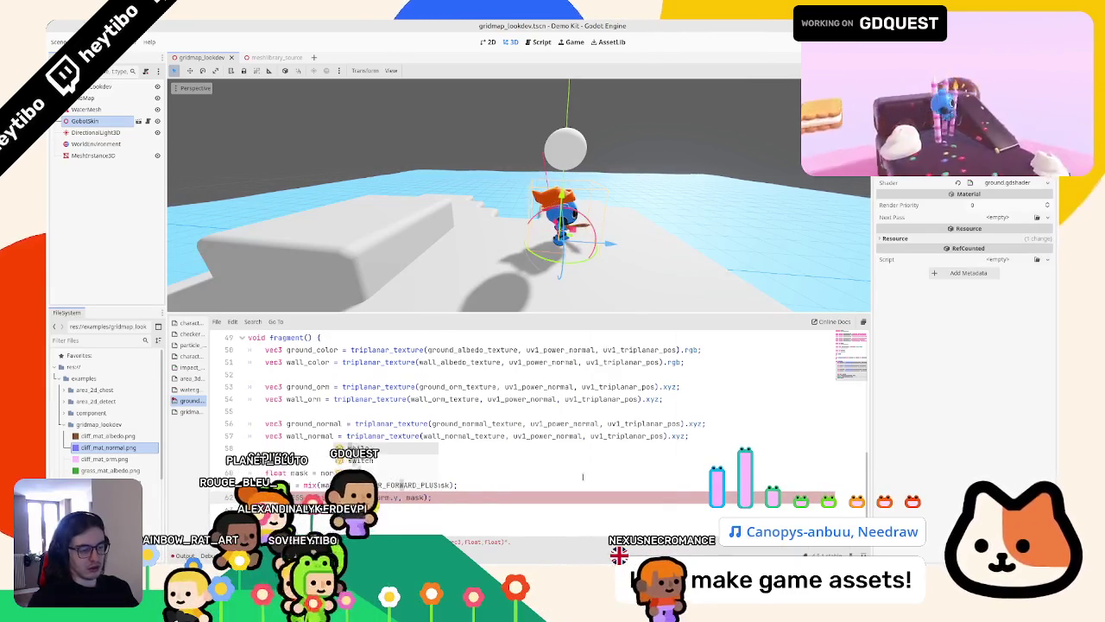
{"action": "key", "text": "Escape"}
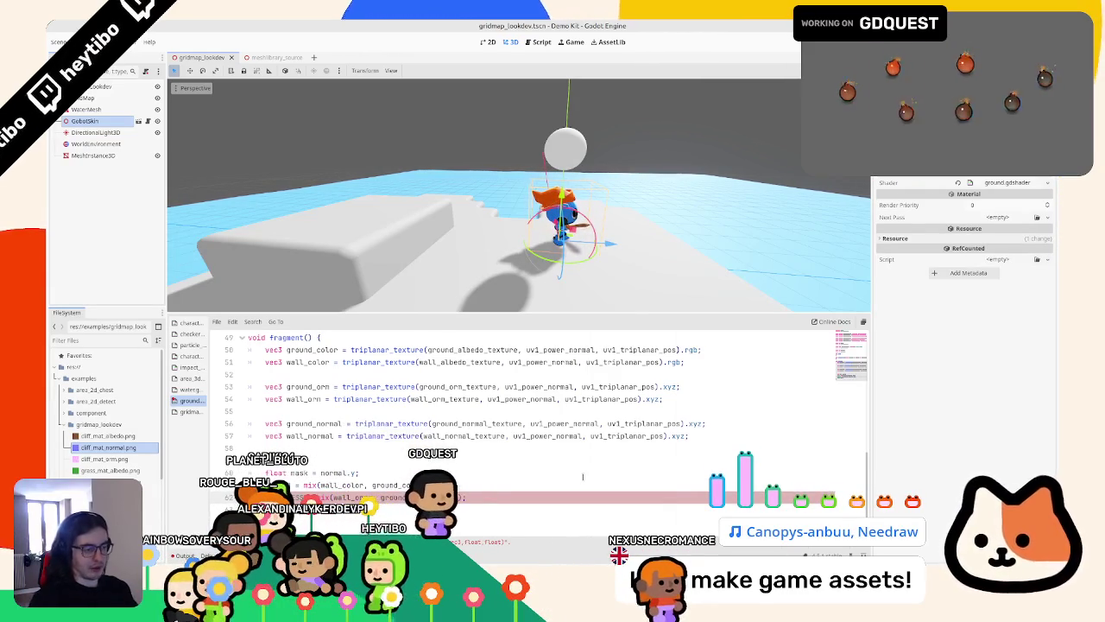
{"action": "key", "text": "ctrl+s"}
{"action": "mouse_move", "coordinate": [587, 259]}
{"action": "middle_mouse_down"}
{"action": "mouse_move", "coordinate": [614, 270]}
{"action": "mouse_move", "coordinate": [518, 225]}
{"action": "middle_mouse_up"}
Step: Add a hint_roughness_g hint to both ground and wall ORM uniforms at once
{"action": "scroll", "coordinate": [518, 414], "scroll_direction": "up", "scroll_amount": 15}
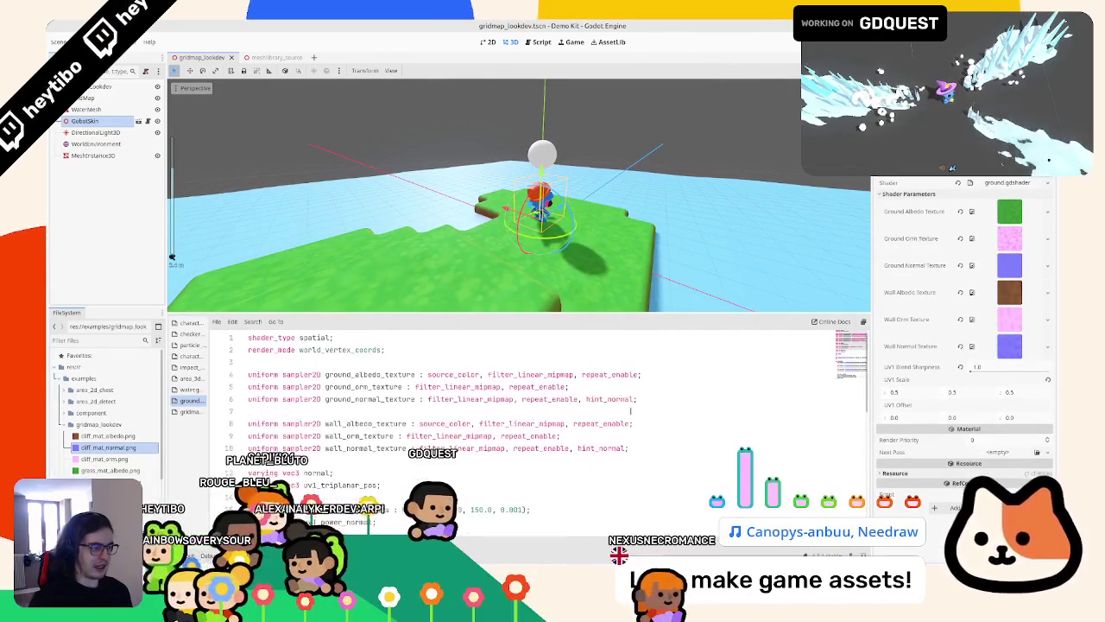
{"action": "left_click", "coordinate": [350, 436]}
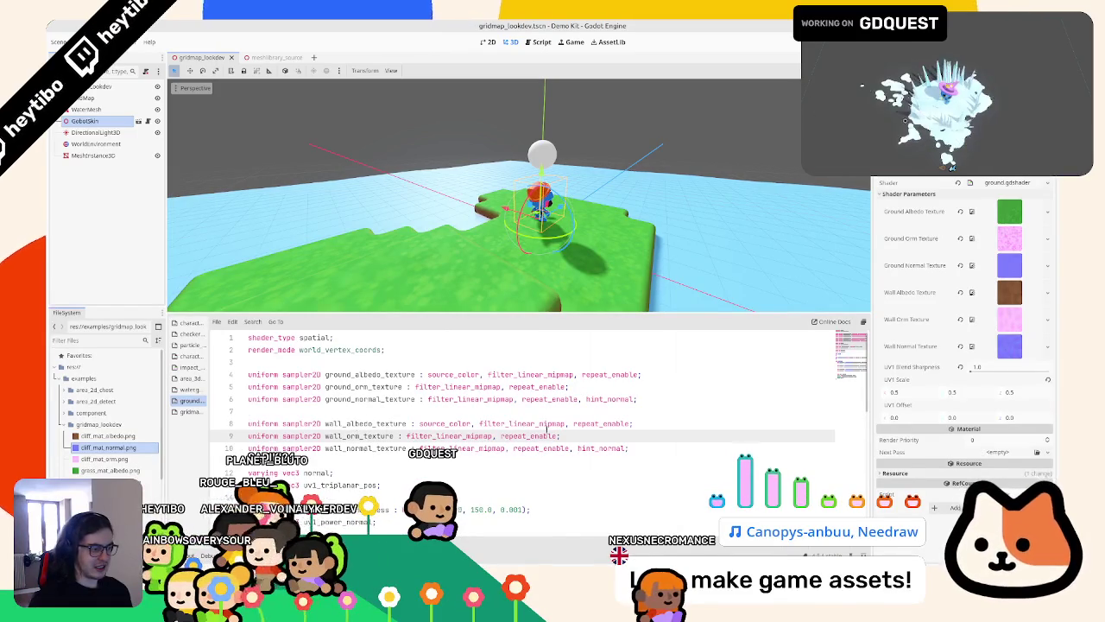
{"action": "left_click", "coordinate": [577, 380]}
{"action": "type", "text": "oughnes"}
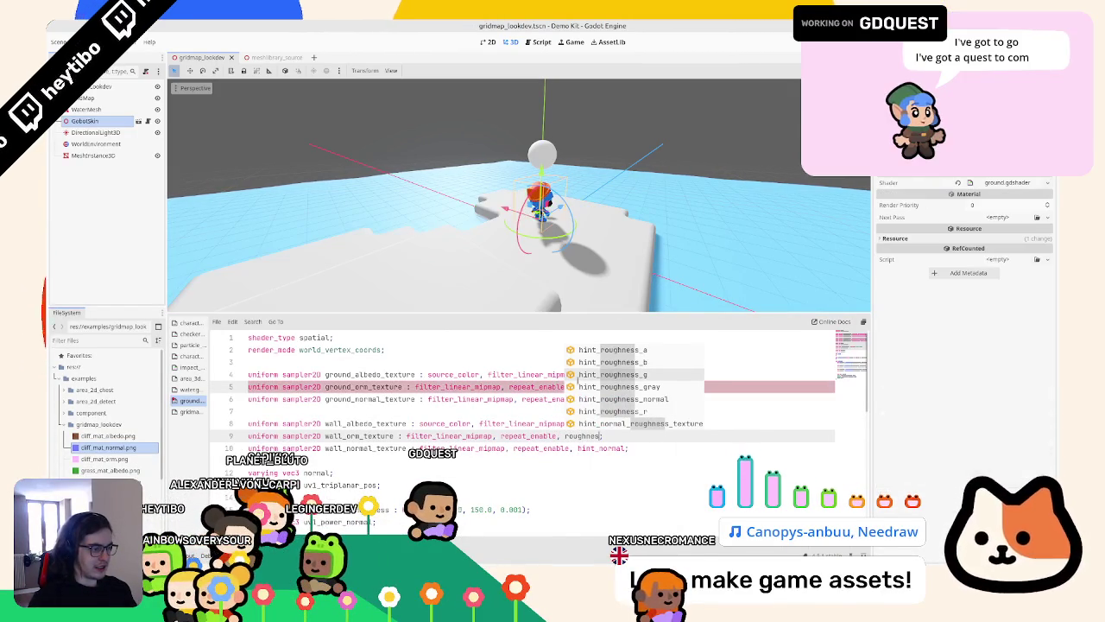
{"action": "key", "text": "Down"}
{"action": "key", "text": "Return"}
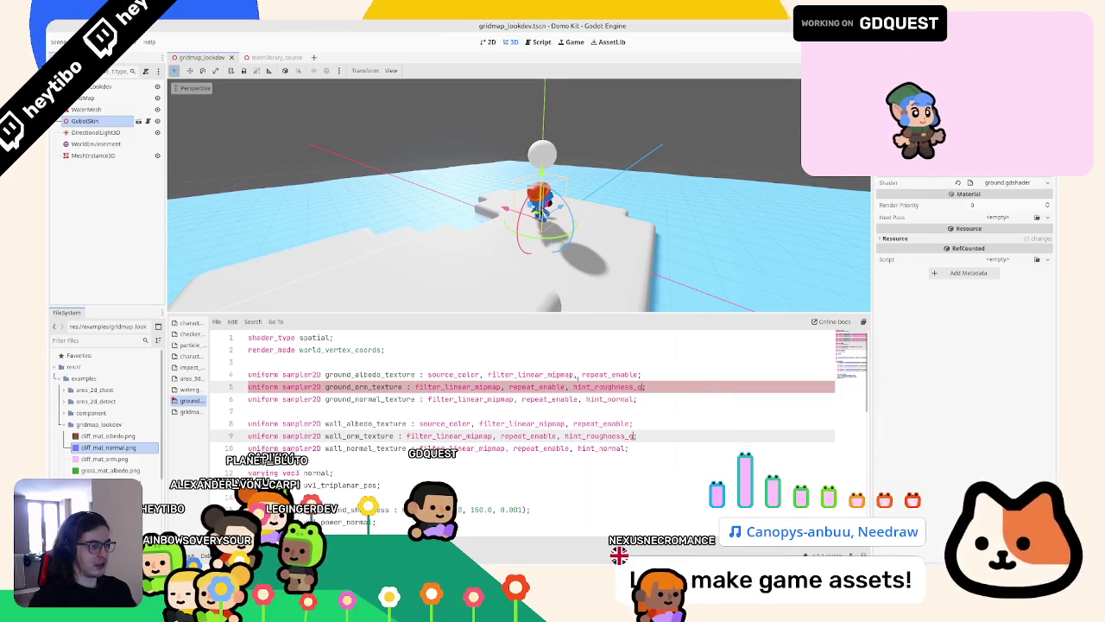
Step: Inspect the terrain from several angles and preview the ground ORM texture
{"action": "mouse_move", "coordinate": [605, 216]}
{"action": "middle_mouse_down"}
{"action": "mouse_move", "coordinate": [729, 214]}
{"action": "mouse_move", "coordinate": [656, 185]}
{"action": "mouse_move", "coordinate": [716, 175]}
{"action": "mouse_move", "coordinate": [750, 285]}
{"action": "mouse_move", "coordinate": [743, 259]}
{"action": "mouse_move", "coordinate": [746, 272]}
{"action": "middle_mouse_up"}
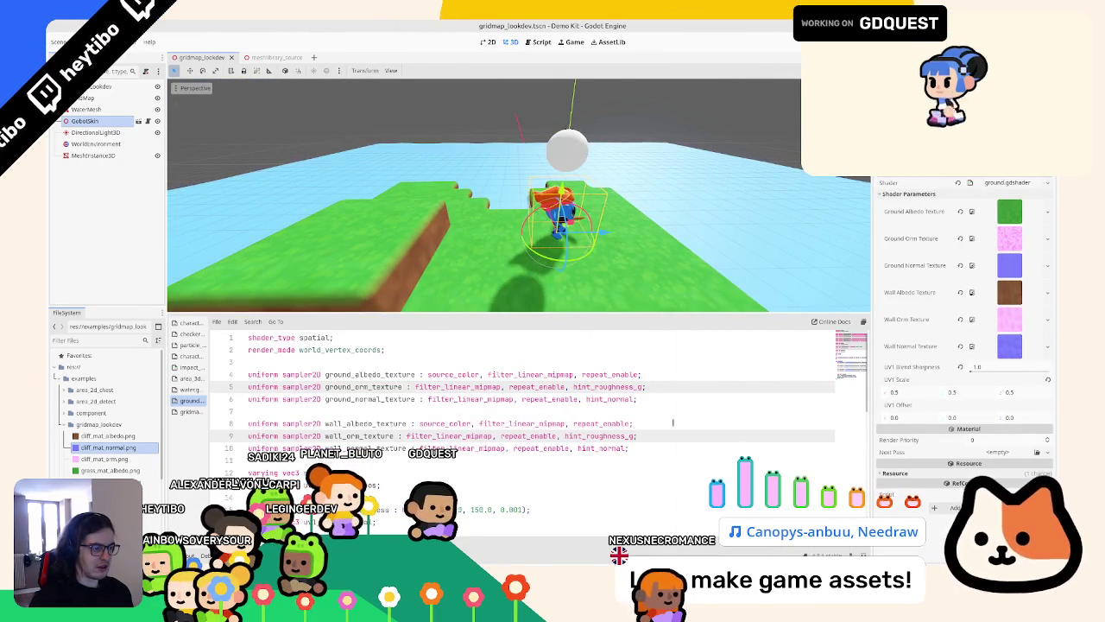
{"action": "left_click", "coordinate": [989, 240]}
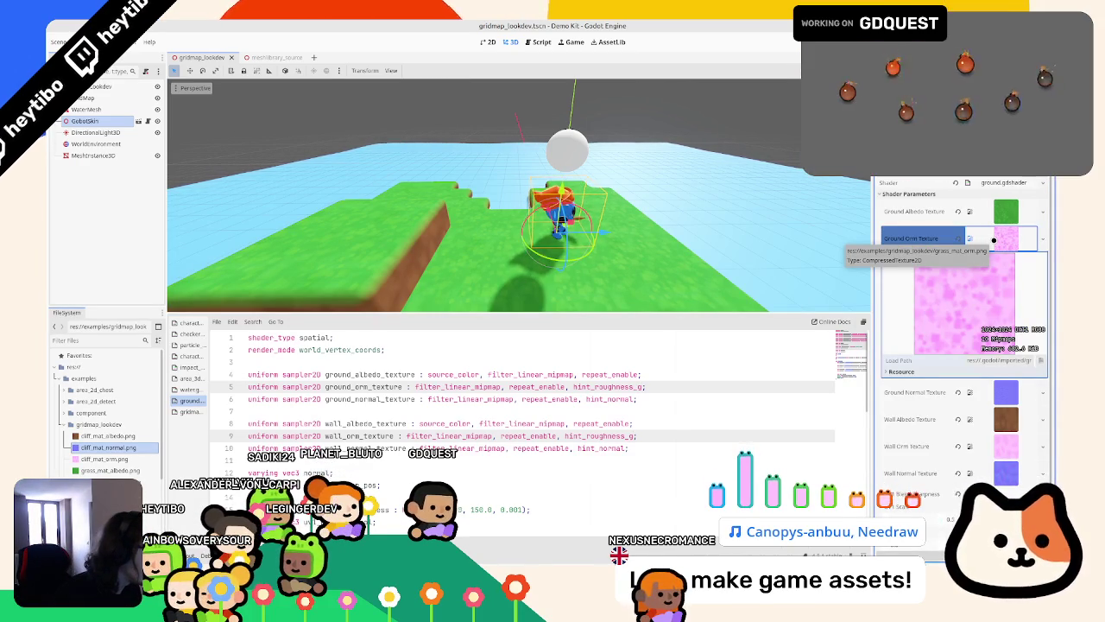
{"action": "left_click", "coordinate": [993, 241]}
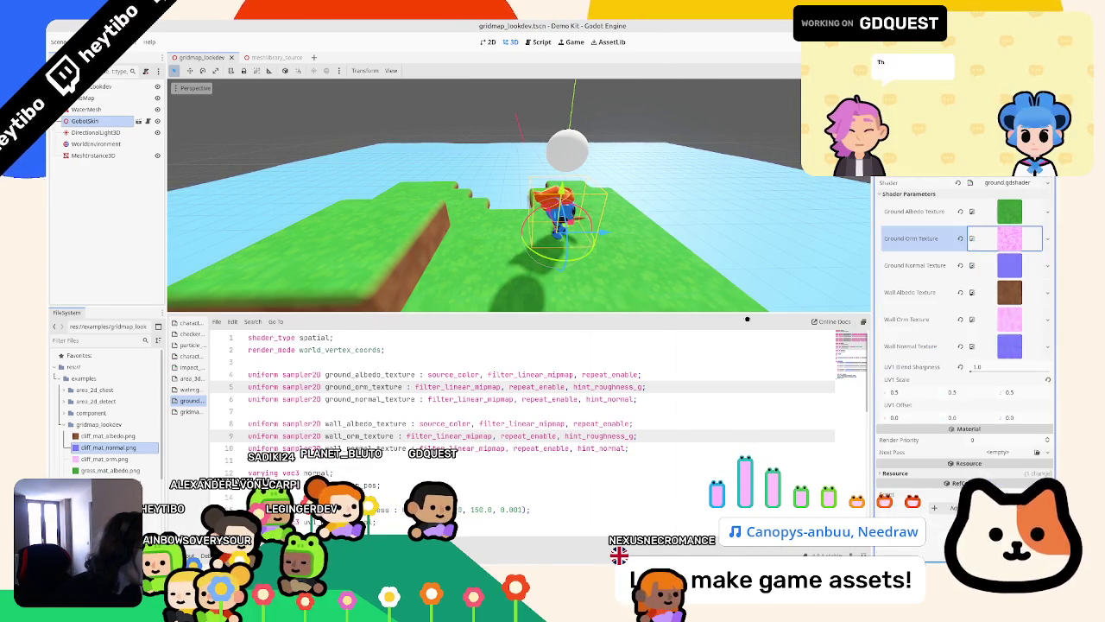
{"action": "middle_click_drag", "start_coordinate": [598, 264], "coordinate": [527, 414]}
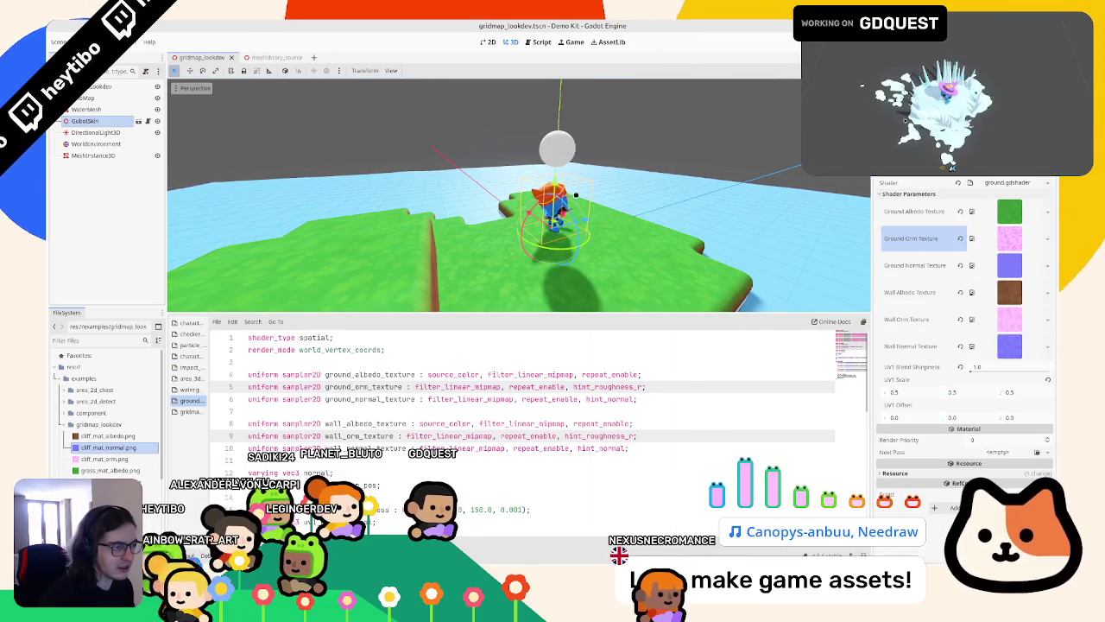
{"action": "middle_click_drag", "start_coordinate": [572, 180], "coordinate": [581, 271]}
{"action": "scroll", "coordinate": [507, 423], "scroll_direction": "down", "scroll_amount": 4}
{"action": "scroll", "coordinate": [507, 422], "scroll_direction": "down", "scroll_amount": 12}
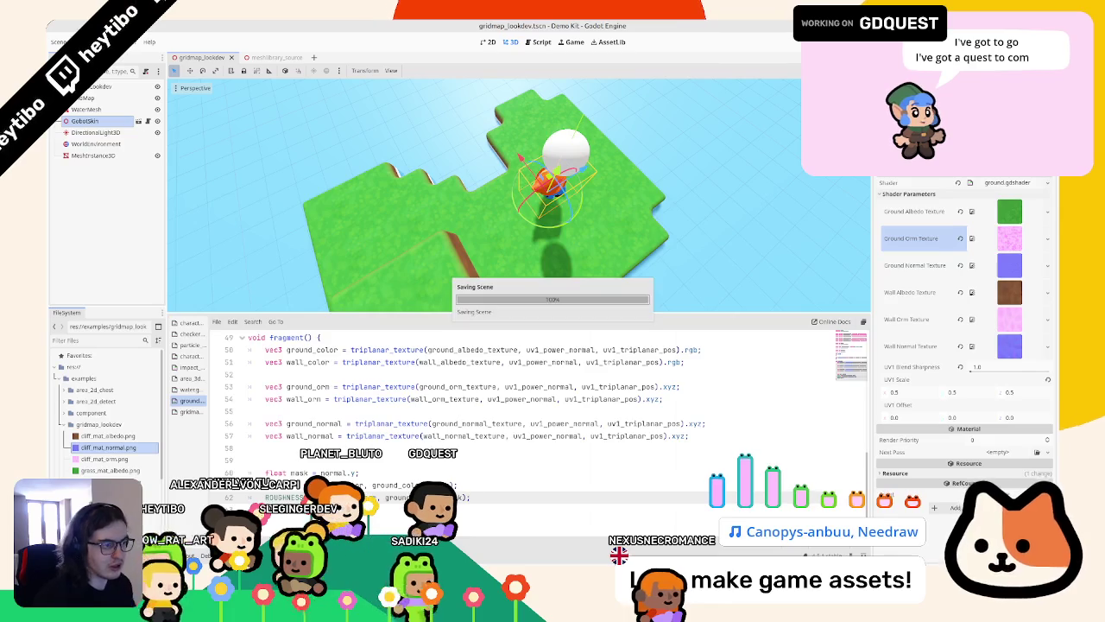
{"action": "mouse_move", "coordinate": [449, 279]}
{"action": "middle_mouse_down"}
{"action": "mouse_move", "coordinate": [562, 183]}
{"action": "mouse_move", "coordinate": [549, 254]}
{"action": "middle_mouse_up"}
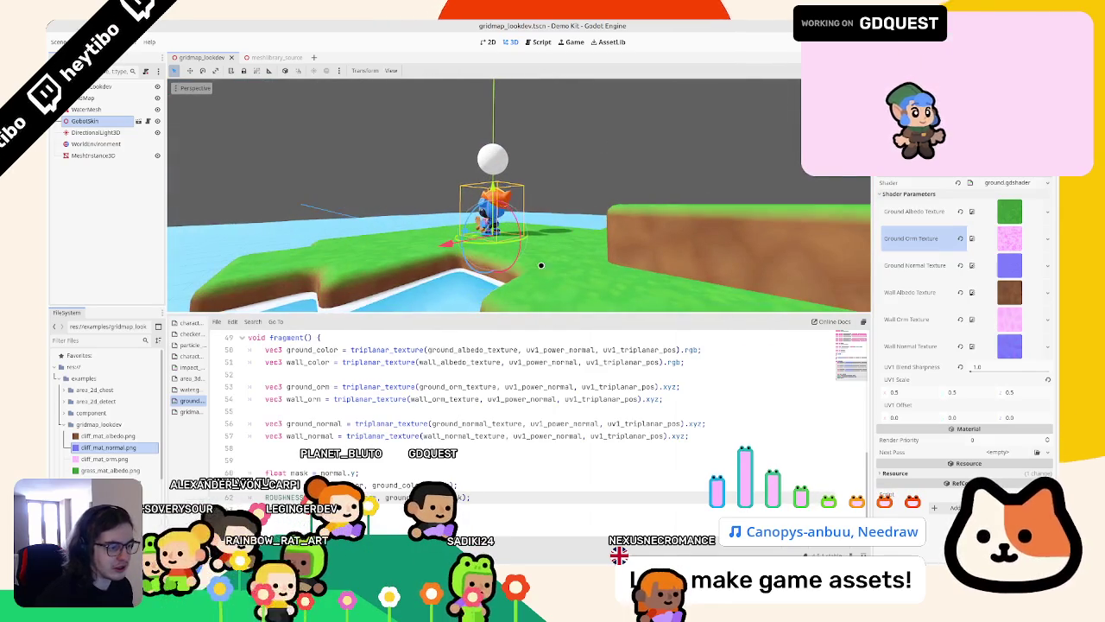
{"action": "scroll", "coordinate": [497, 425], "scroll_direction": "up", "scroll_amount": 8}
{"action": "scroll", "coordinate": [497, 425], "scroll_direction": "up", "scroll_amount": 5}
{"action": "scroll", "coordinate": [497, 425], "scroll_direction": "up", "scroll_amount": 2}
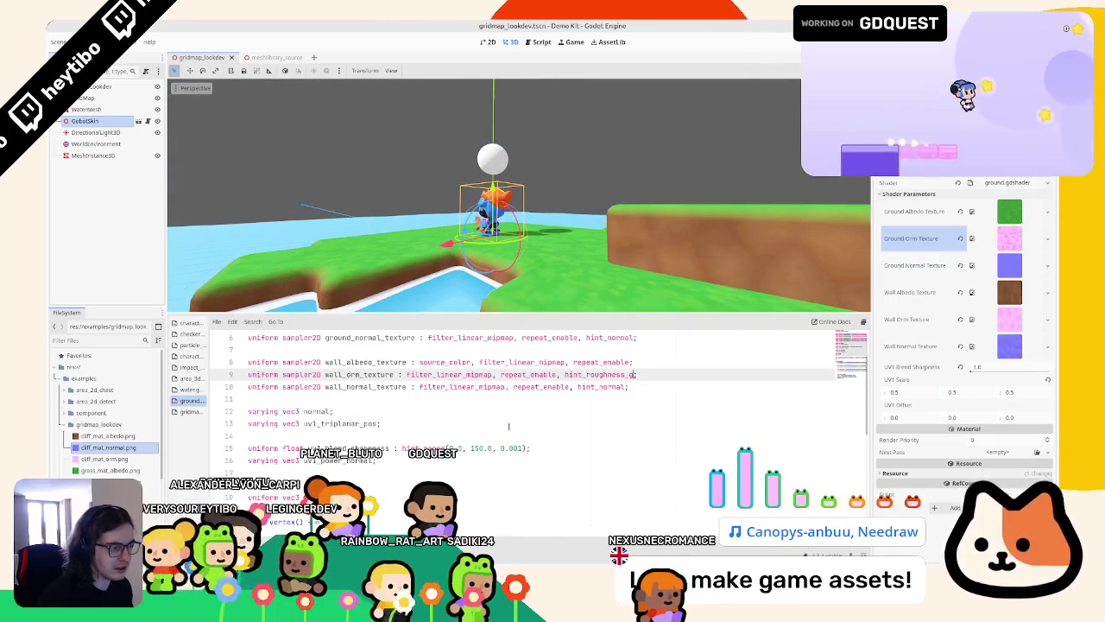
{"action": "scroll", "coordinate": [498, 424], "scroll_direction": "up", "scroll_amount": 1}
Step: Change both ORM uniform hints from hint_roughness_g to hint_roughness_r
{"action": "type", "text": "g"}
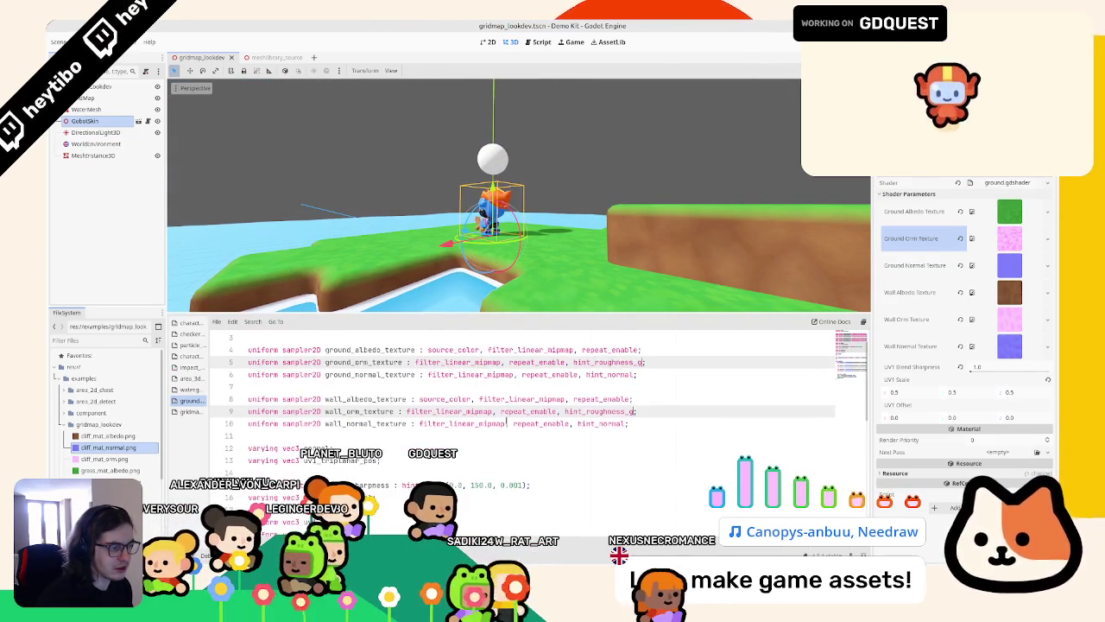
{"action": "middle_click_drag", "start_coordinate": [518, 277], "coordinate": [536, 257]}
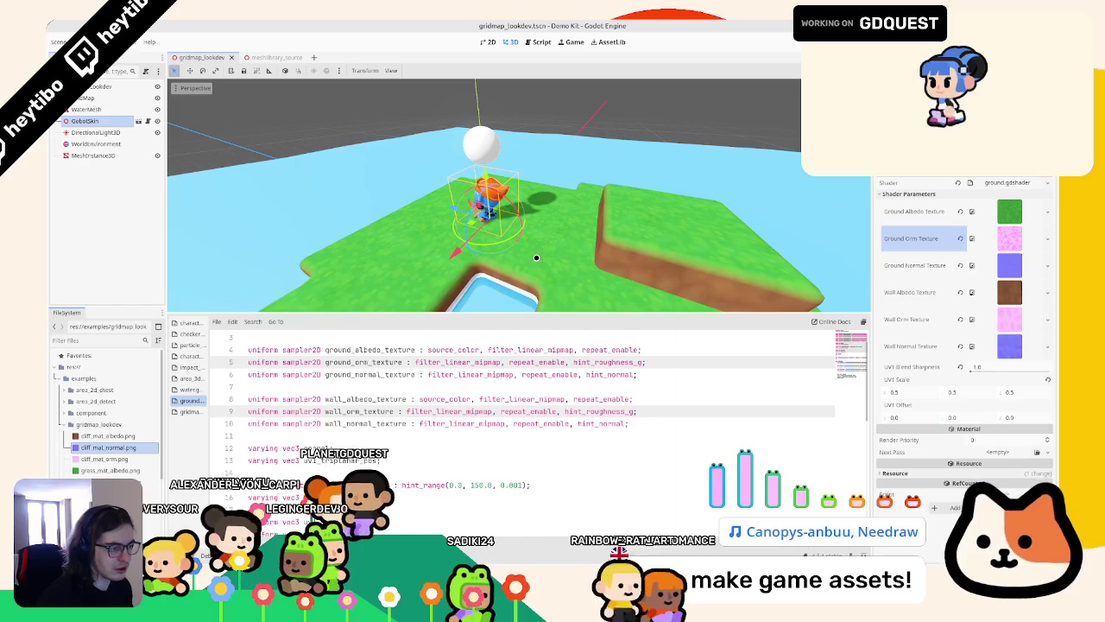
{"action": "key", "text": "BackSpace"}
{"action": "type", "text": "r"}
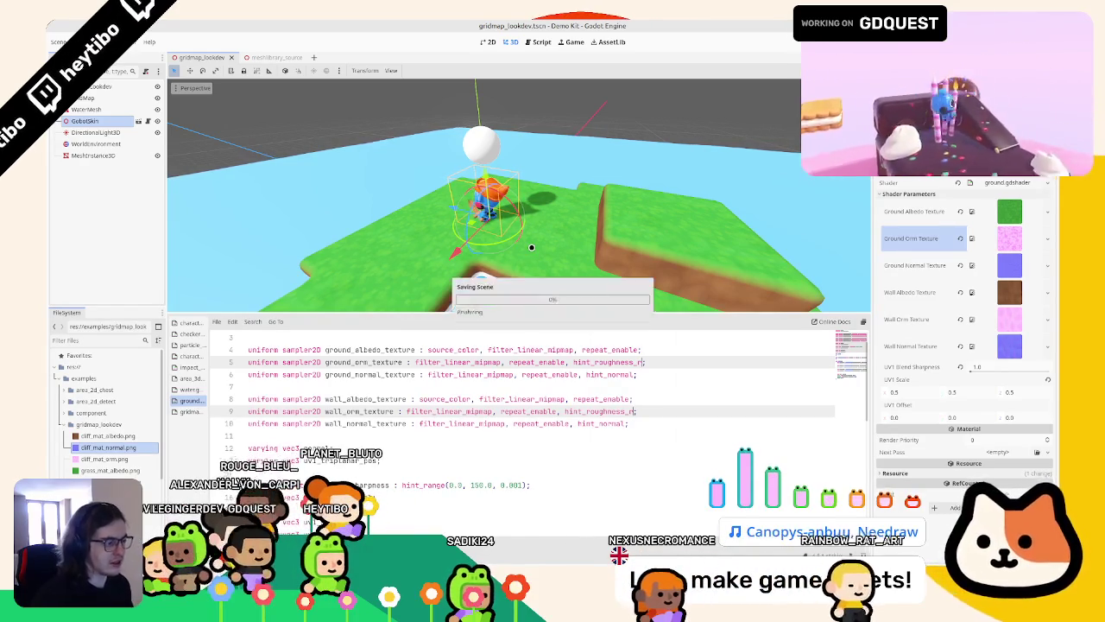
{"action": "scroll", "coordinate": [488, 424], "scroll_direction": "down", "scroll_amount": 10}
{"action": "scroll", "coordinate": [488, 424], "scroll_direction": "down", "scroll_amount": 5}
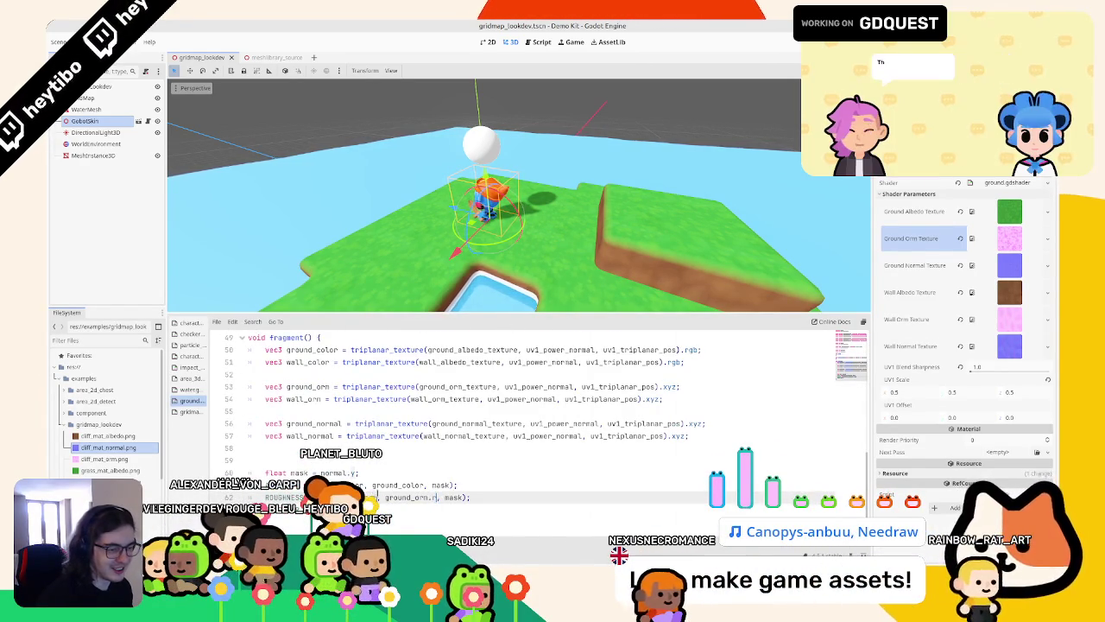
Step: Check the ground_orm and wall_orm_texture names in the code and save the scene
{"action": "type", "text": "r"}
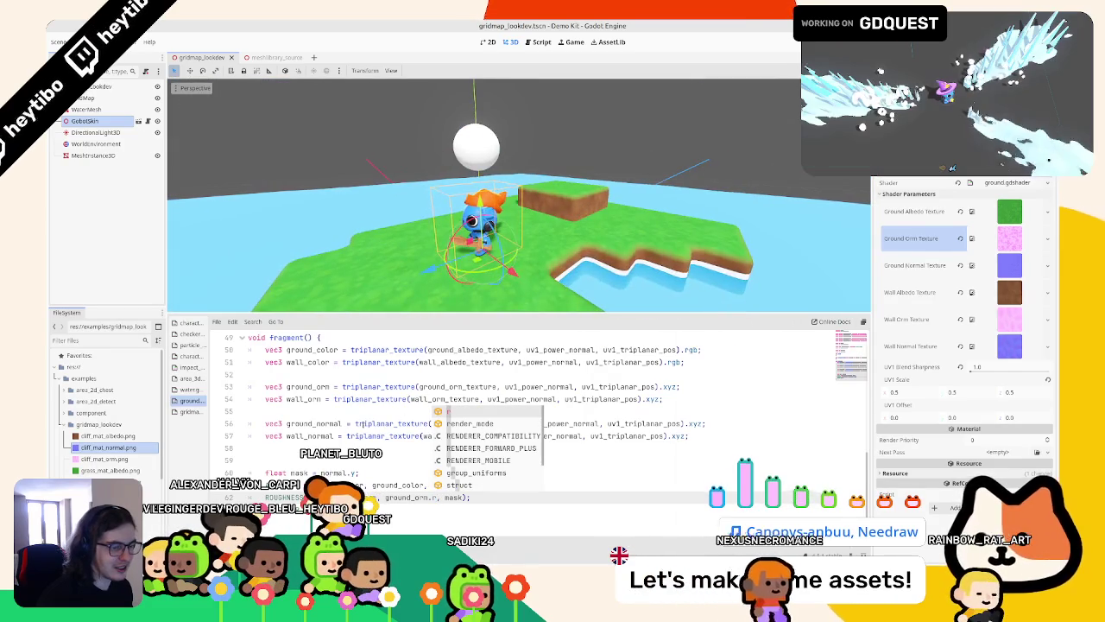
{"action": "double_click", "coordinate": [307, 386]}
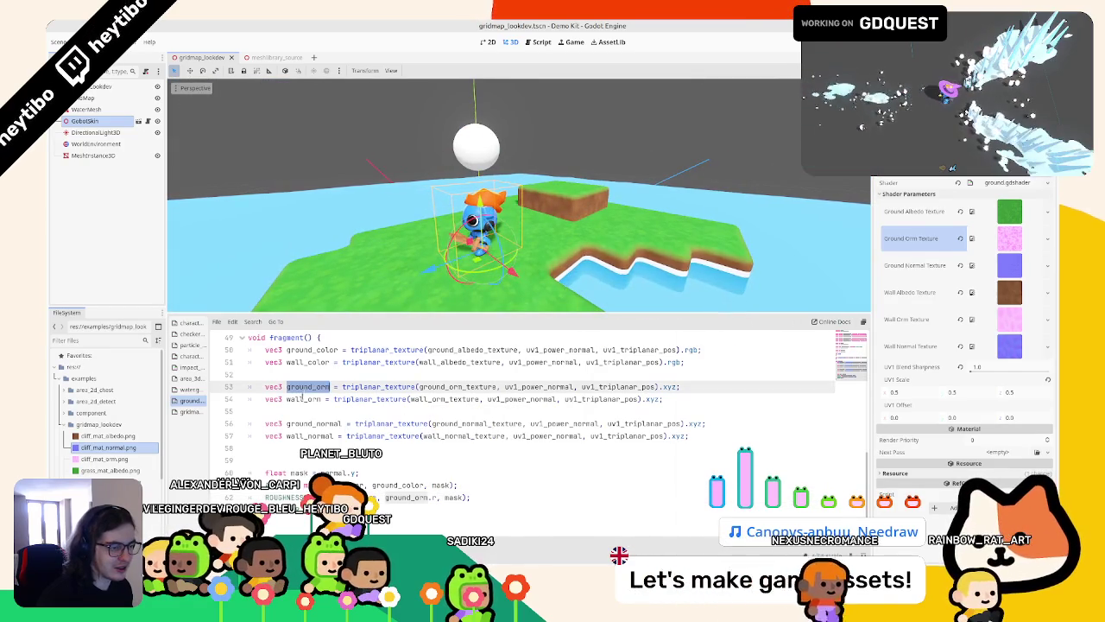
{"action": "double_click", "coordinate": [436, 398]}
{"action": "scroll", "coordinate": [459, 455], "scroll_direction": "up", "scroll_amount": 10}
{"action": "scroll", "coordinate": [459, 455], "scroll_direction": "down", "scroll_amount": 10}
{"action": "key", "text": "ctrl+s"}
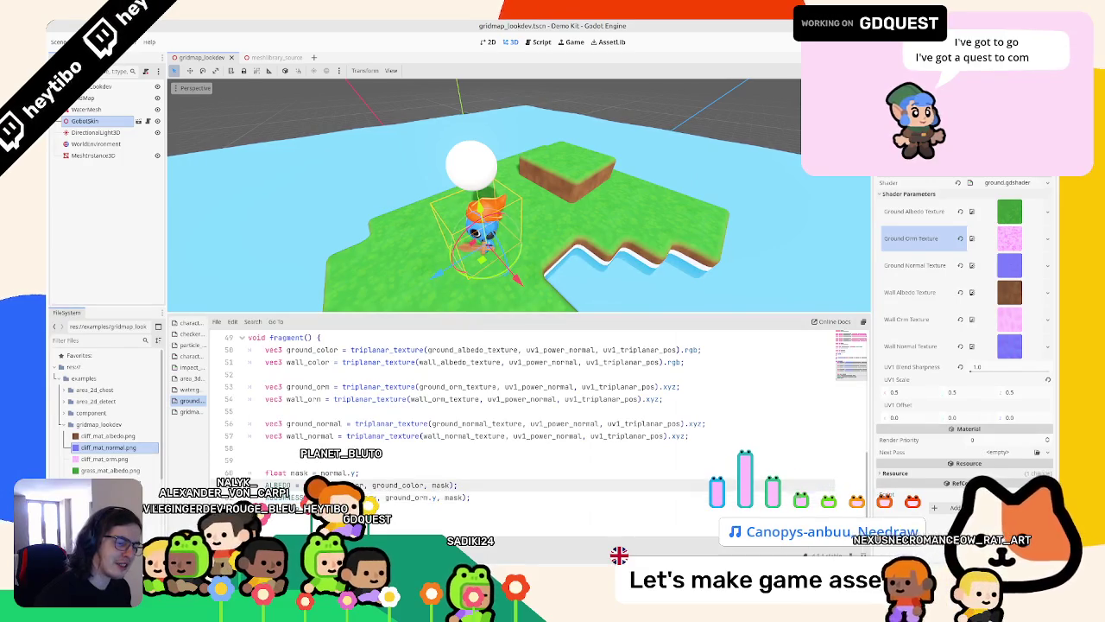
Step: Add ALBEDO = vec3(mix(wall_orm.y, ground_orm.y, mask)); and view the greyscale terrain
{"action": "left_click", "coordinate": [449, 510]}
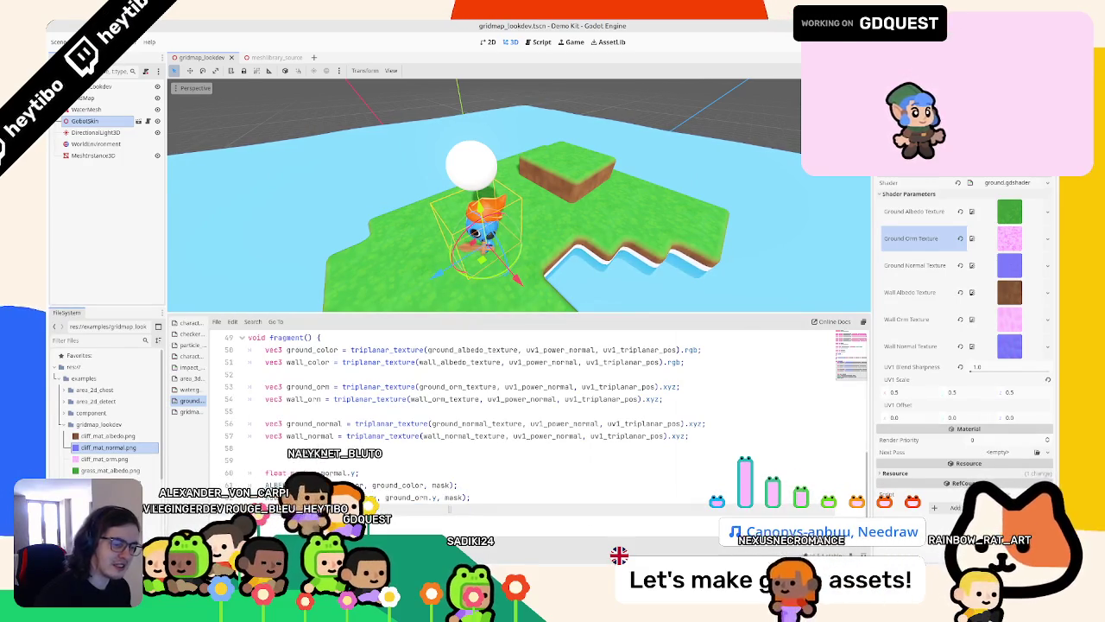
{"action": "key", "text": "Return"}
{"action": "type", "text": "ALBEDO = "}
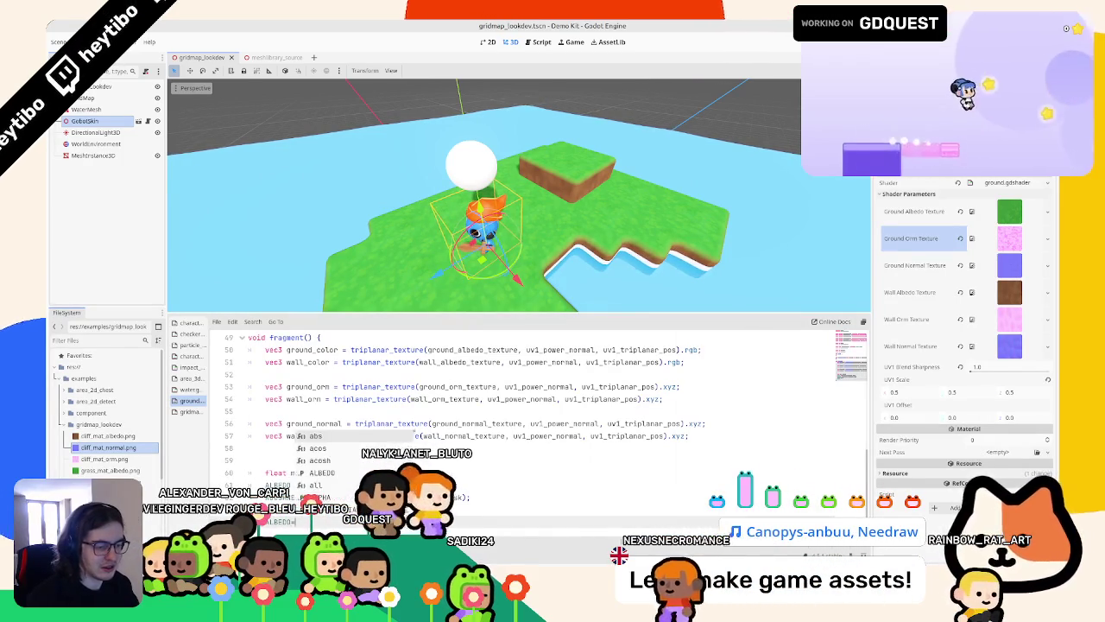
{"action": "type", "text": "vec3(mix(wall_orm.y, ground_orm.y, mask))"}
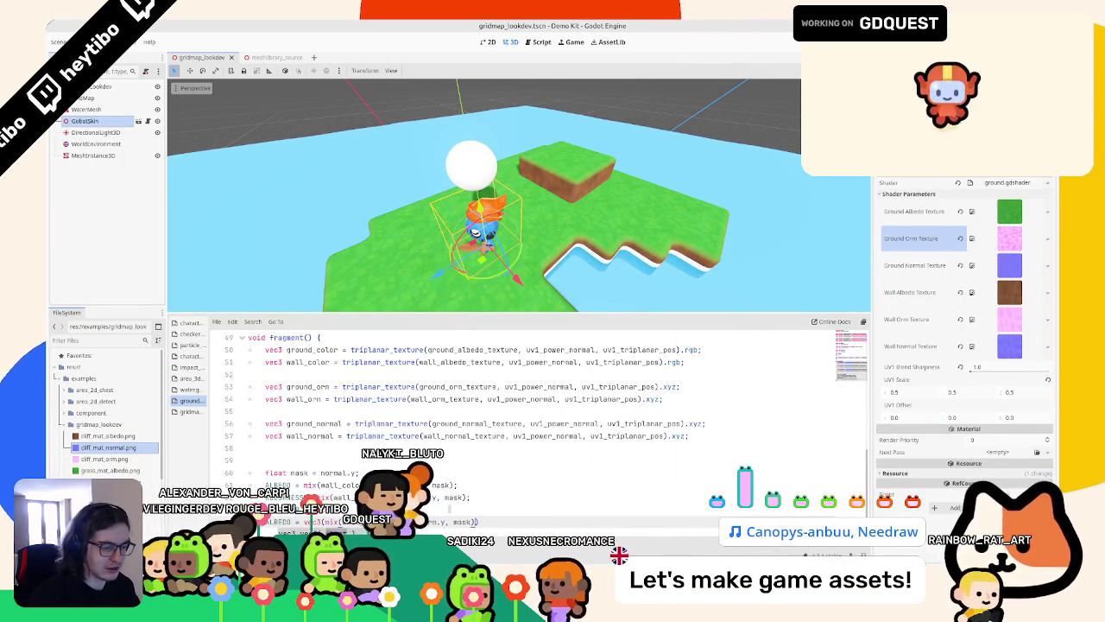
{"action": "type", "text": ";"}
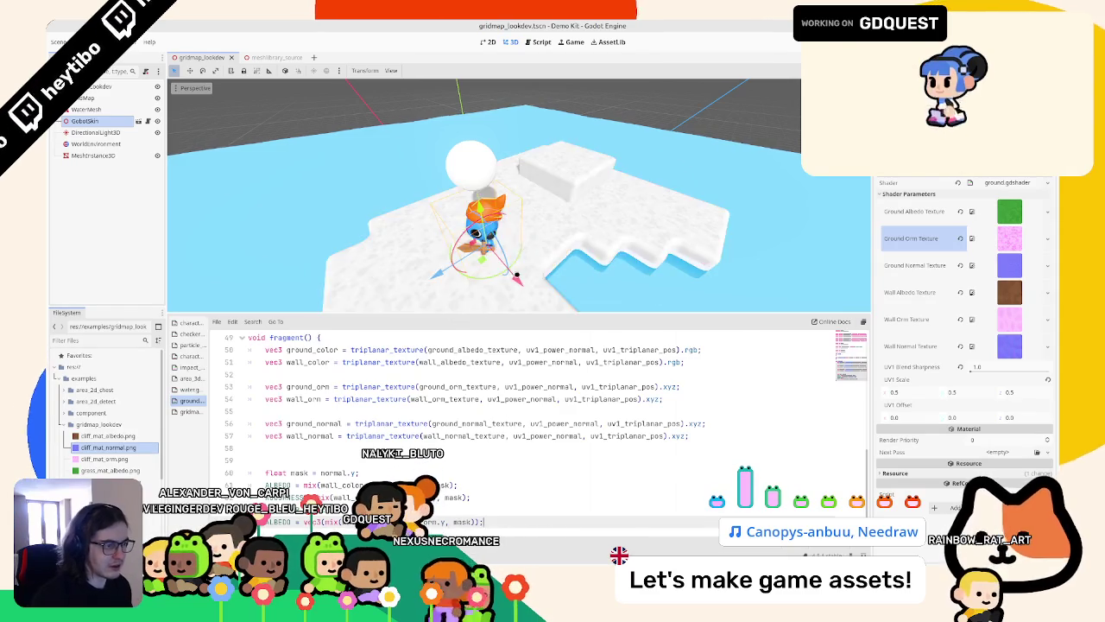
{"action": "middle_click_drag", "start_coordinate": [535, 173], "coordinate": [603, 131]}
{"action": "right_click_drag", "start_coordinate": [604, 130], "coordinate": [172, 256]}
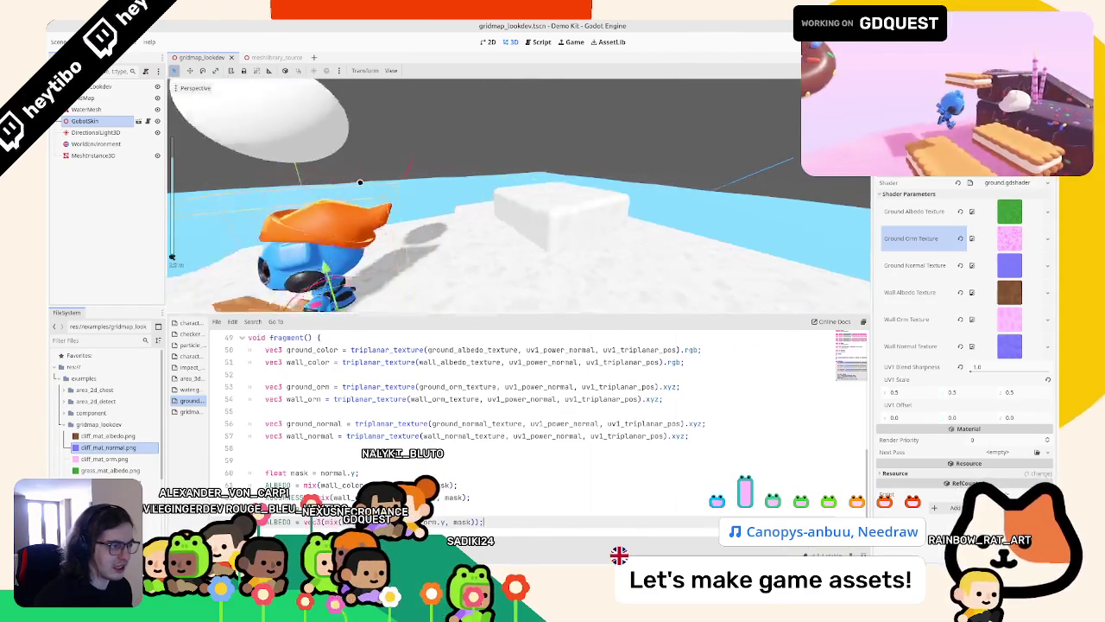
{"action": "scroll", "coordinate": [518, 406], "scroll_direction": "up", "scroll_amount": 15}
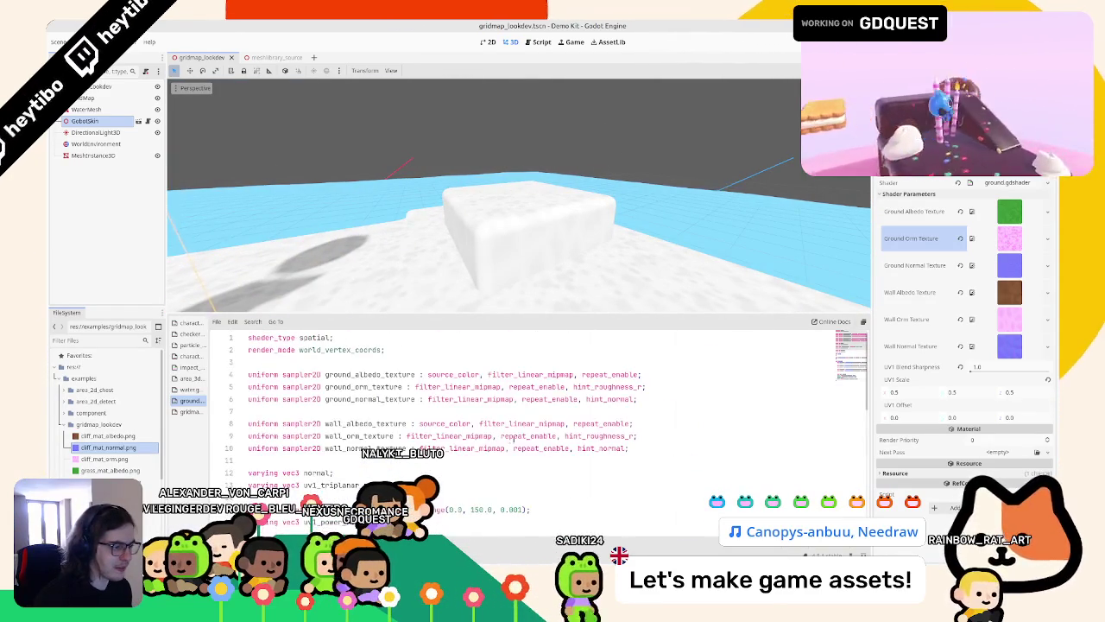
Step: Restore hint_roughness_r on both ORM uniforms and save the scene
{"action": "double_click", "coordinate": [604, 386]}
{"action": "key", "text": "ctrl+d"}
{"action": "key", "text": "BackSpace"}
{"action": "key", "text": "BackSpace"}
{"action": "key", "text": "BackSpace"}
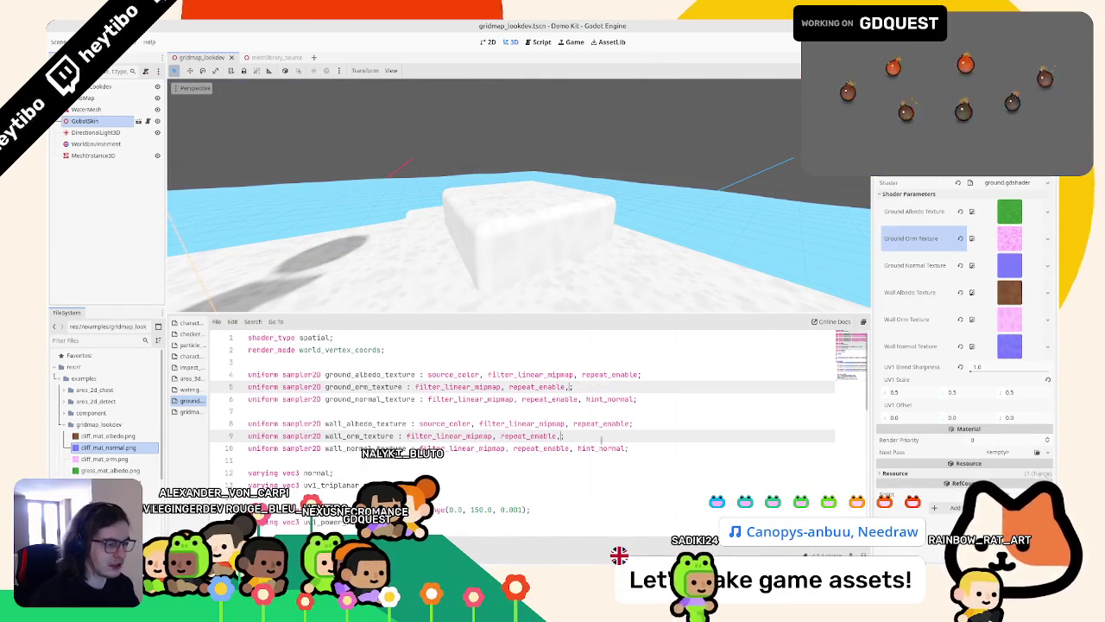
{"action": "key", "text": "ctrl+z"}
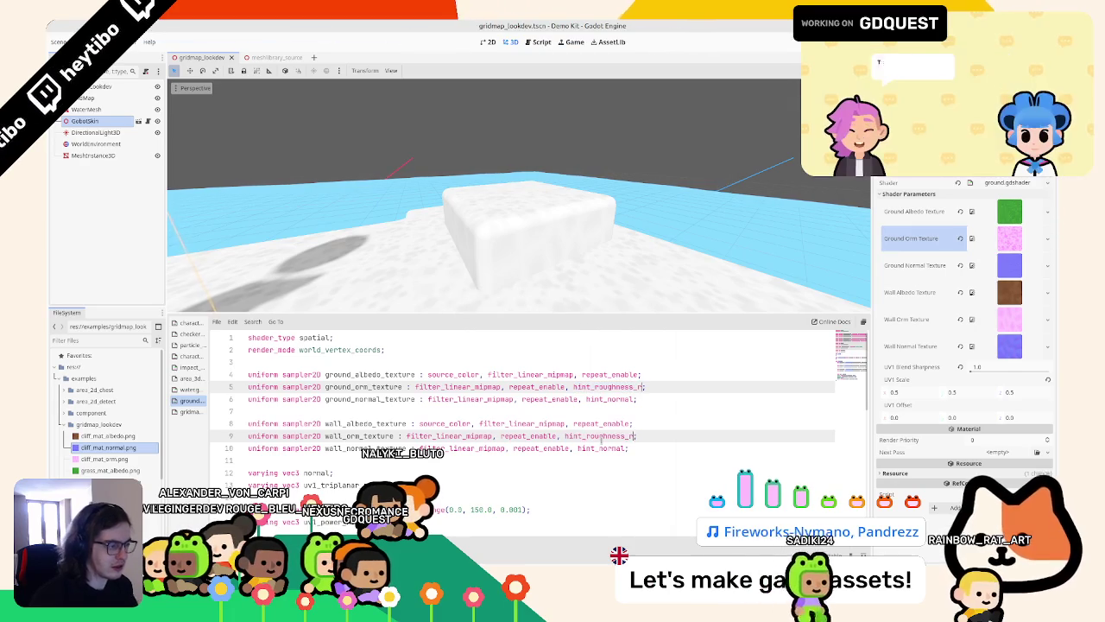
{"action": "type", "text": "_"}
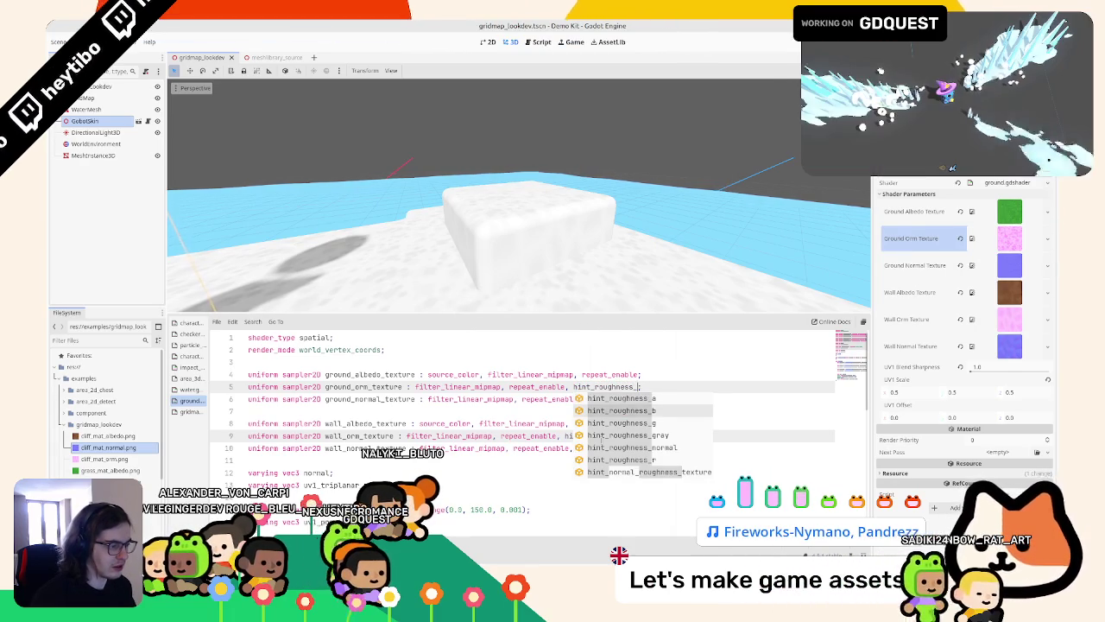
{"action": "type", "text": "r;"}
{"action": "key", "text": "Return"}
{"action": "scroll", "coordinate": [438, 439], "scroll_direction": "down", "scroll_amount": 15}
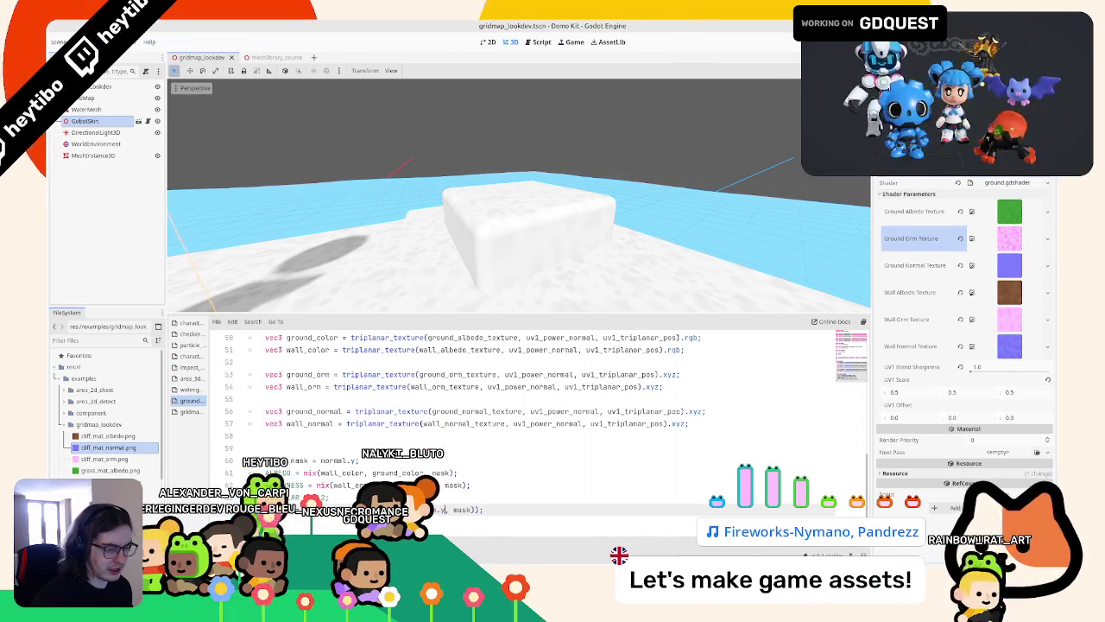
{"action": "key", "text": "ctrl+s"}
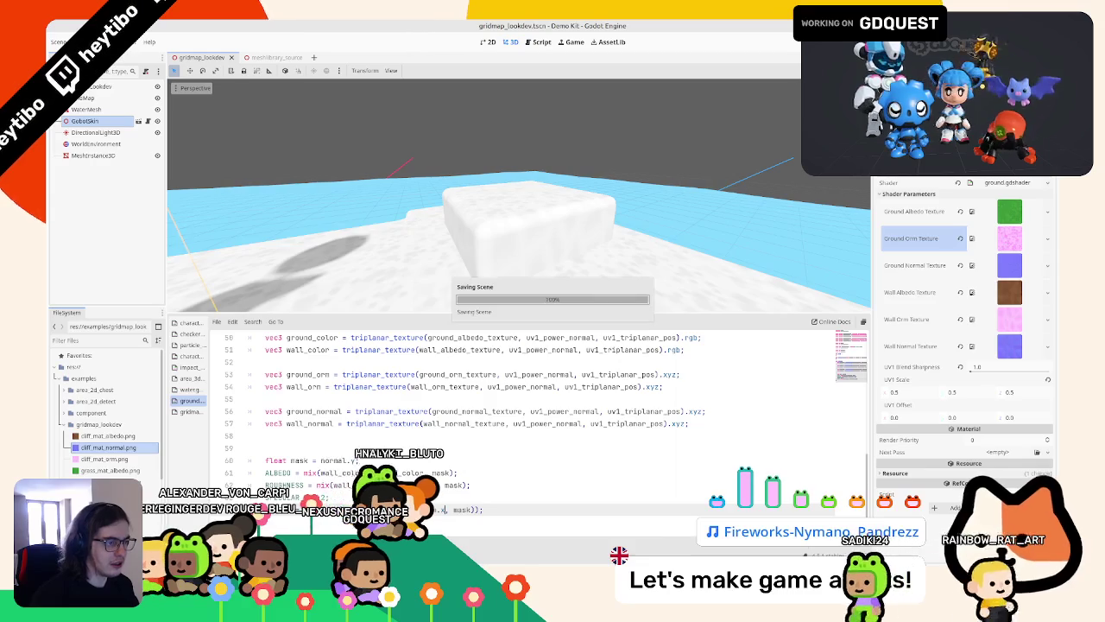
{"action": "key", "text": "ctrl+s"}
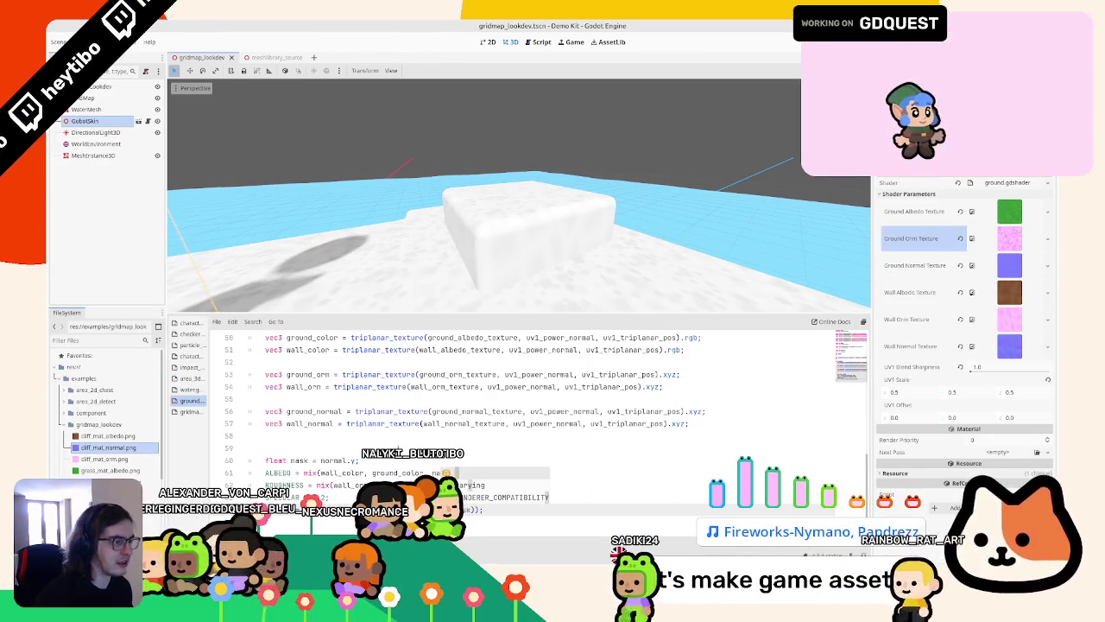
Step: Delete the greyscale test code on lines 63–64 so grass and cliff textures return
{"action": "key", "text": "BackSpace"}
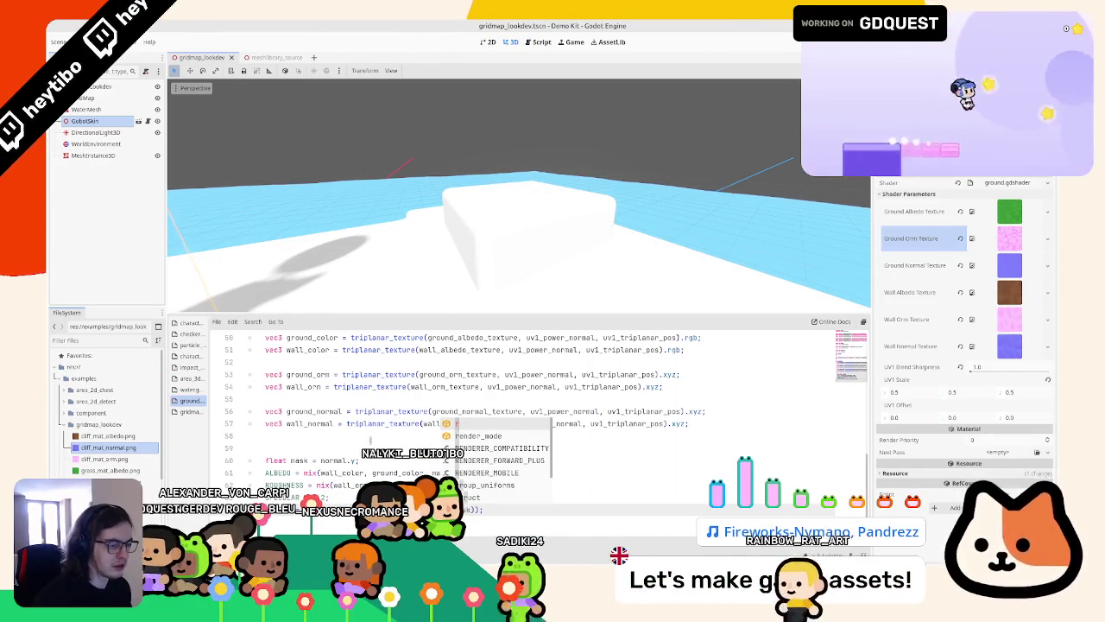
{"action": "scroll", "coordinate": [448, 414], "scroll_direction": "up", "scroll_amount": 3}
{"action": "scroll", "coordinate": [555, 396], "scroll_direction": "up", "scroll_amount": 10}
{"action": "left_click", "coordinate": [645, 388]}
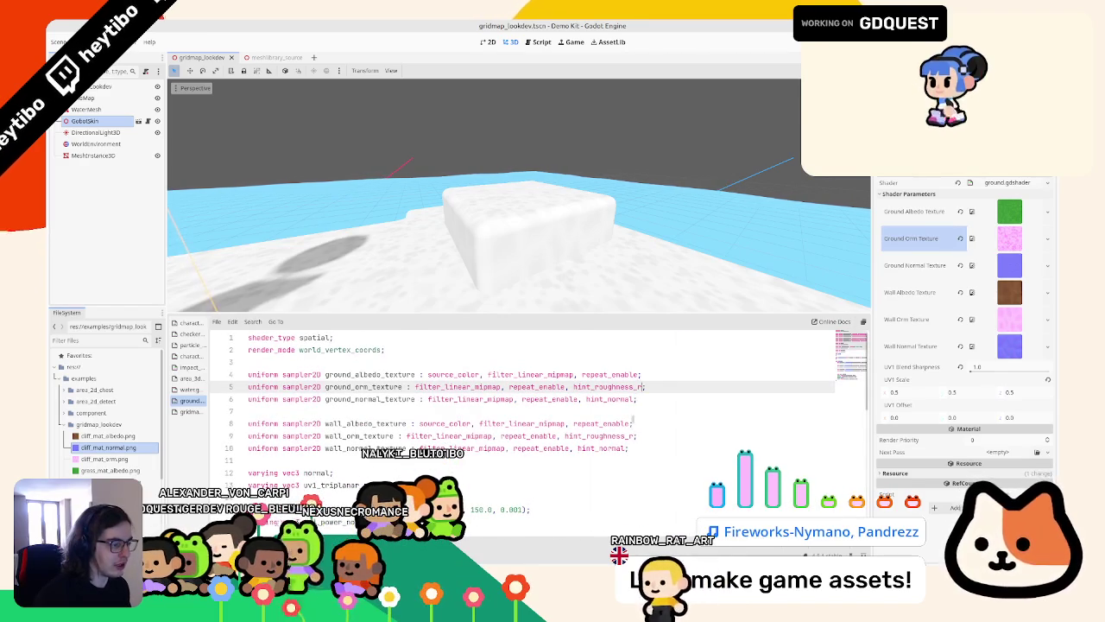
{"action": "left_click", "coordinate": [639, 436]}
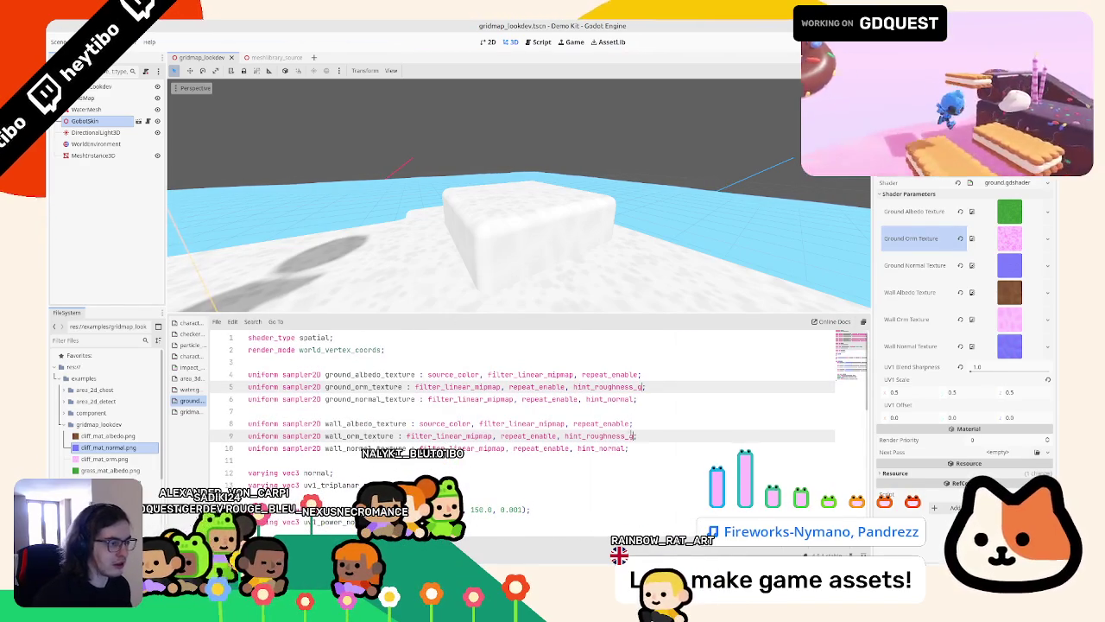
{"action": "scroll", "coordinate": [552, 415], "scroll_direction": "down", "scroll_amount": 12}
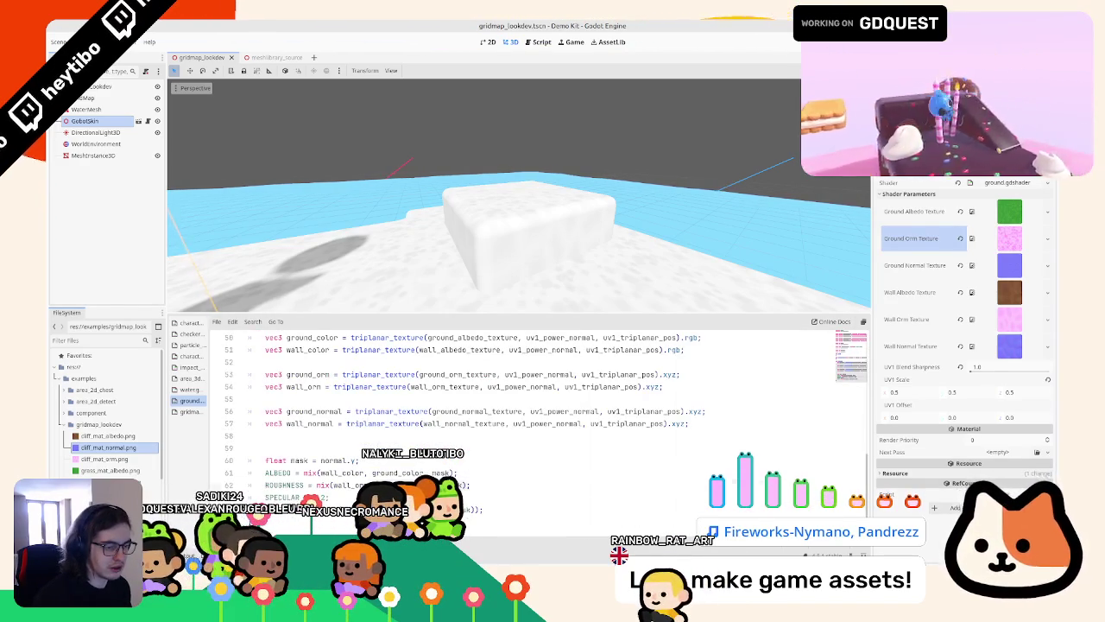
{"action": "left_click", "coordinate": [471, 484]}
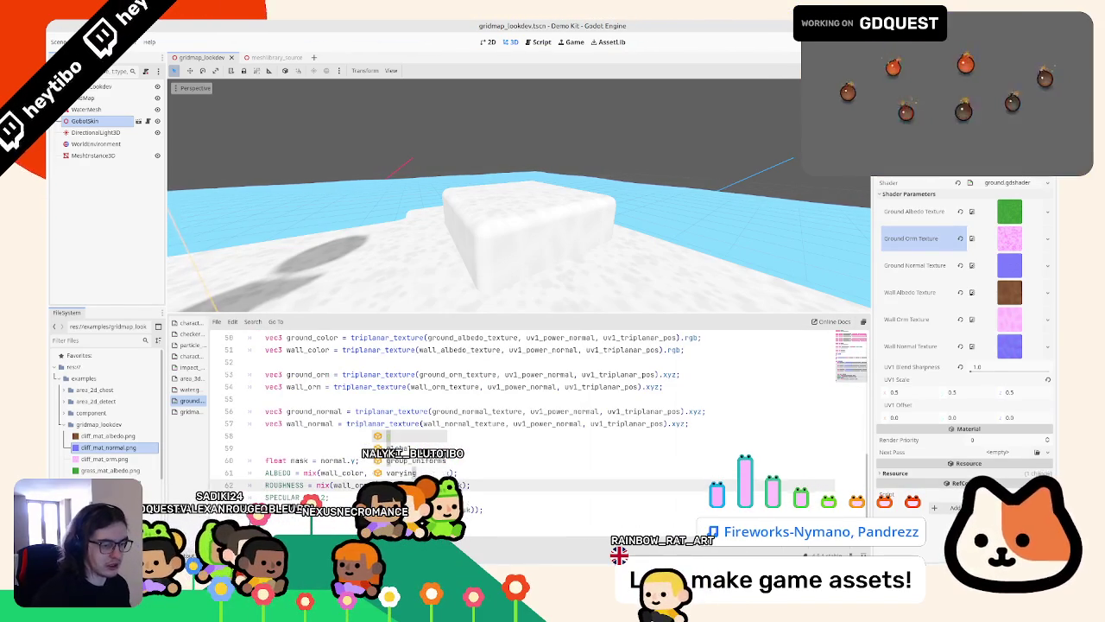
{"action": "left_click_drag", "start_coordinate": [484, 510], "coordinate": [501, 495]}
{"action": "key", "text": "Delete"}
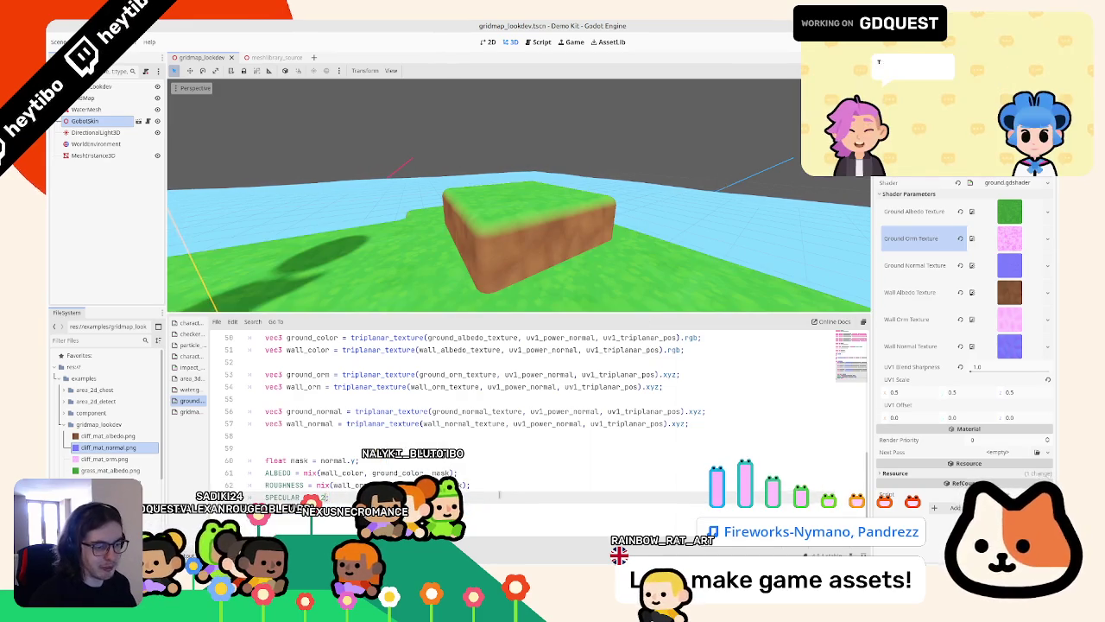
Step: Add NORMAL_MAP = mix(wall_normal, ground_normal, mask); and check the level from above
{"action": "mouse_move", "coordinate": [484, 259]}
{"action": "right_mouse_down"}
{"action": "mouse_move", "coordinate": [172, 257]}
{"action": "mouse_move", "coordinate": [285, 260]}
{"action": "right_mouse_up"}
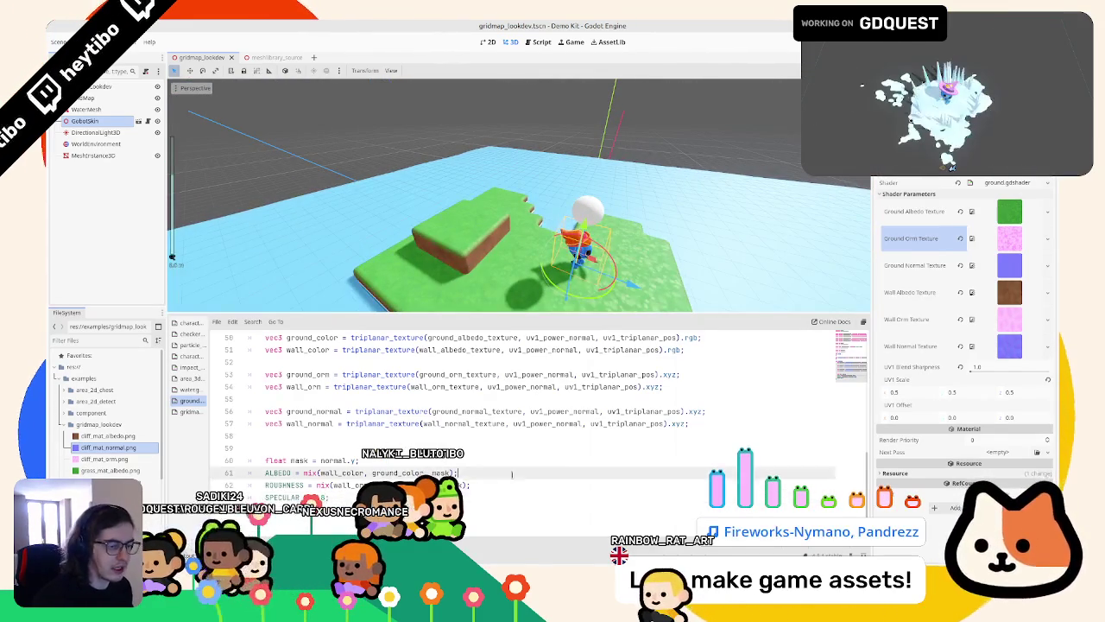
{"action": "key", "text": "ctrl+s"}
{"action": "mouse_move", "coordinate": [553, 225]}
{"action": "right_mouse_down"}
{"action": "mouse_move", "coordinate": [624, 190]}
{"action": "mouse_move", "coordinate": [570, 229]}
{"action": "right_mouse_up"}
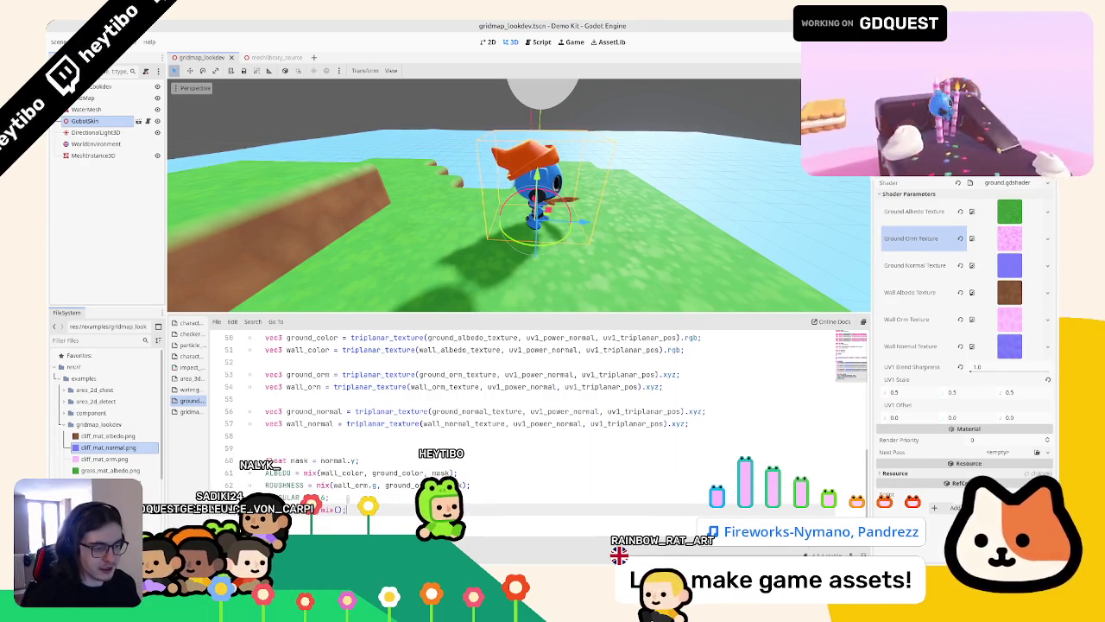
{"action": "type", "text": "wall"}
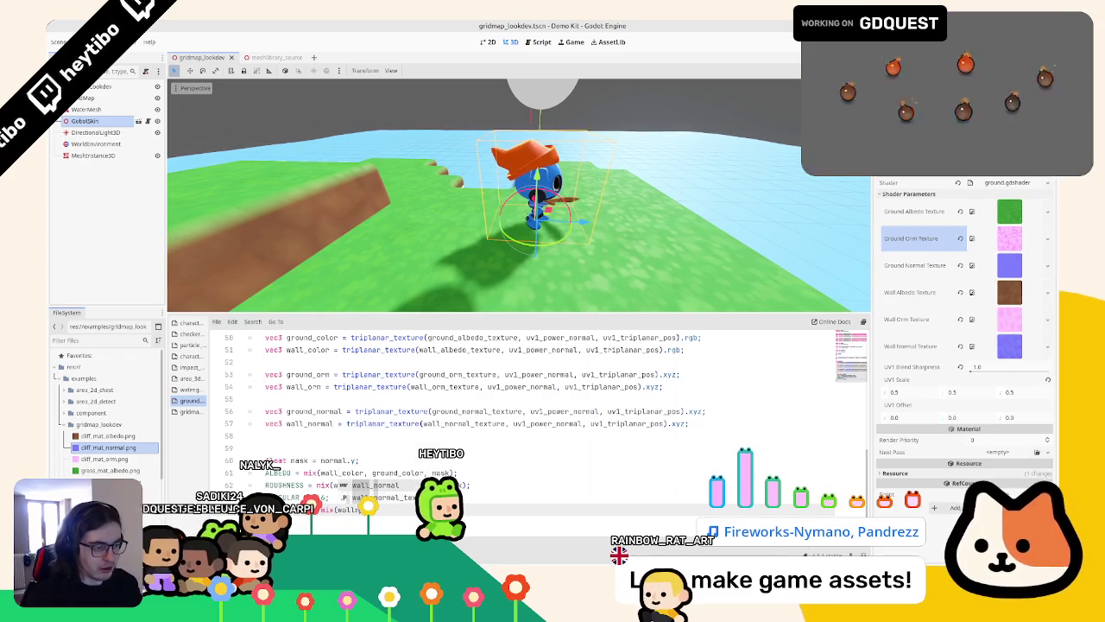
{"action": "type", "text": "_normal, ground_normal, mask);"}
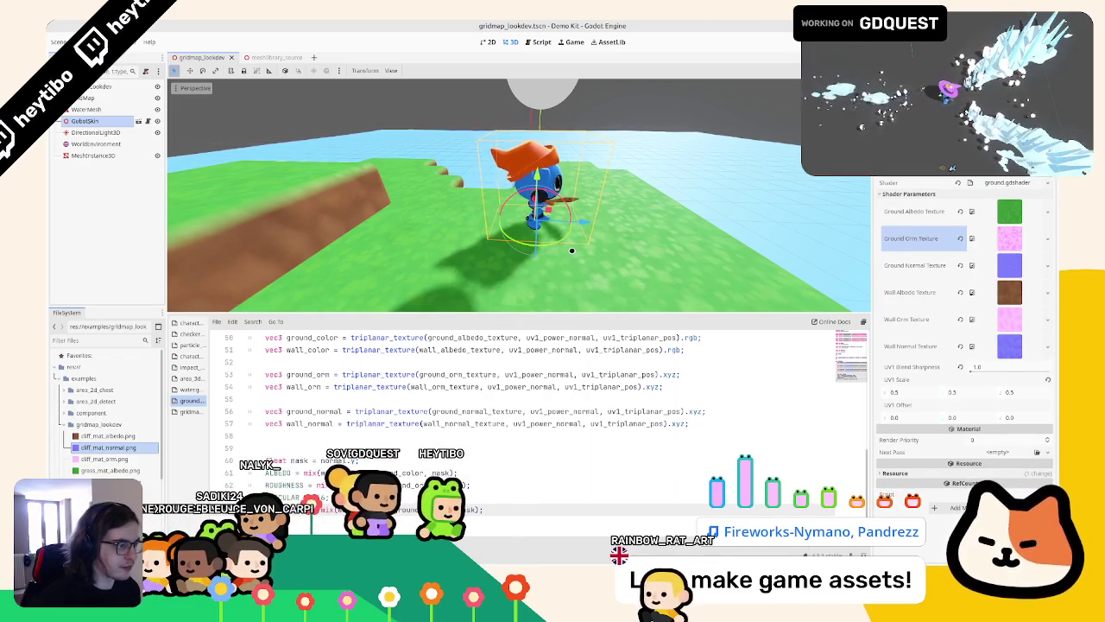
{"action": "mouse_move", "coordinate": [561, 242]}
{"action": "middle_mouse_down"}
{"action": "mouse_move", "coordinate": [566, 282]}
{"action": "mouse_move", "coordinate": [501, 254]}
{"action": "mouse_move", "coordinate": [514, 255]}
{"action": "middle_mouse_up"}
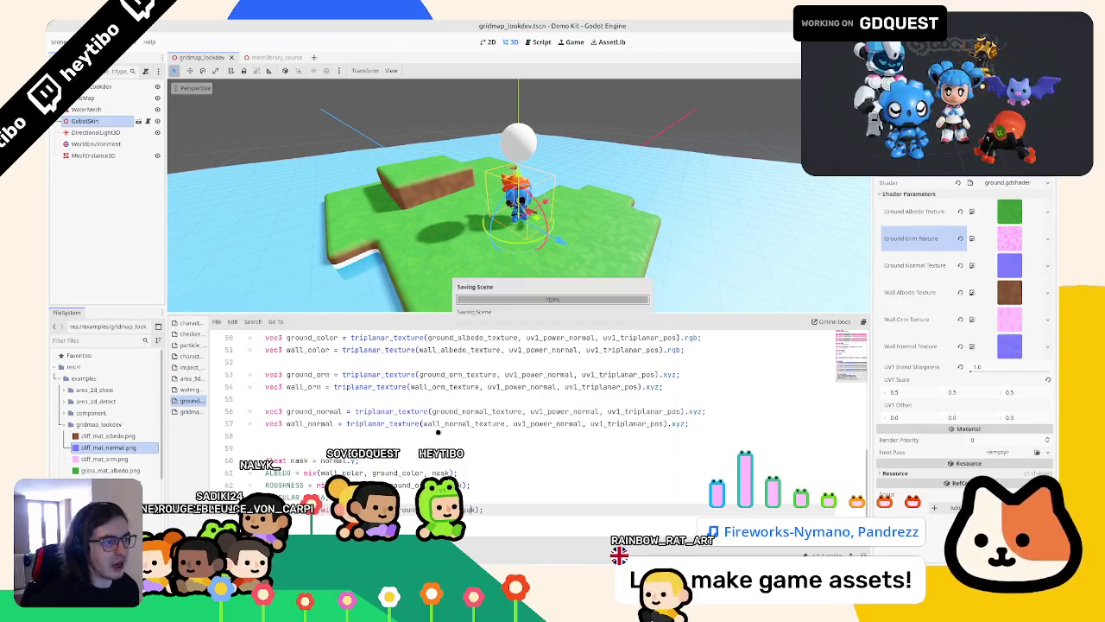
{"action": "mouse_move", "coordinate": [518, 241]}
{"action": "middle_mouse_down"}
{"action": "mouse_move", "coordinate": [486, 265]}
{"action": "mouse_move", "coordinate": [620, 206]}
{"action": "mouse_move", "coordinate": [543, 145]}
{"action": "mouse_move", "coordinate": [515, 215]}
{"action": "mouse_move", "coordinate": [625, 225]}
{"action": "mouse_move", "coordinate": [566, 210]}
{"action": "mouse_move", "coordinate": [382, 215]}
{"action": "middle_mouse_up"}
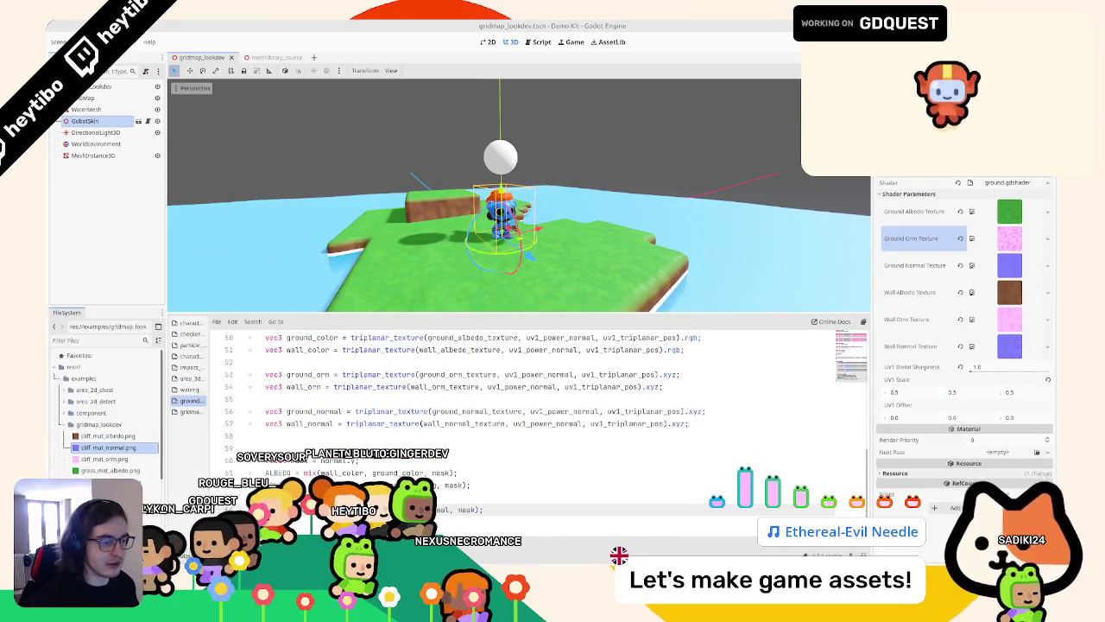
Step: Orbit to low side views of the terrain, then bring up the tile sketch and maximized browser
{"action": "middle_click_drag", "start_coordinate": [445, 250], "coordinate": [622, 179]}
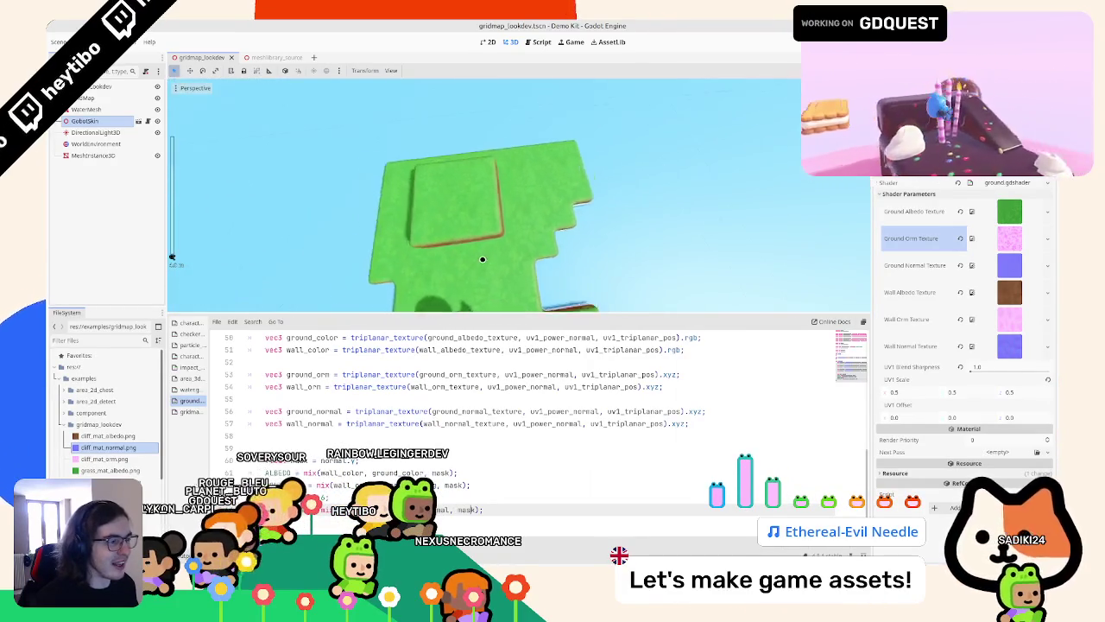
{"action": "mouse_move", "coordinate": [622, 180]}
{"action": "middle_mouse_down"}
{"action": "mouse_move", "coordinate": [555, 194]}
{"action": "mouse_move", "coordinate": [554, 229]}
{"action": "middle_mouse_up"}
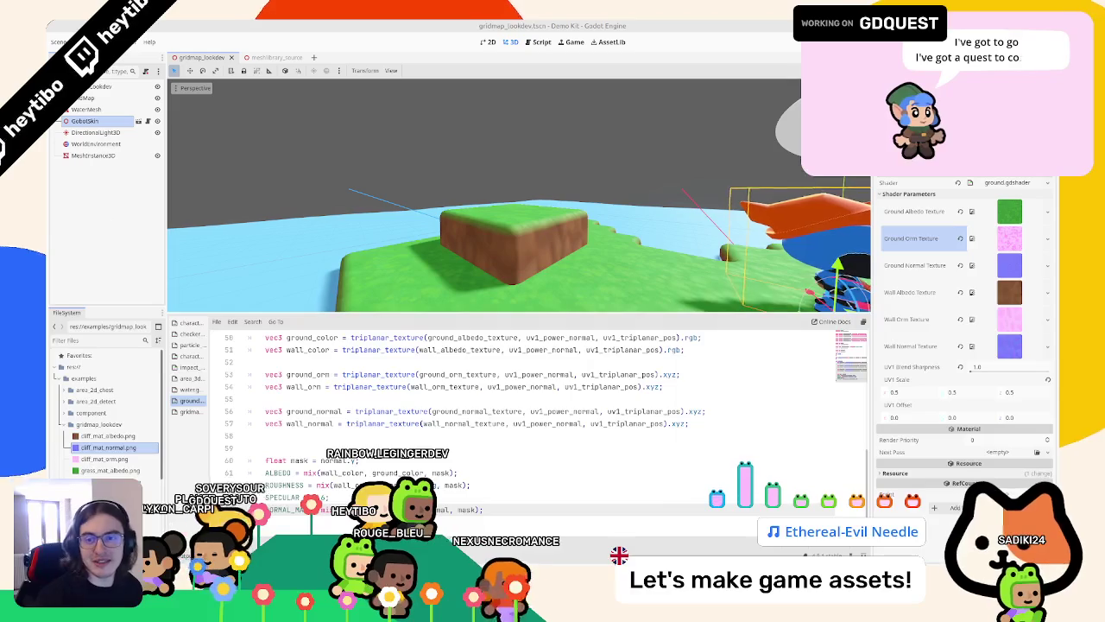
{"action": "left_click_drag", "start_coordinate": [0, 406], "coordinate": [628, 292]}
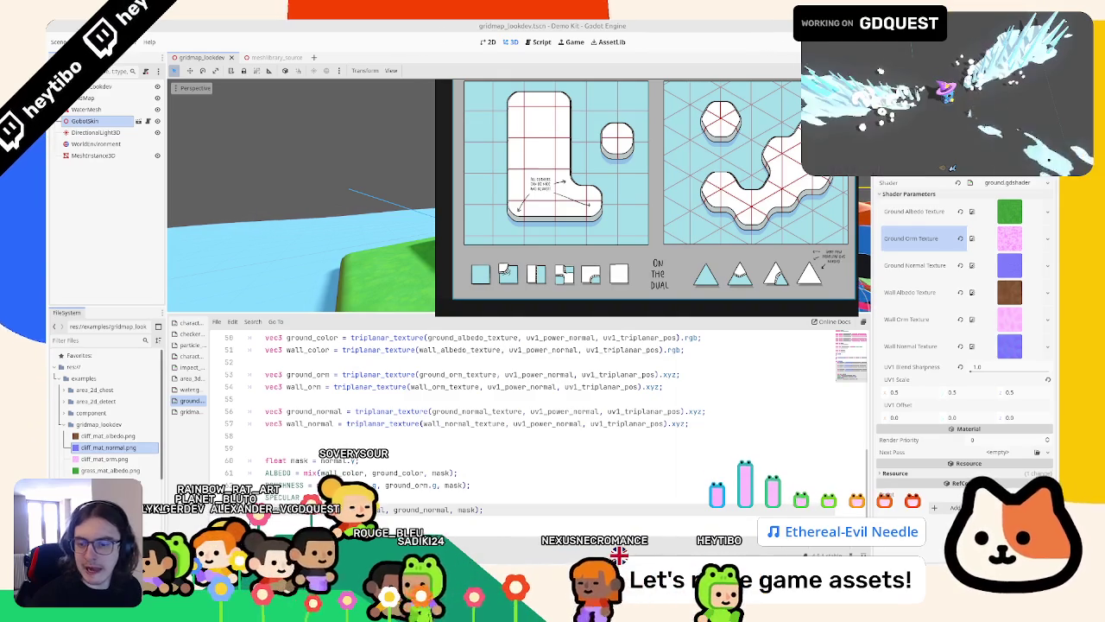
{"action": "key", "text": "alt+Tab"}
{"action": "double_click", "coordinate": [233, 20]}
Step: Scroll through the game developer's Bluesky profile feed
{"action": "scroll", "coordinate": [544, 327], "scroll_direction": "down", "scroll_amount": 5}
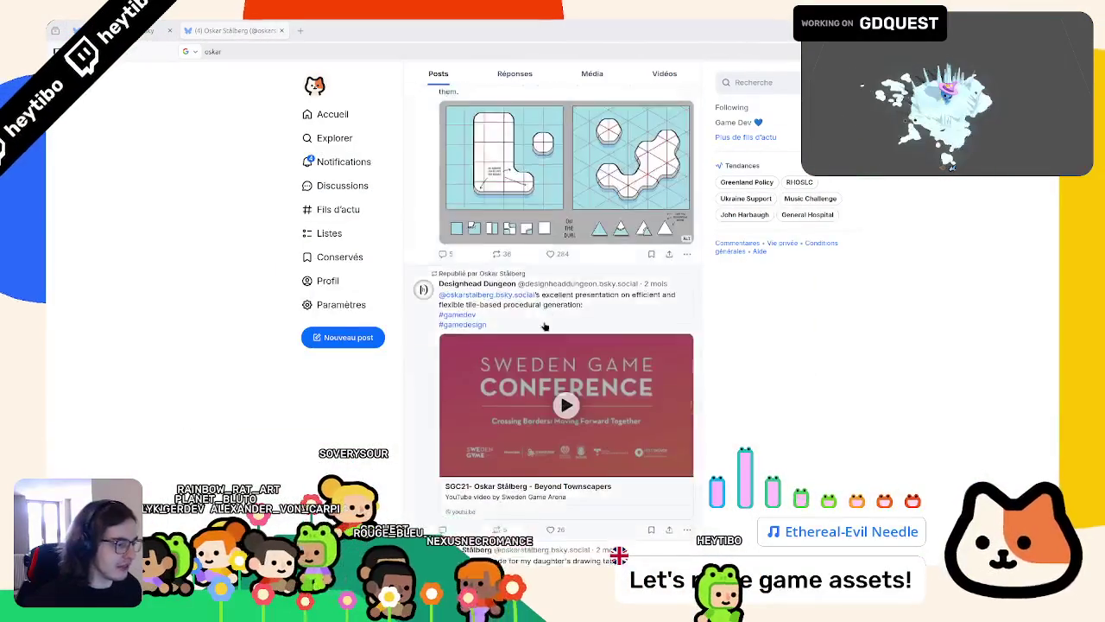
{"action": "scroll", "coordinate": [544, 327], "scroll_direction": "down", "scroll_amount": 5}
{"action": "scroll", "coordinate": [544, 326], "scroll_direction": "down", "scroll_amount": 5}
{"action": "scroll", "coordinate": [536, 323], "scroll_direction": "down", "scroll_amount": 5}
{"action": "scroll", "coordinate": [536, 323], "scroll_direction": "down", "scroll_amount": 5}
{"action": "scroll", "coordinate": [562, 315], "scroll_direction": "down", "scroll_amount": 5}
{"action": "scroll", "coordinate": [544, 302], "scroll_direction": "up", "scroll_amount": 4}
Step: Filter the profile to Média and browse the tile-shape images
{"action": "left_click", "coordinate": [592, 258]}
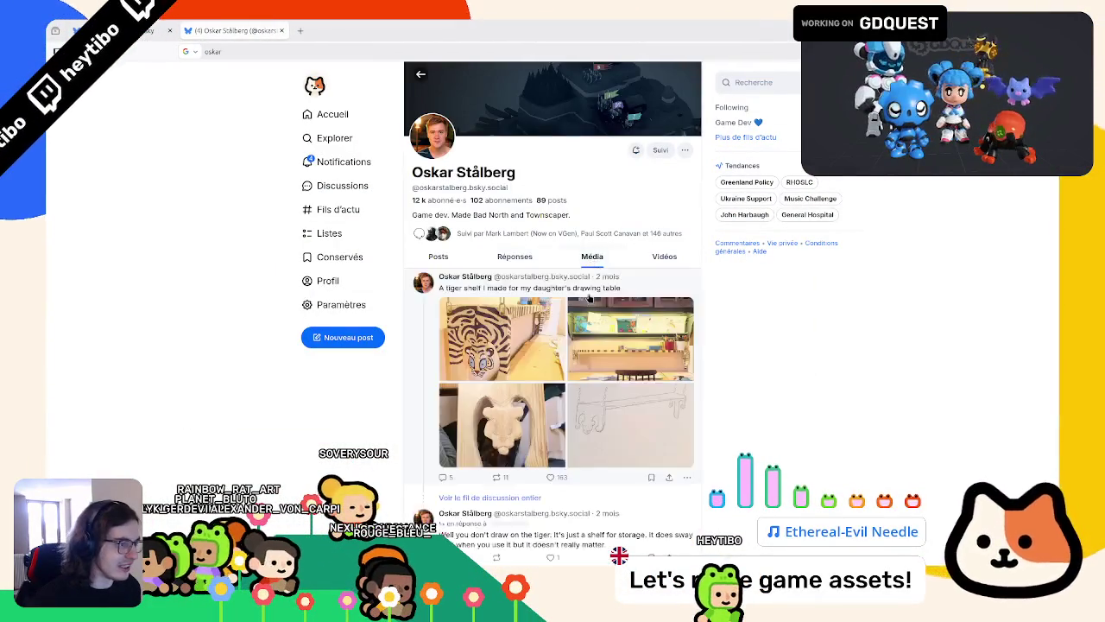
{"action": "scroll", "coordinate": [553, 293], "scroll_direction": "down", "scroll_amount": 5}
{"action": "scroll", "coordinate": [544, 293], "scroll_direction": "down", "scroll_amount": 5}
{"action": "scroll", "coordinate": [528, 298], "scroll_direction": "down", "scroll_amount": 5}
{"action": "scroll", "coordinate": [529, 298], "scroll_direction": "down", "scroll_amount": 5}
{"action": "scroll", "coordinate": [529, 298], "scroll_direction": "down", "scroll_amount": 5}
{"action": "scroll", "coordinate": [529, 298], "scroll_direction": "down", "scroll_amount": 5}
{"action": "scroll", "coordinate": [528, 298], "scroll_direction": "down", "scroll_amount": 5}
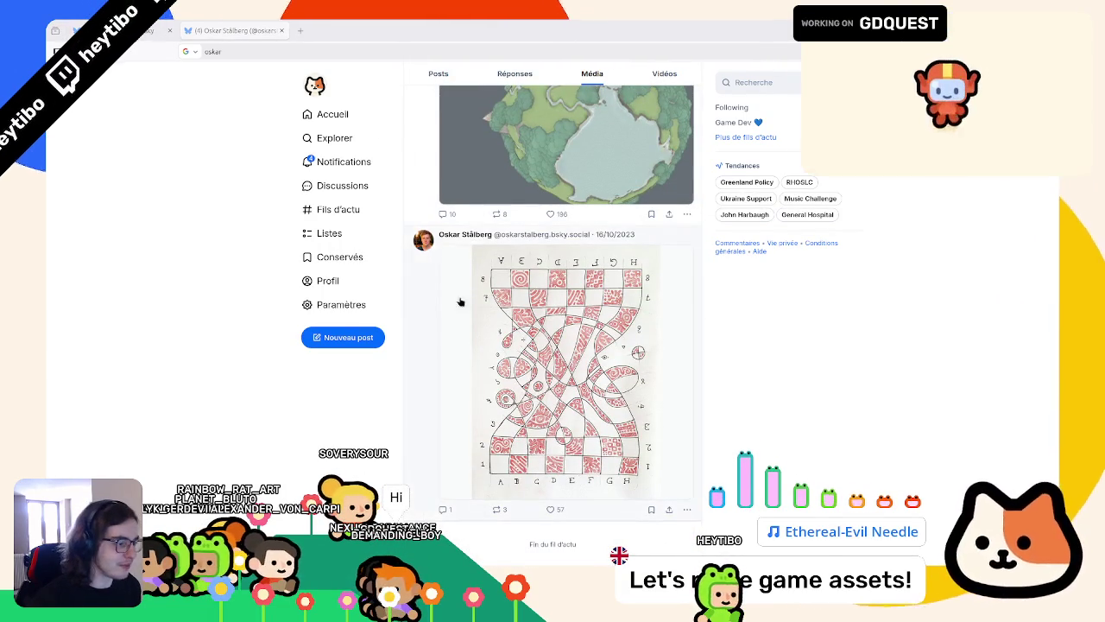
{"action": "scroll", "coordinate": [300, 375], "scroll_direction": "up", "scroll_amount": 5}
{"action": "scroll", "coordinate": [302, 376], "scroll_direction": "up", "scroll_amount": 5}
{"action": "scroll", "coordinate": [306, 378], "scroll_direction": "up", "scroll_amount": 5}
{"action": "scroll", "coordinate": [309, 378], "scroll_direction": "up", "scroll_amount": 5}
{"action": "scroll", "coordinate": [309, 378], "scroll_direction": "up", "scroll_amount": 3}
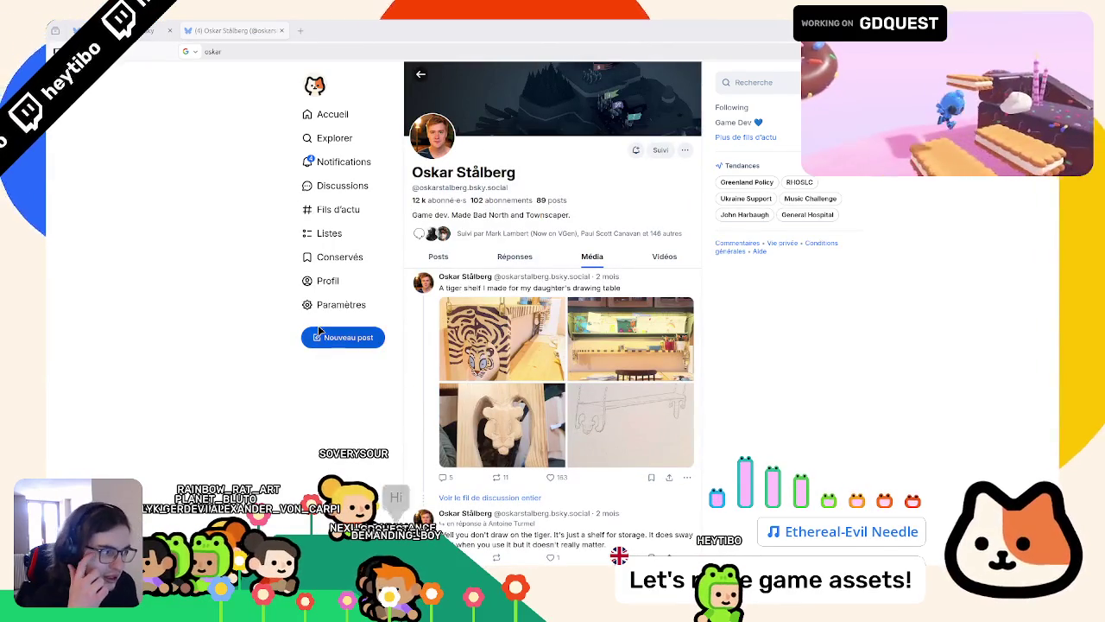
Step: Browse the regular Posts feed again, then switch back to the Godot editor
{"action": "left_click", "coordinate": [439, 256]}
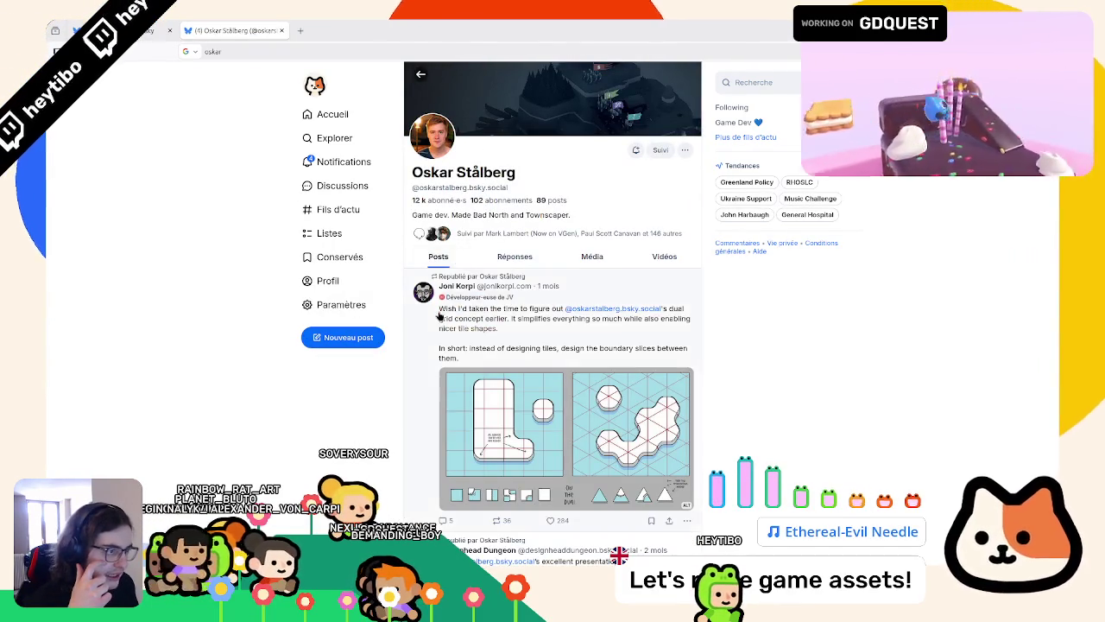
{"action": "scroll", "coordinate": [432, 328], "scroll_direction": "down", "scroll_amount": 5}
{"action": "scroll", "coordinate": [430, 332], "scroll_direction": "down", "scroll_amount": 3}
{"action": "scroll", "coordinate": [429, 332], "scroll_direction": "down", "scroll_amount": 5}
{"action": "scroll", "coordinate": [431, 333], "scroll_direction": "down", "scroll_amount": 5}
{"action": "scroll", "coordinate": [436, 333], "scroll_direction": "down", "scroll_amount": 5}
{"action": "scroll", "coordinate": [442, 333], "scroll_direction": "down", "scroll_amount": 5}
{"action": "scroll", "coordinate": [438, 338], "scroll_direction": "down", "scroll_amount": 5}
{"action": "scroll", "coordinate": [438, 340], "scroll_direction": "down", "scroll_amount": 5}
{"action": "scroll", "coordinate": [438, 342], "scroll_direction": "up", "scroll_amount": 4}
{"action": "scroll", "coordinate": [438, 343], "scroll_direction": "up", "scroll_amount": 2}
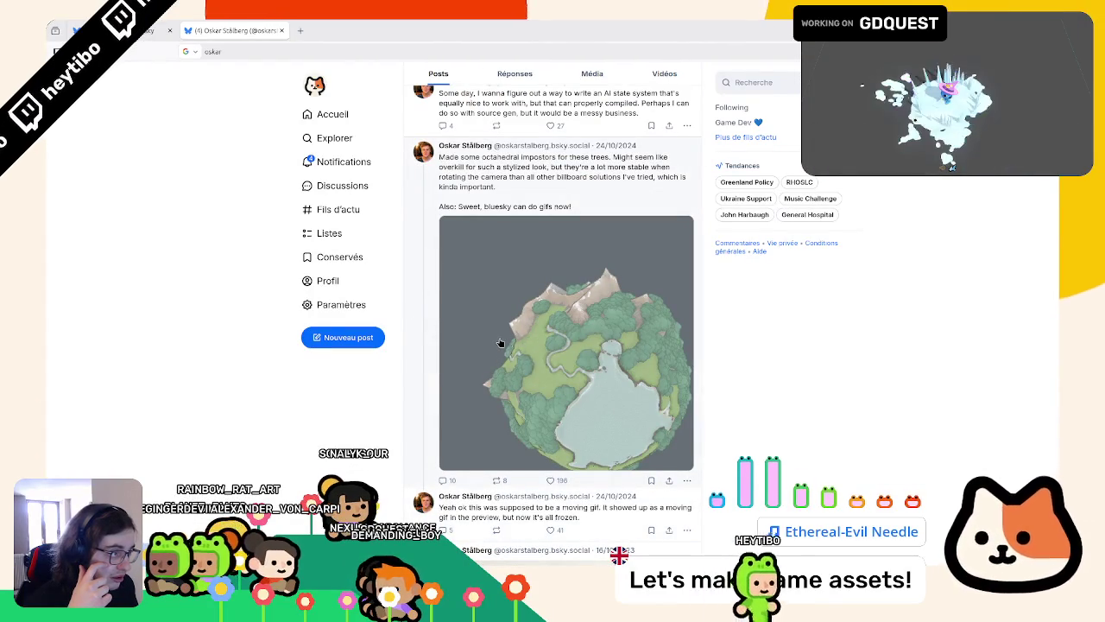
{"action": "scroll", "coordinate": [522, 320], "scroll_direction": "down", "scroll_amount": 5}
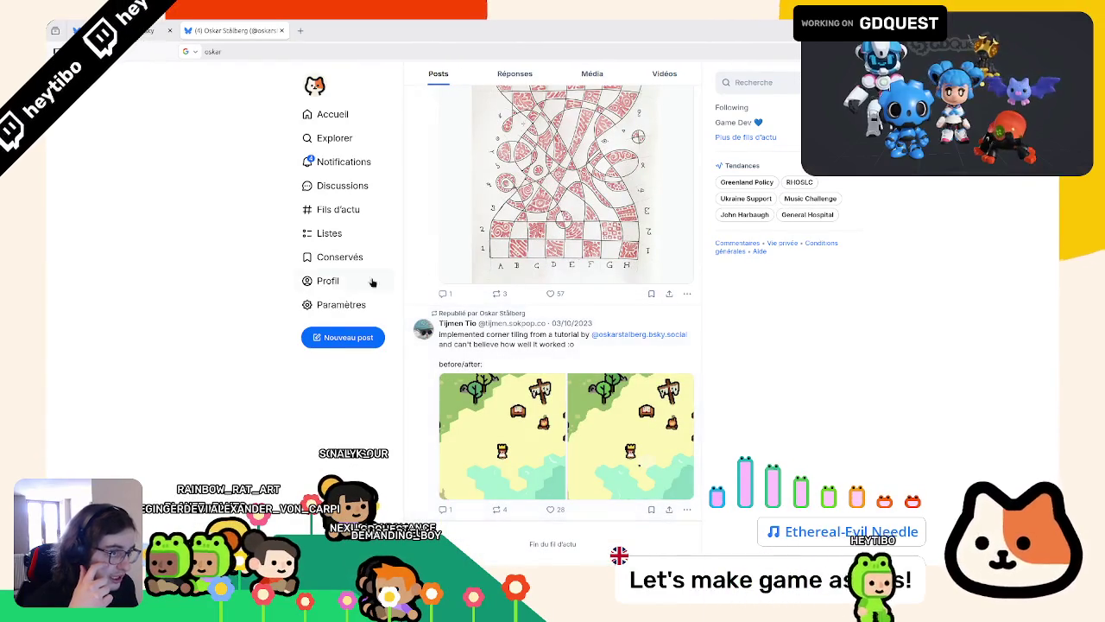
{"action": "key", "text": "alt+Tab"}
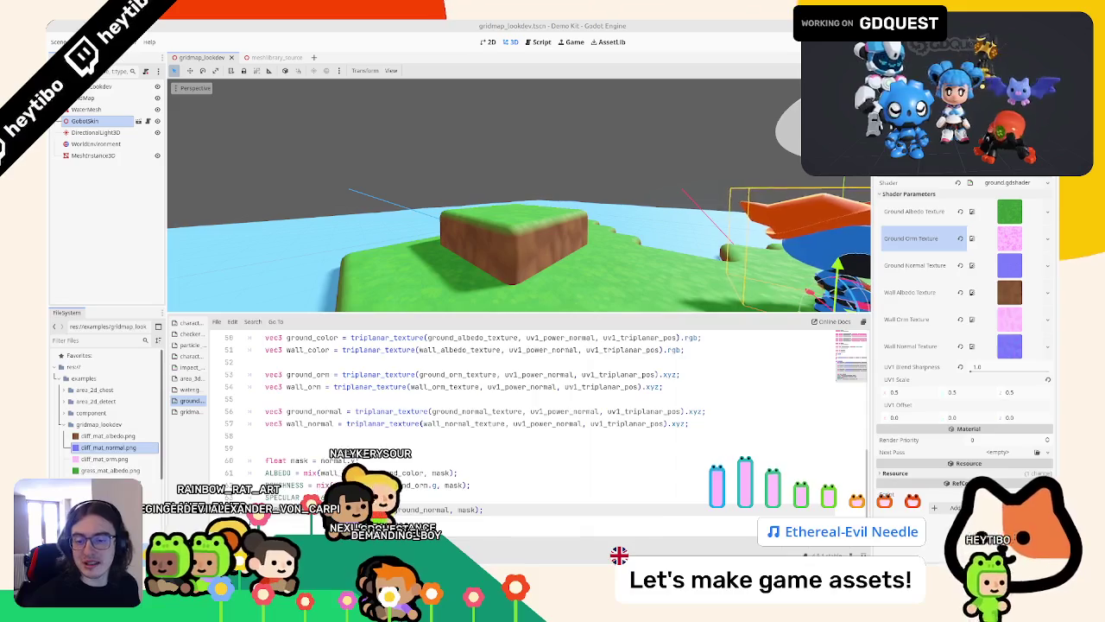
Step: Bring up the dual-grid tile sheet image and zoom in and out to inspect it
{"action": "key", "text": "alt+Tab"}
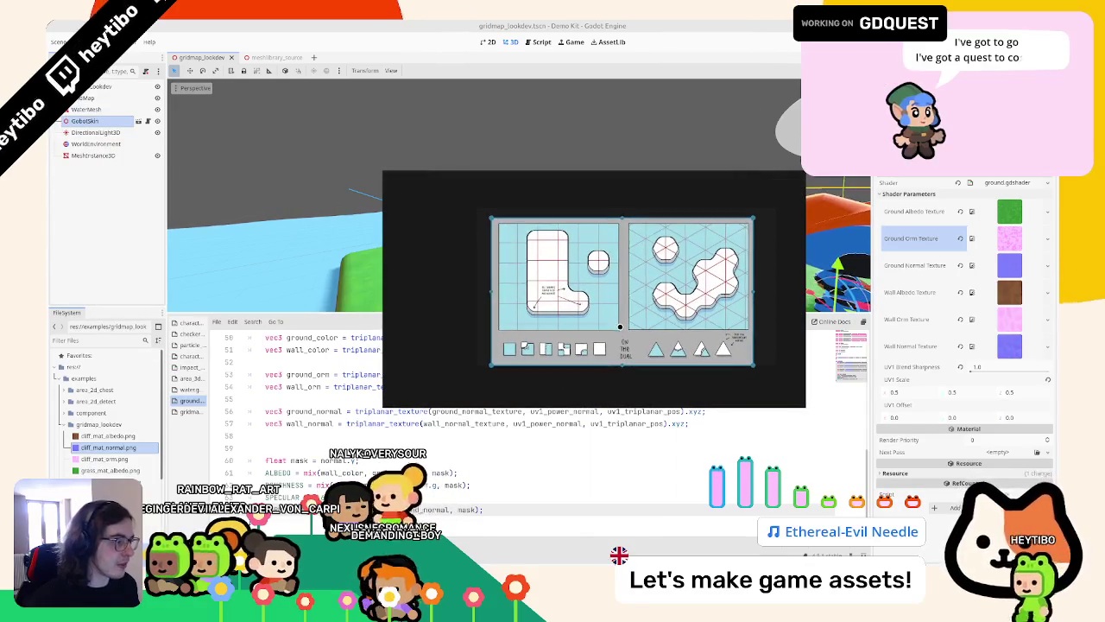
{"action": "scroll", "coordinate": [777, 289], "scroll_direction": "up", "scroll_amount": 1}
{"action": "scroll", "coordinate": [777, 288], "scroll_direction": "up", "scroll_amount": 1}
{"action": "scroll", "coordinate": [777, 288], "scroll_direction": "up", "scroll_amount": 1}
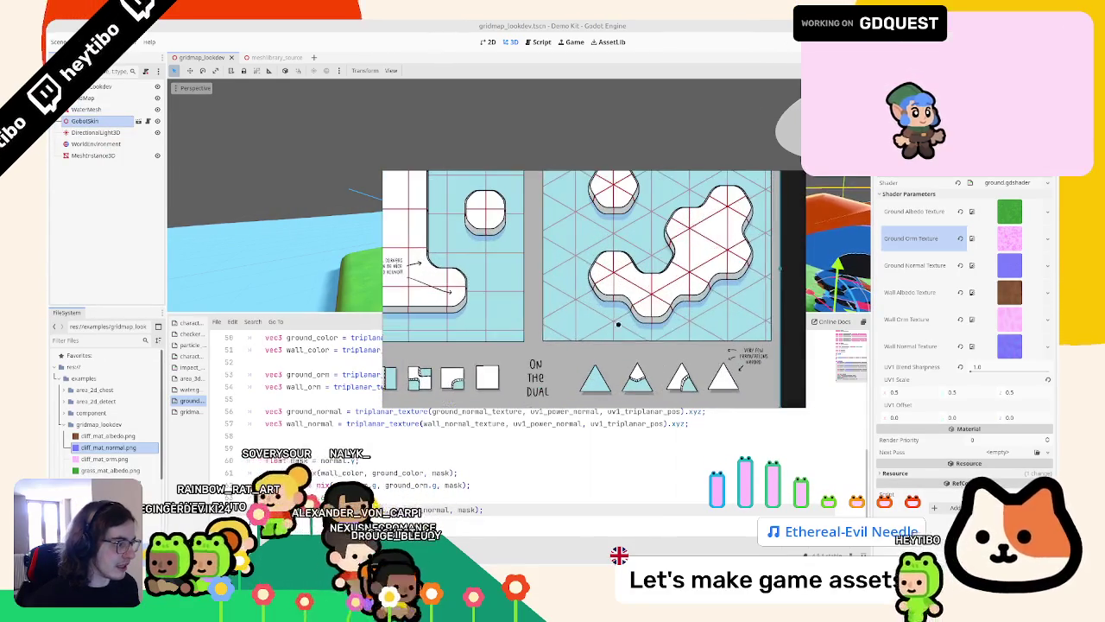
{"action": "scroll", "coordinate": [777, 288], "scroll_direction": "up", "scroll_amount": 2}
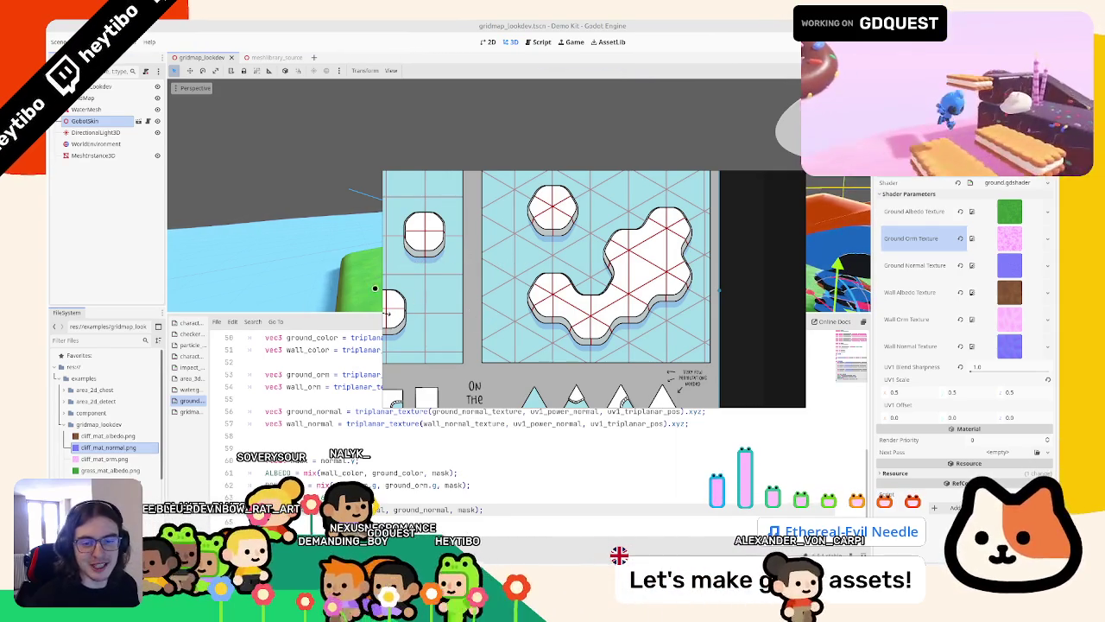
{"action": "scroll", "coordinate": [511, 268], "scroll_direction": "down", "scroll_amount": 2}
{"action": "scroll", "coordinate": [561, 302], "scroll_direction": "up", "scroll_amount": 2}
{"action": "scroll", "coordinate": [625, 337], "scroll_direction": "up", "scroll_amount": 2}
{"action": "scroll", "coordinate": [724, 316], "scroll_direction": "down", "scroll_amount": 2}
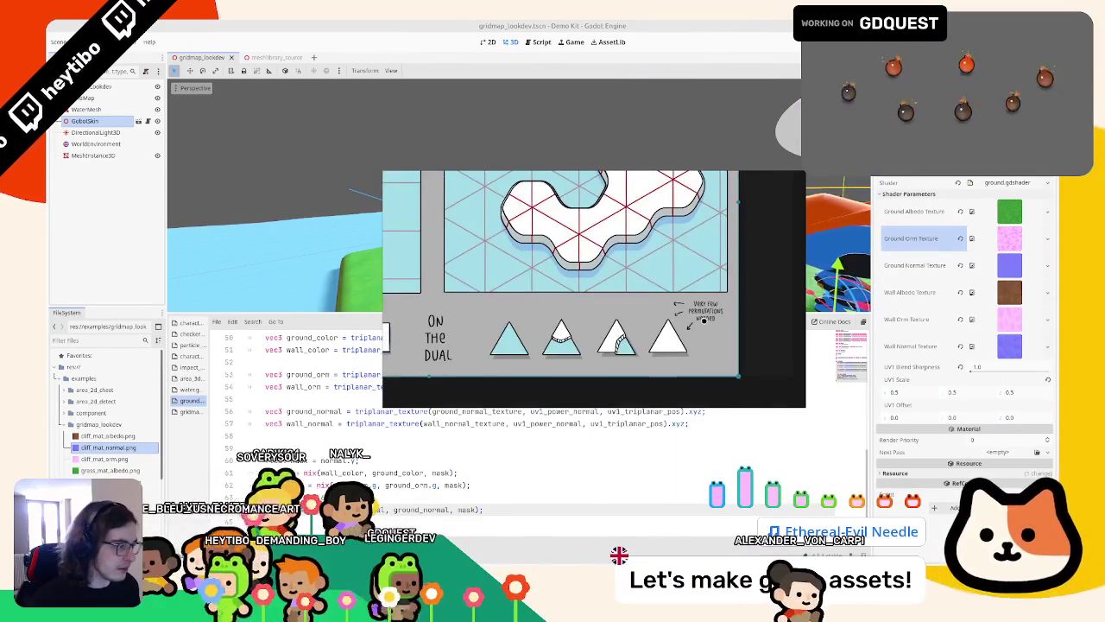
{"action": "scroll", "coordinate": [612, 234], "scroll_direction": "up", "scroll_amount": 2}
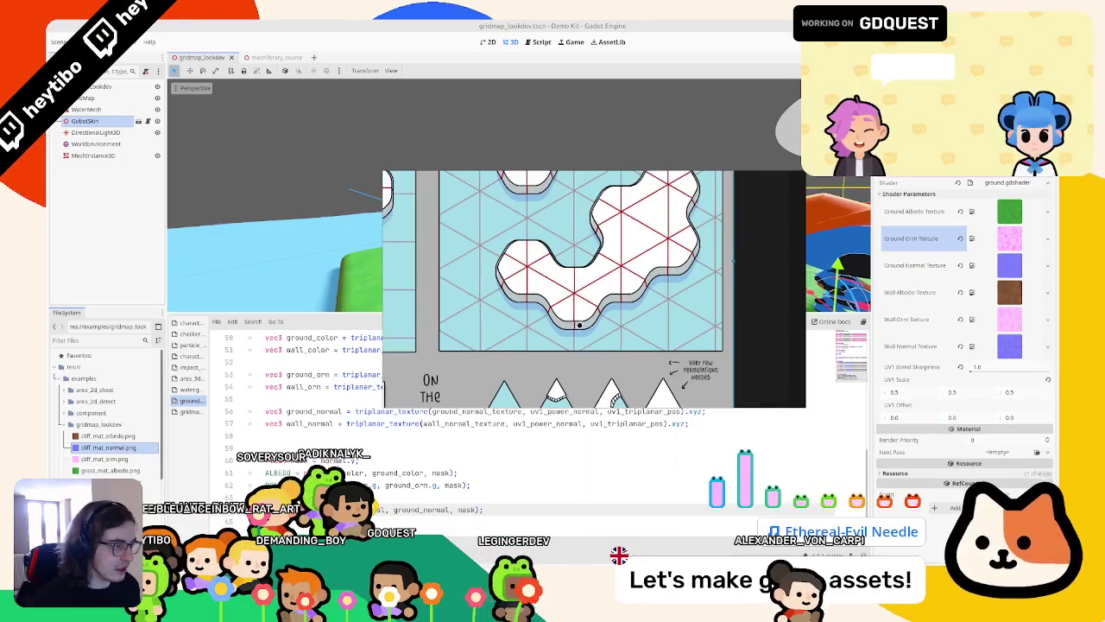
{"action": "scroll", "coordinate": [622, 277], "scroll_direction": "down", "scroll_amount": 1}
Step: Move the tile sheet viewer off-screen, view the grass level overview, then switch to Blender
{"action": "left_click_drag", "start_coordinate": [572, 316], "coordinate": [681, 306]}
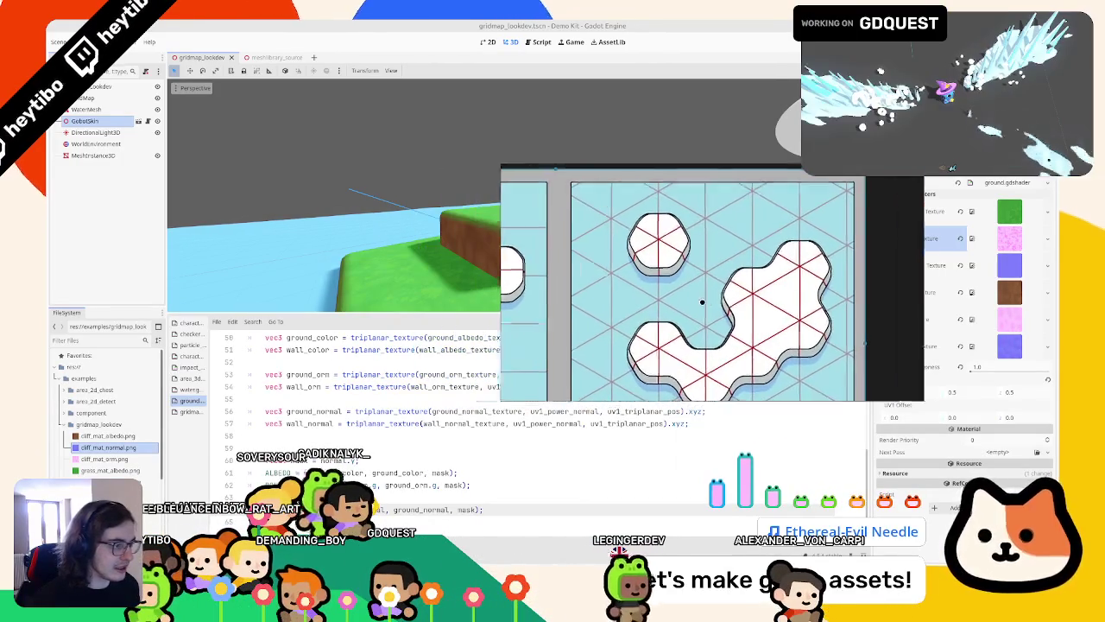
{"action": "scroll", "coordinate": [727, 300], "scroll_direction": "down", "scroll_amount": 2}
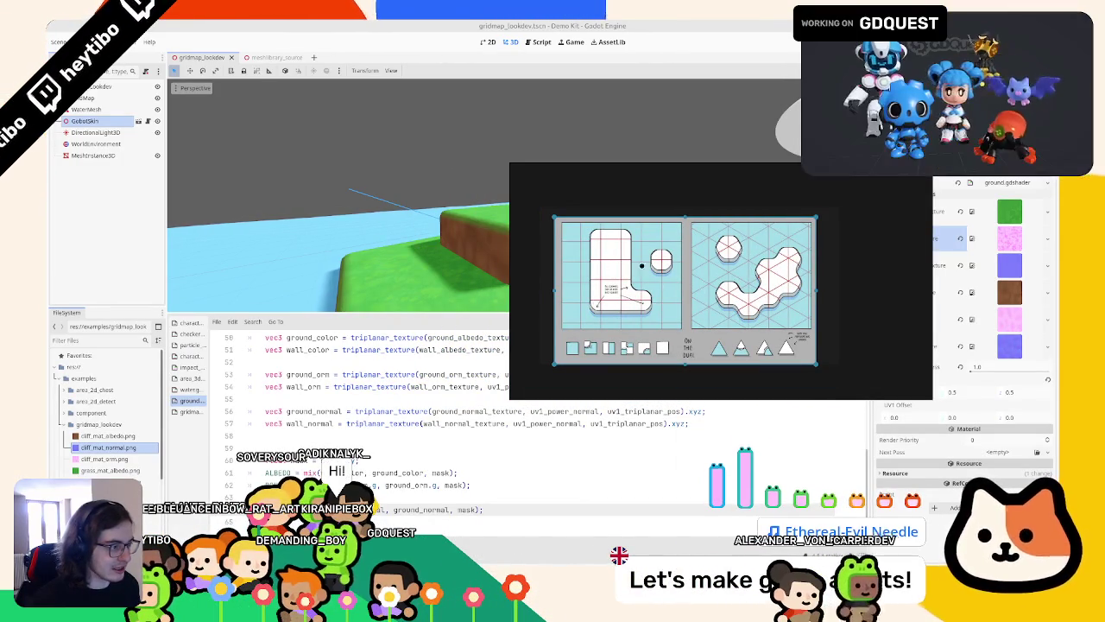
{"action": "left_click_drag", "start_coordinate": [673, 282], "coordinate": [4, 208]}
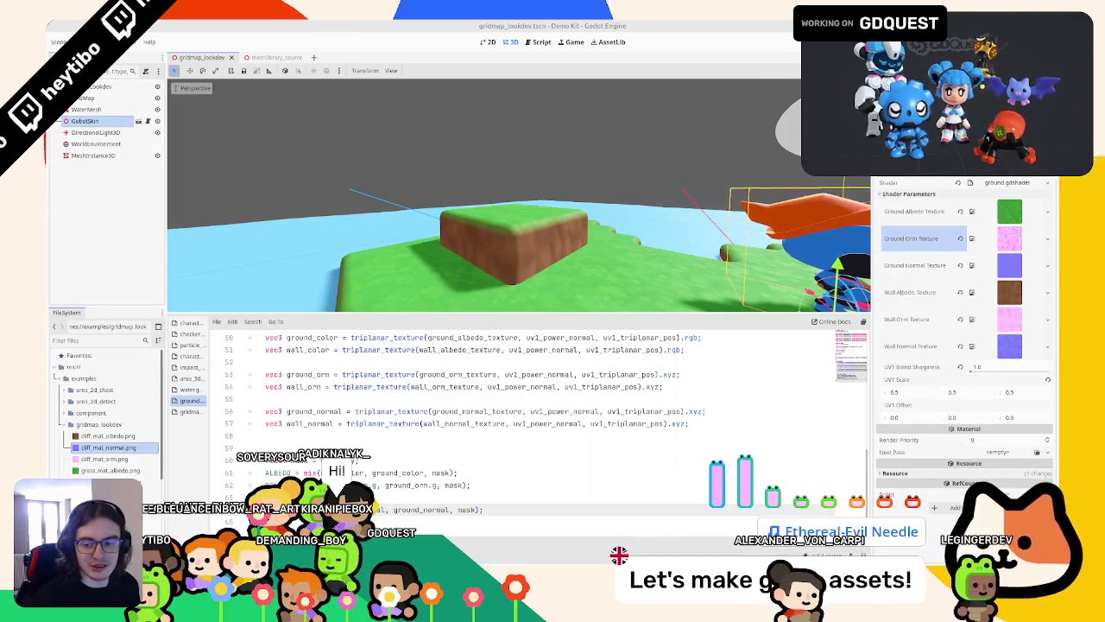
{"action": "mouse_move", "coordinate": [693, 269]}
{"action": "middle_mouse_down"}
{"action": "mouse_move", "coordinate": [588, 271]}
{"action": "mouse_move", "coordinate": [519, 243]}
{"action": "middle_mouse_up"}
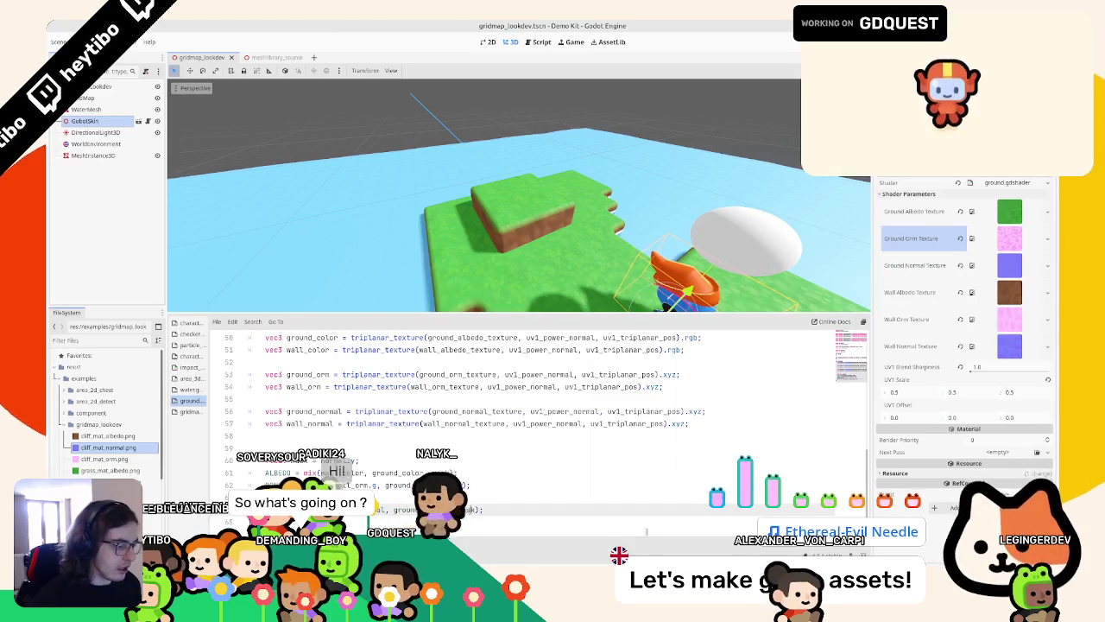
{"action": "key", "text": "alt+Tab"}
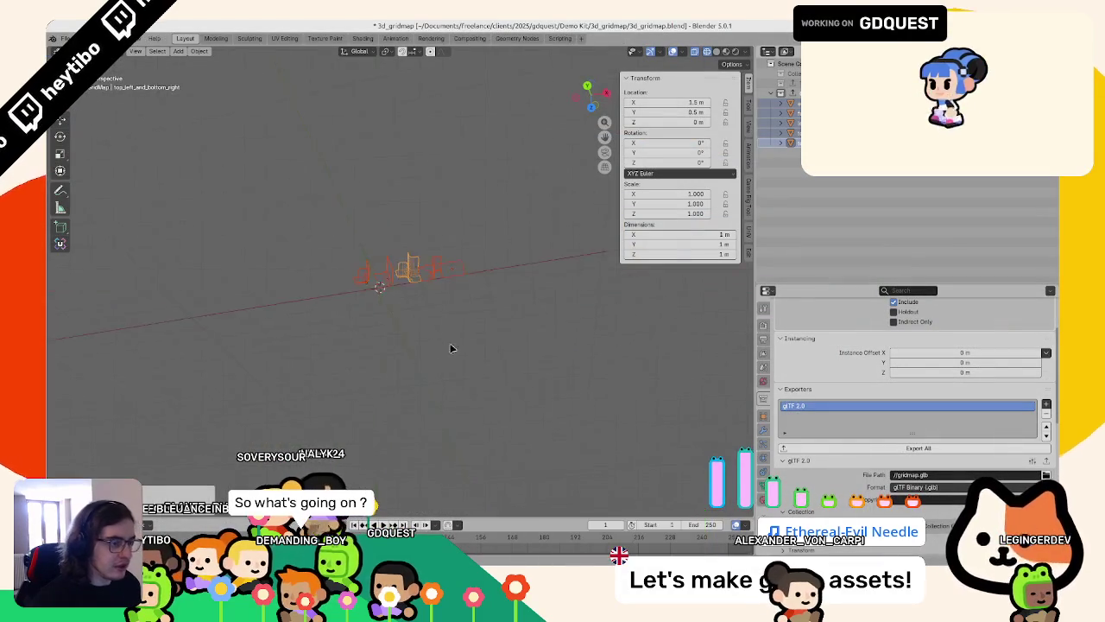
Step: In Edit Mode from the top view, add a loop cut across the second tile piece
{"action": "key", "text": "Tab"}
{"action": "key", "text": "KP_7"}
{"action": "left_click", "coordinate": [343, 298]}
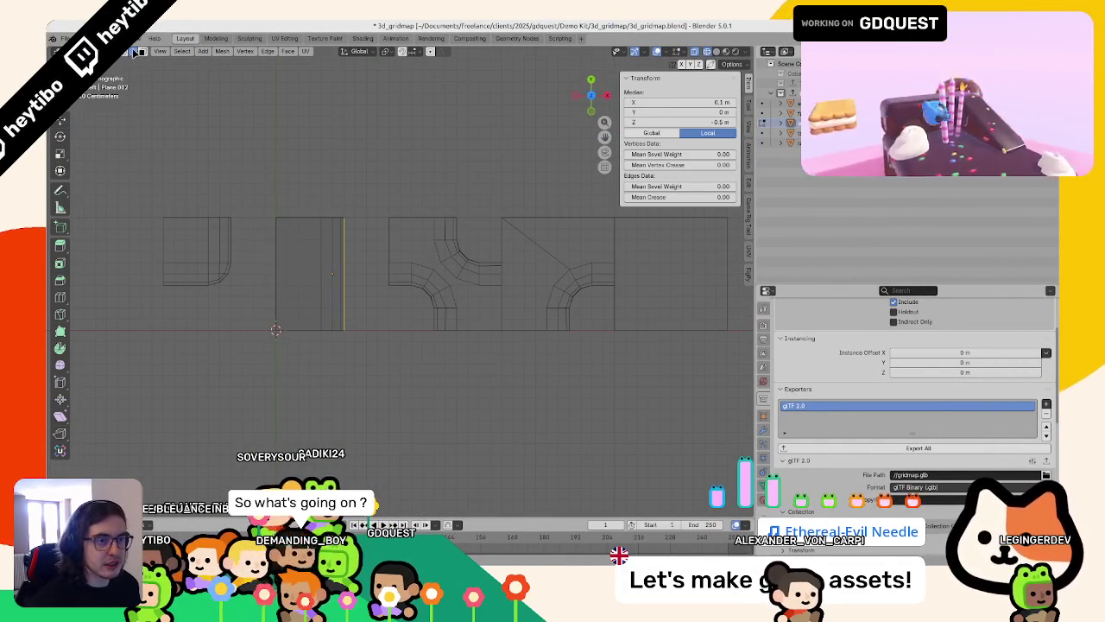
{"action": "middle_click_drag", "start_coordinate": [331, 274], "coordinate": [311, 250]}
{"action": "key", "text": "ctrl+r"}
{"action": "left_click", "coordinate": [300, 232]}
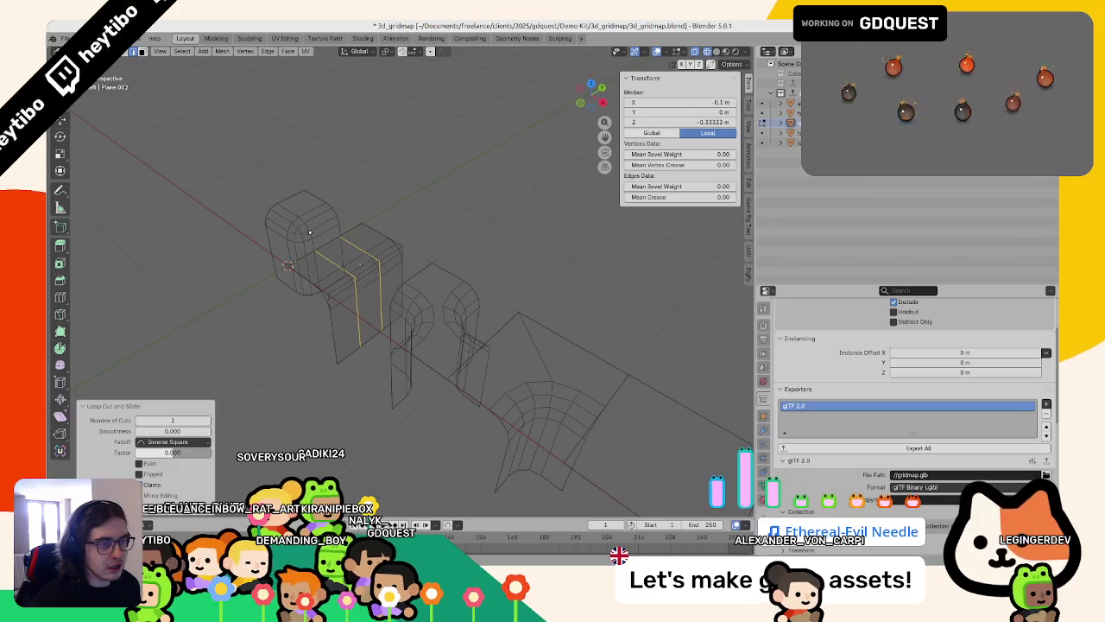
Step: From the front view, select a face on the second piece, then return to Godot
{"action": "key", "text": "KP_1"}
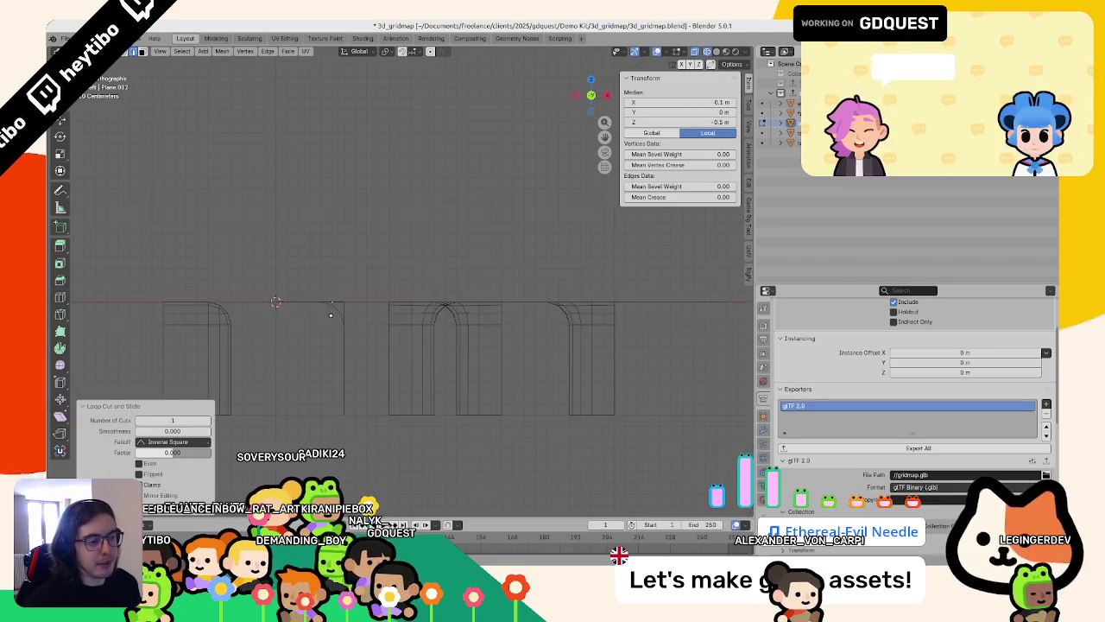
{"action": "middle_click_drag", "start_coordinate": [329, 310], "coordinate": [328, 259]}
{"action": "left_click", "coordinate": [350, 294]}
{"action": "key", "text": "alt+Tab"}
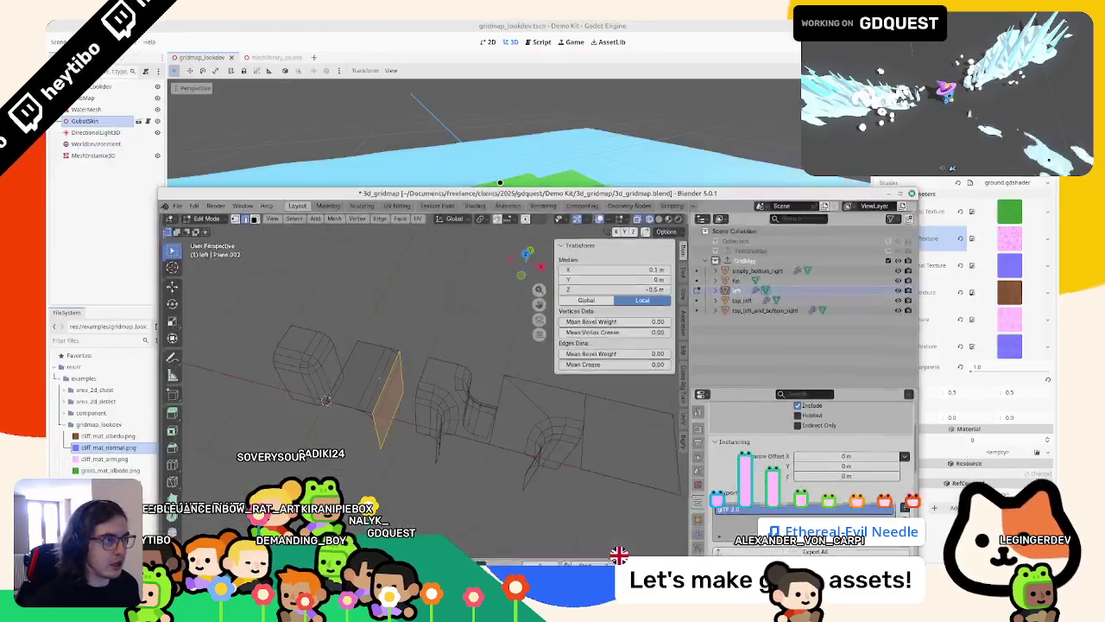
{"action": "middle_click_drag", "start_coordinate": [498, 275], "coordinate": [534, 196]}
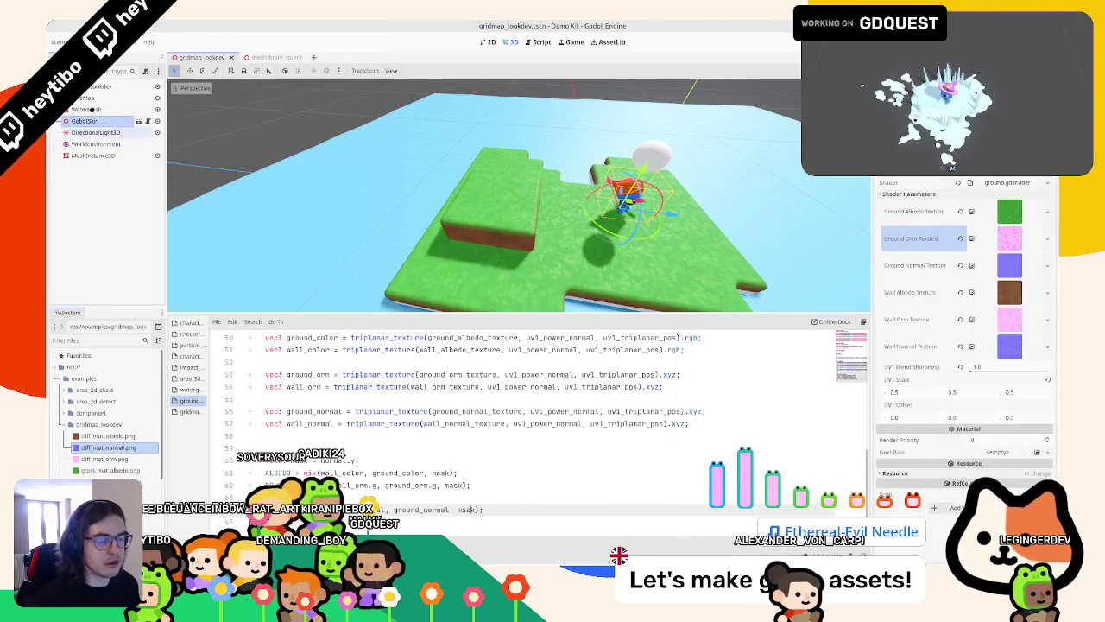
Step: Collapse the gridmap_lookdev folder, open test_room_3d.tscn, and run it with F6
{"action": "scroll", "coordinate": [462, 178], "scroll_direction": "down", "scroll_amount": 3}
{"action": "middle_click_drag", "start_coordinate": [462, 177], "coordinate": [423, 176]}
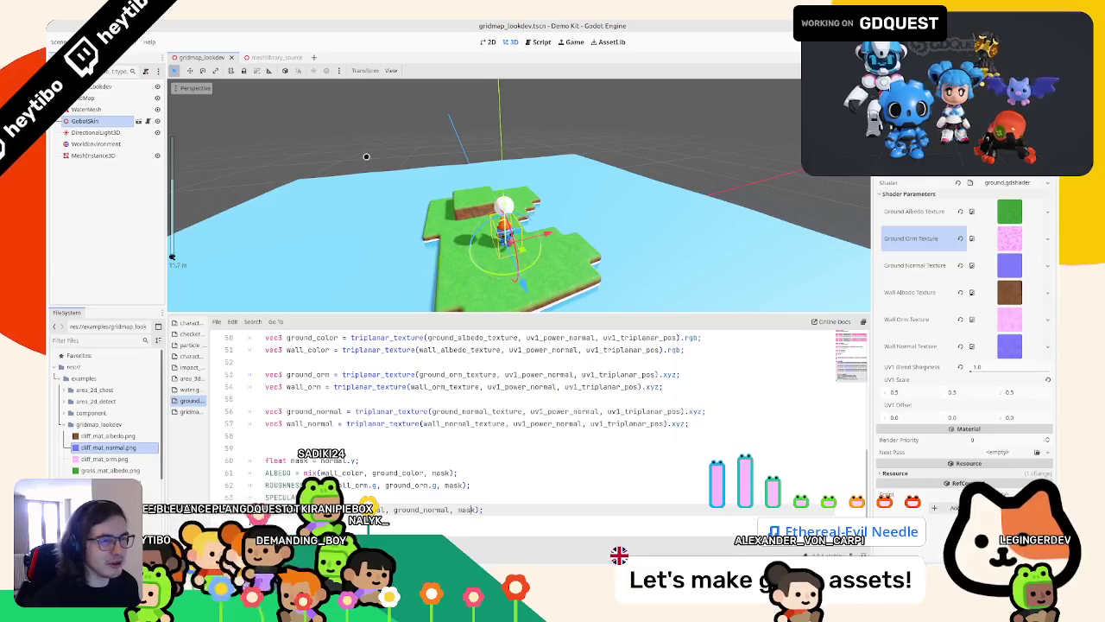
{"action": "mouse_move", "coordinate": [329, 87]}
{"action": "middle_mouse_down"}
{"action": "mouse_move", "coordinate": [627, 167]}
{"action": "mouse_move", "coordinate": [327, 226]}
{"action": "middle_mouse_up"}
{"action": "scroll", "coordinate": [627, 168], "scroll_direction": "up", "scroll_amount": 5}
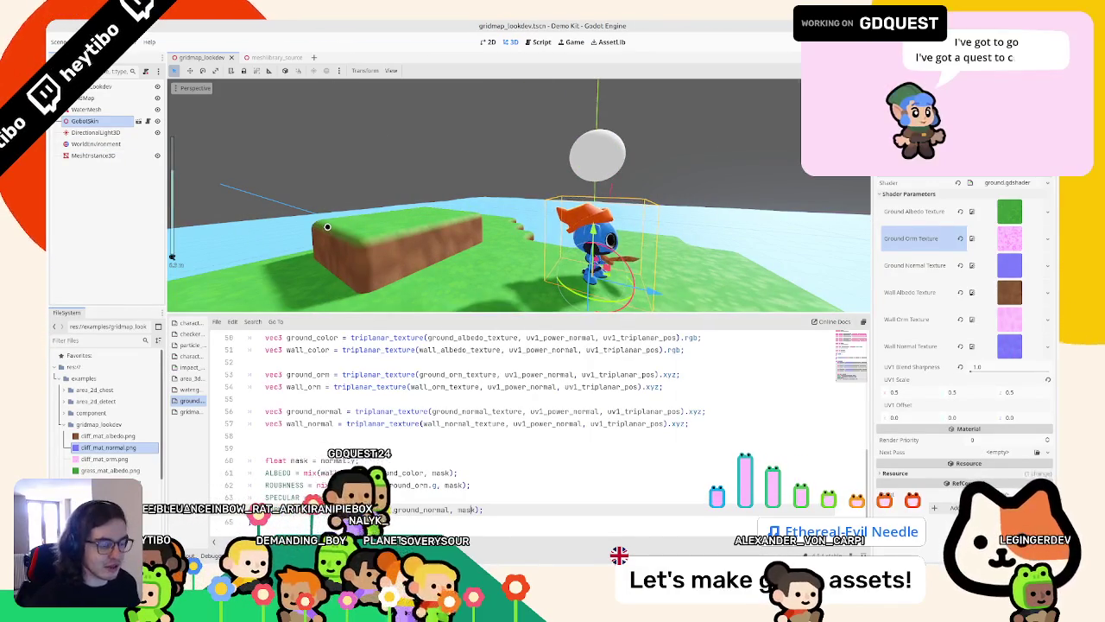
{"action": "left_click", "coordinate": [59, 424]}
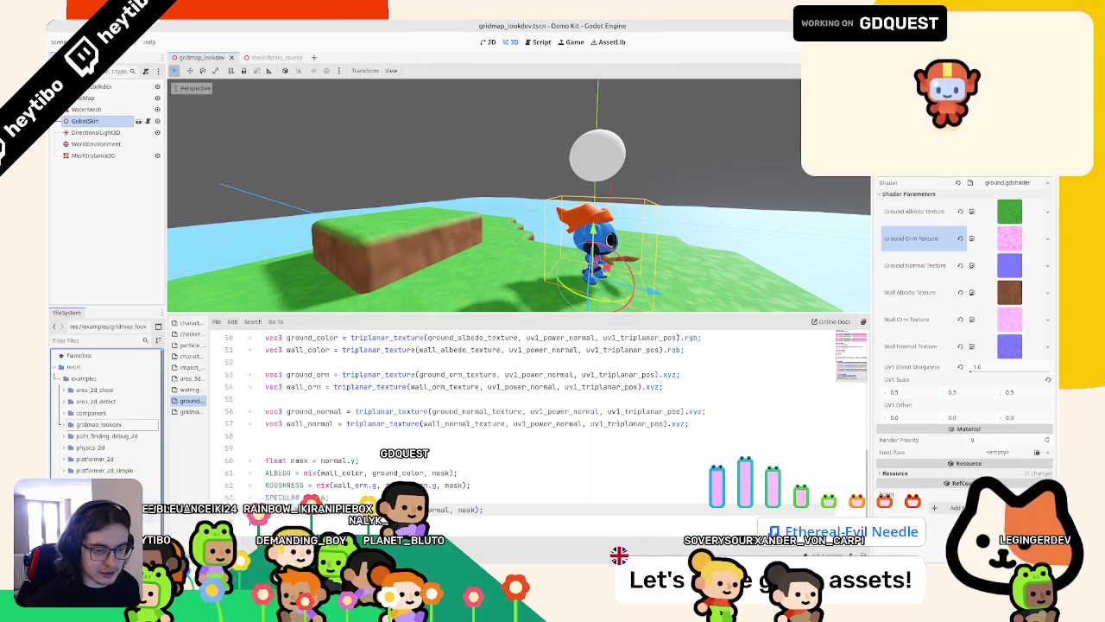
{"action": "double_click", "coordinate": [129, 464]}
{"action": "key", "text": "F6"}
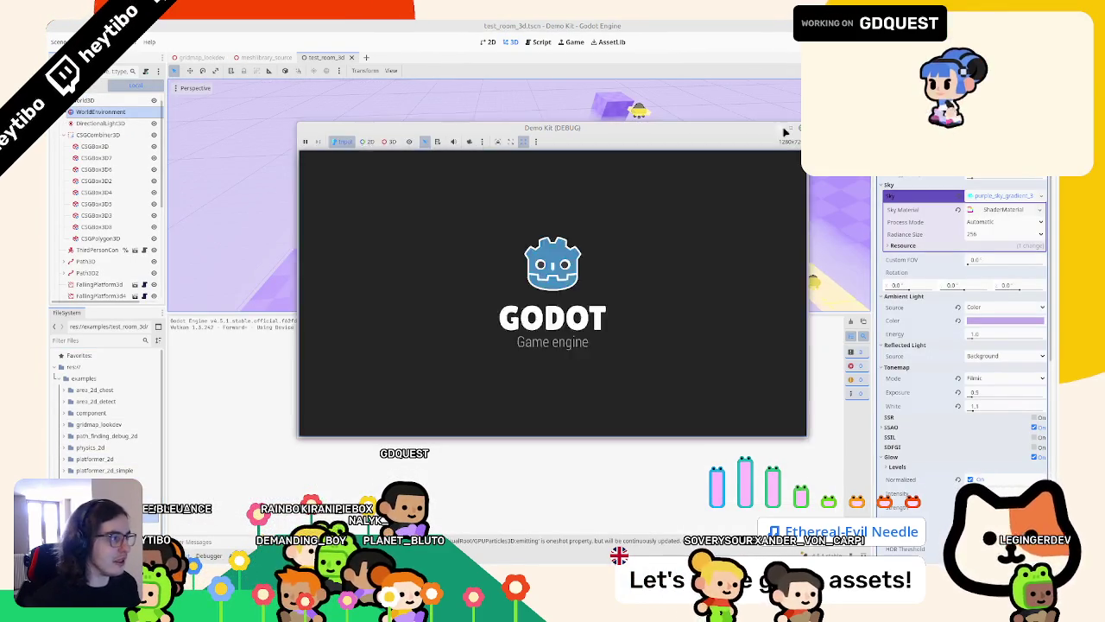
Step: Collect the stars, jump off the cyan ramp, strike the red capsule, then stop the game
{"action": "key", "text": "w"}
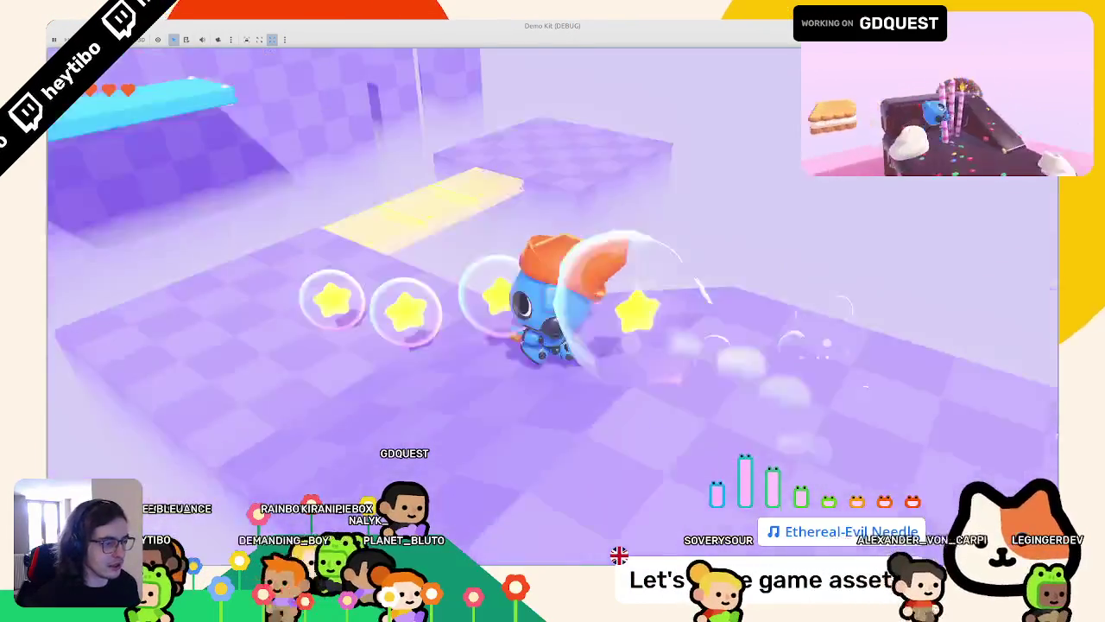
{"action": "key", "text": "s"}
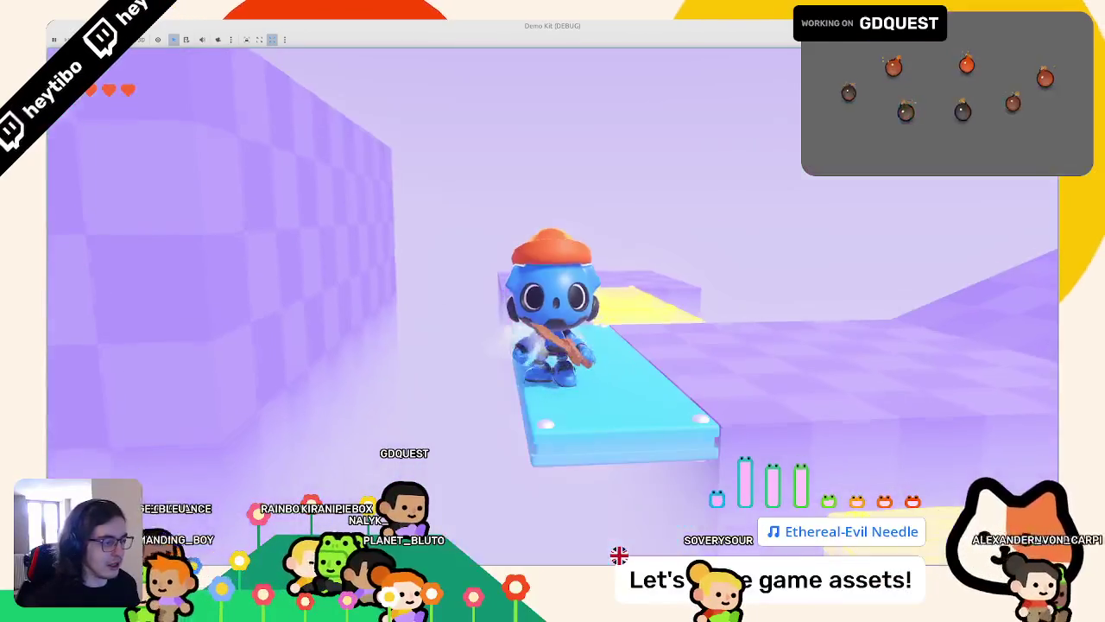
{"action": "key", "text": "space"}
{"action": "key", "text": "w"}
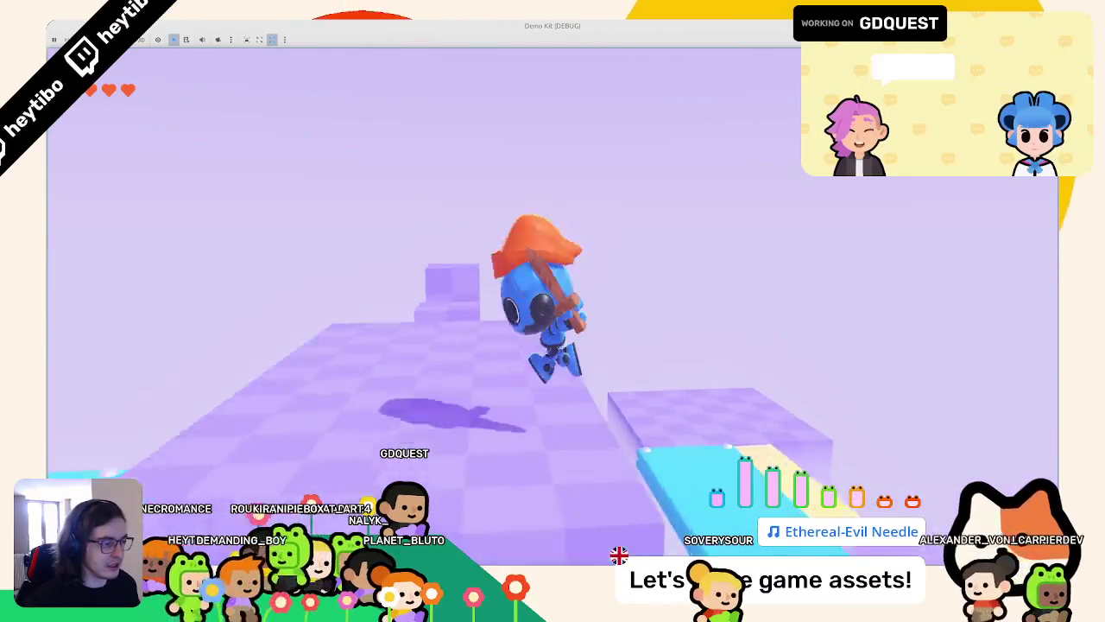
{"action": "key", "text": "w"}
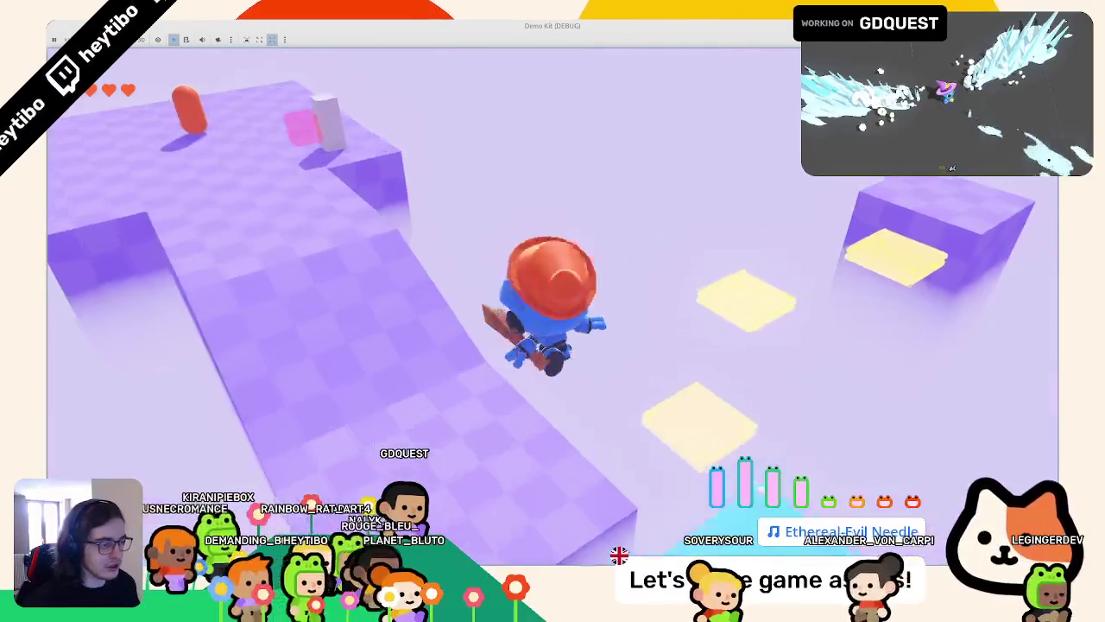
{"action": "key", "text": "w"}
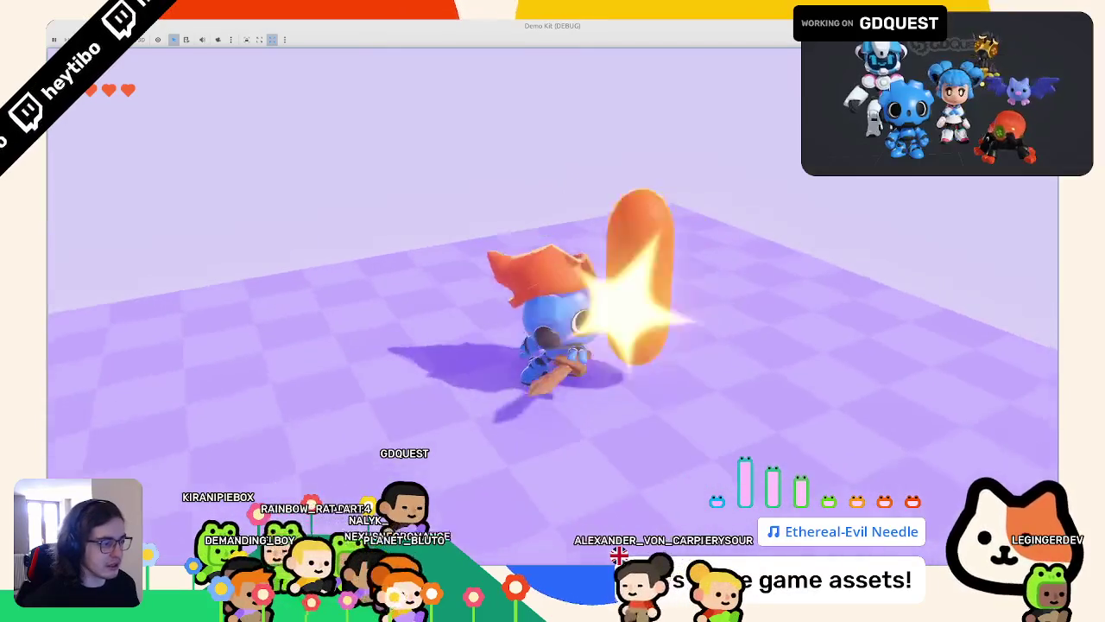
{"action": "key", "text": "w"}
{"action": "key", "text": "w"}
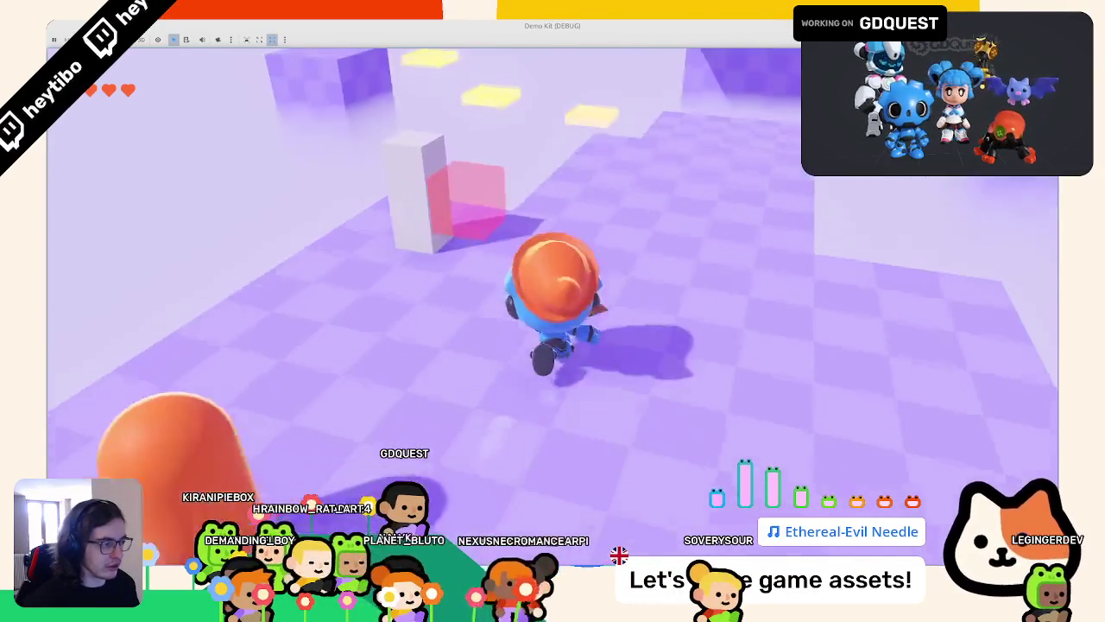
{"action": "key", "text": "w"}
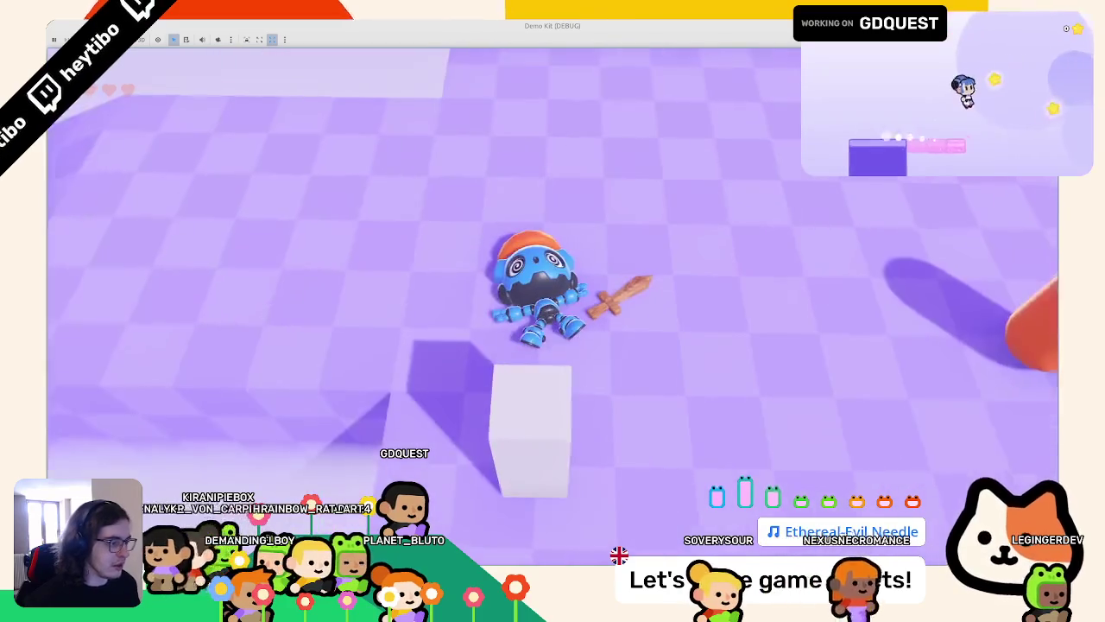
{"action": "key", "text": "F8"}
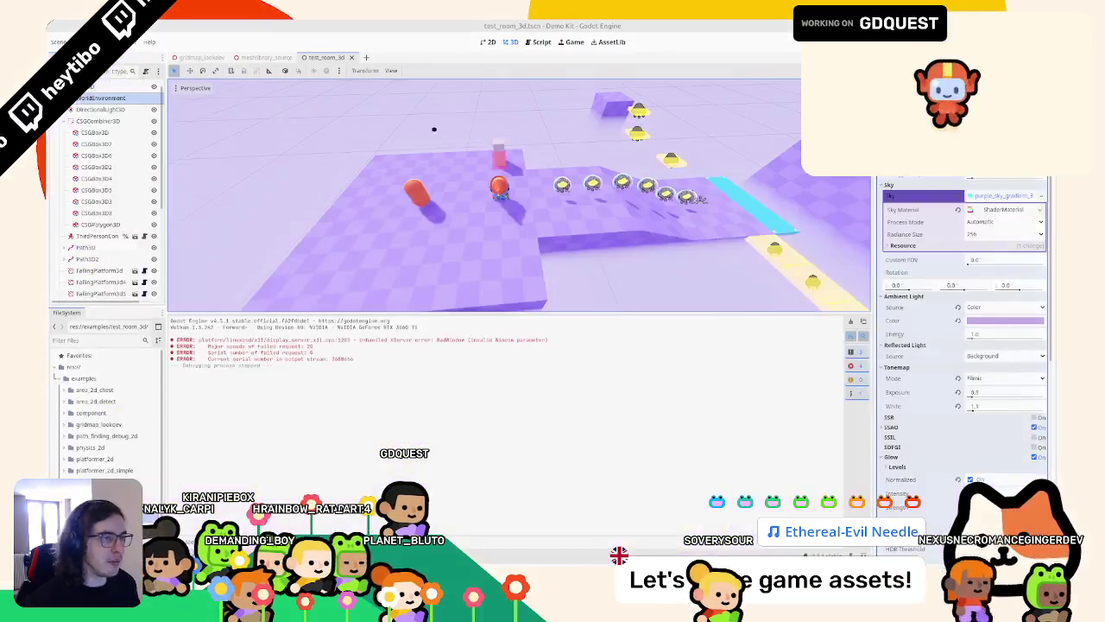
Step: Close test_room_3d, return to gridmap_lookdev, and enlarge the 3D view over the island
{"action": "middle_click", "coordinate": [325, 58]}
{"action": "scroll", "coordinate": [310, 87], "scroll_direction": "up", "scroll_amount": 3}
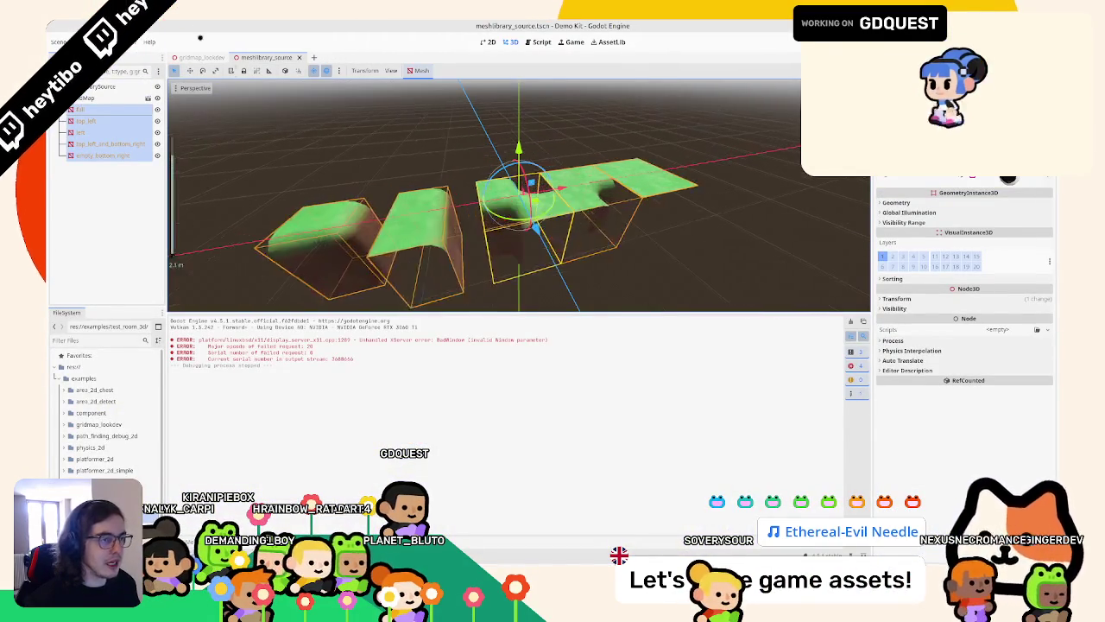
{"action": "left_click", "coordinate": [202, 57]}
{"action": "scroll", "coordinate": [172, 256], "scroll_direction": "down", "scroll_amount": 3}
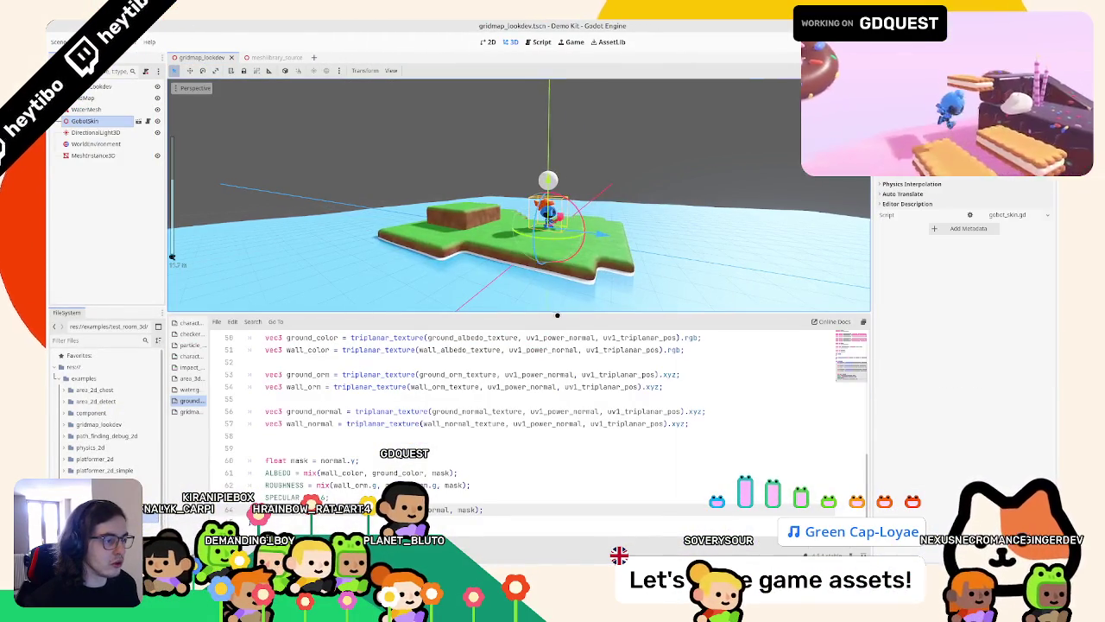
{"action": "left_click_drag", "start_coordinate": [558, 313], "coordinate": [557, 364]}
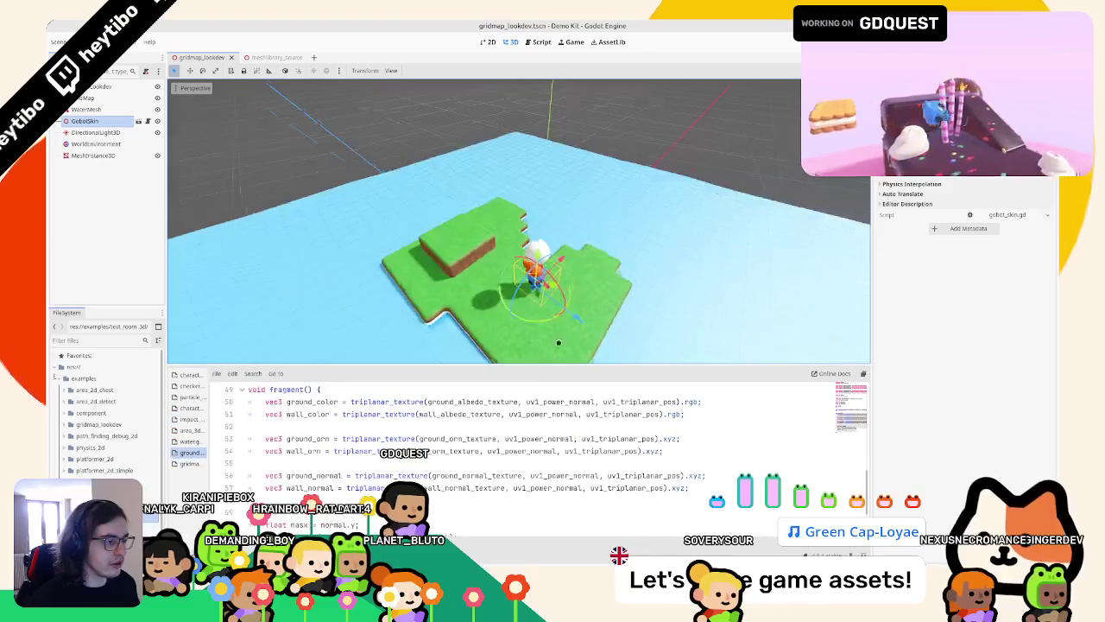
{"action": "middle_click_drag", "start_coordinate": [535, 310], "coordinate": [485, 254]}
{"action": "scroll", "coordinate": [485, 254], "scroll_direction": "up", "scroll_amount": 3}
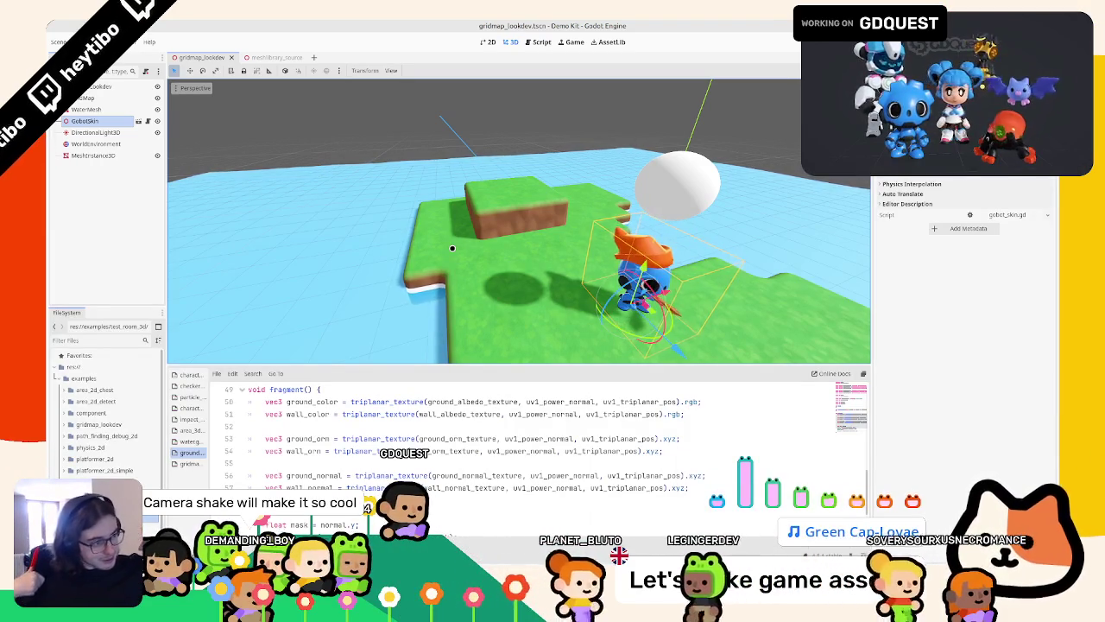
{"action": "scroll", "coordinate": [474, 243], "scroll_direction": "down", "scroll_amount": 3}
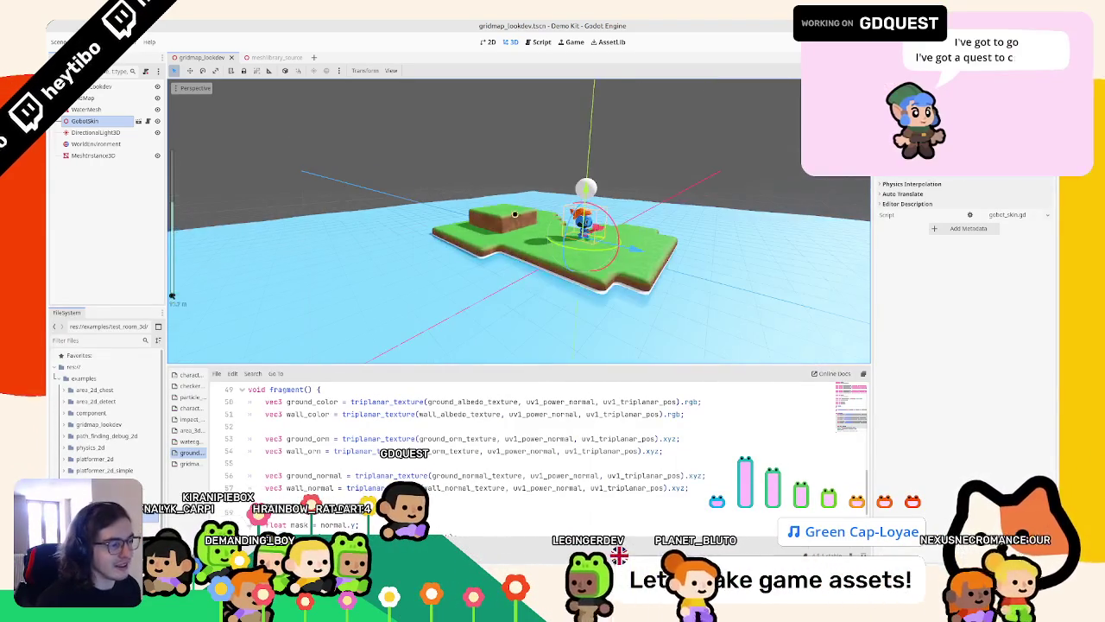
{"action": "mouse_move", "coordinate": [474, 244]}
{"action": "middle_mouse_down"}
{"action": "mouse_move", "coordinate": [421, 157]}
{"action": "mouse_move", "coordinate": [259, 147]}
{"action": "middle_mouse_up"}
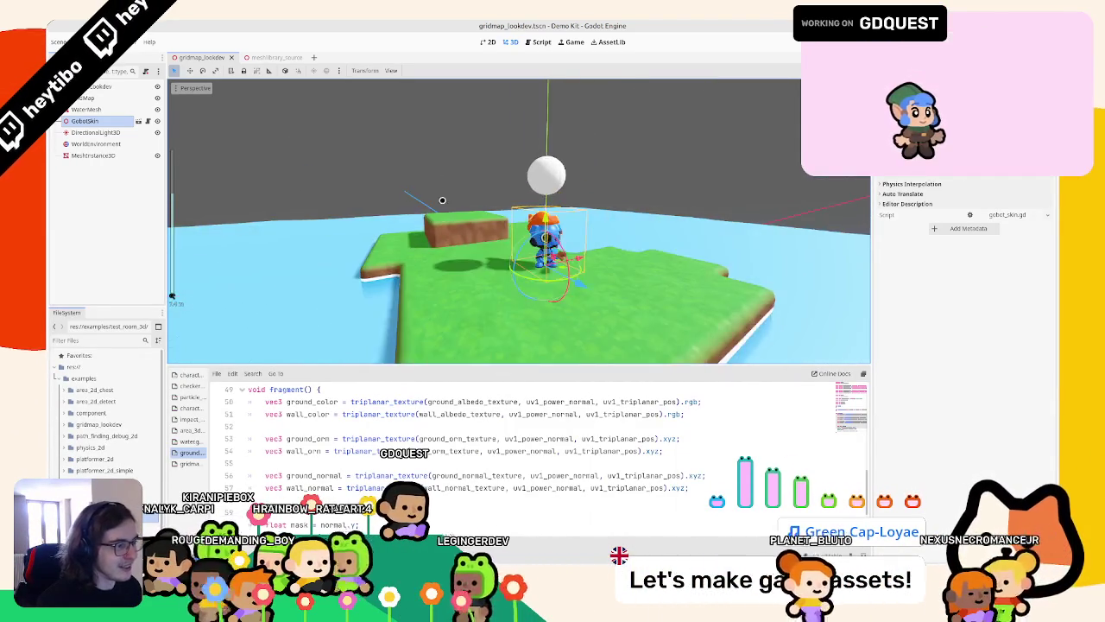
Step: Inspect the WaterMesh and Gobot character, then run the scene with F6
{"action": "left_click", "coordinate": [95, 109]}
{"action": "left_click", "coordinate": [105, 120]}
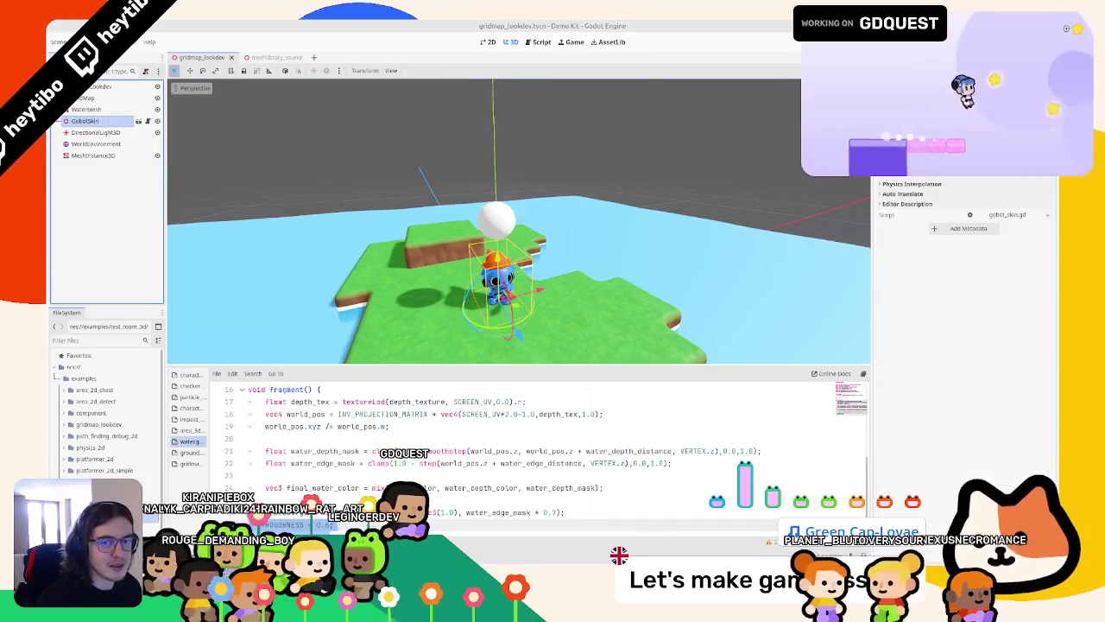
{"action": "middle_click_drag", "start_coordinate": [483, 216], "coordinate": [566, 229]}
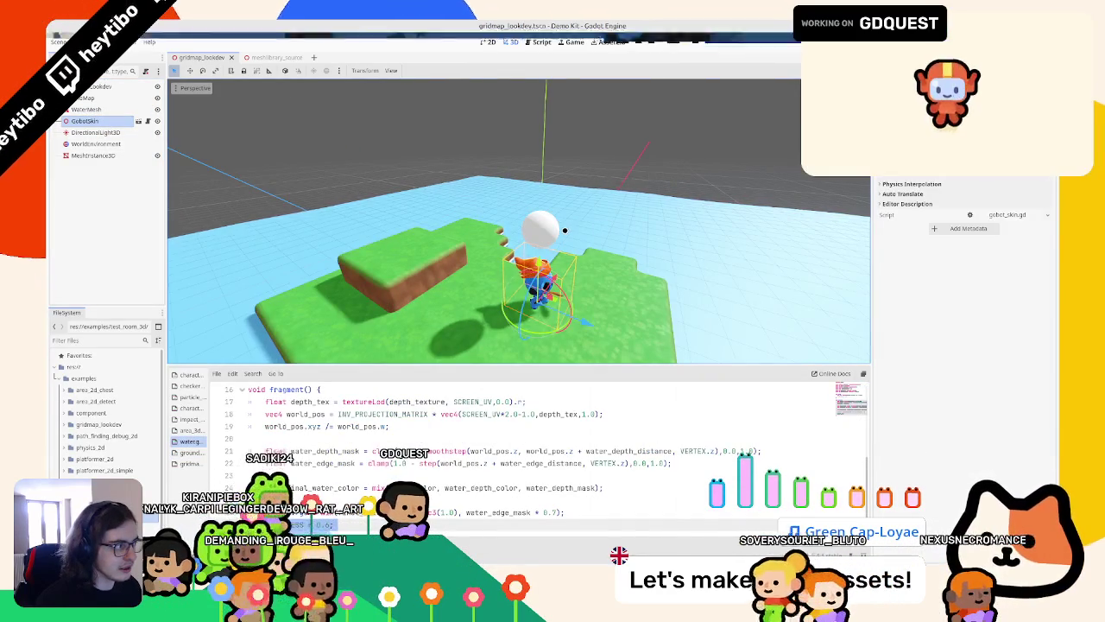
{"action": "scroll", "coordinate": [563, 230], "scroll_direction": "down", "scroll_amount": 5}
{"action": "scroll", "coordinate": [518, 259], "scroll_direction": "up", "scroll_amount": 5}
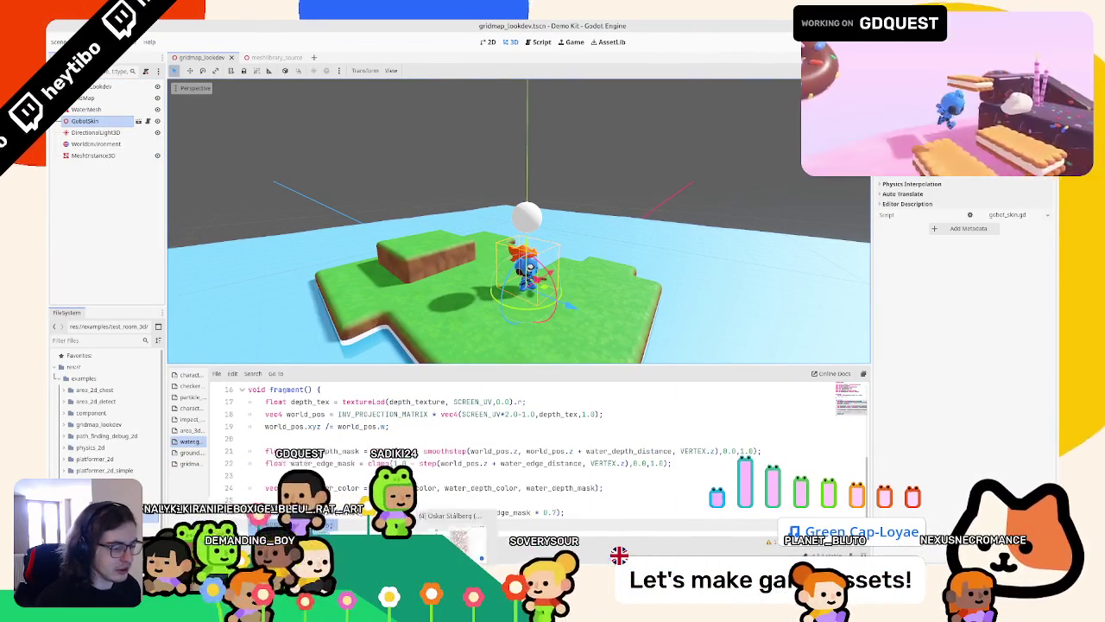
{"action": "key", "text": "F6"}
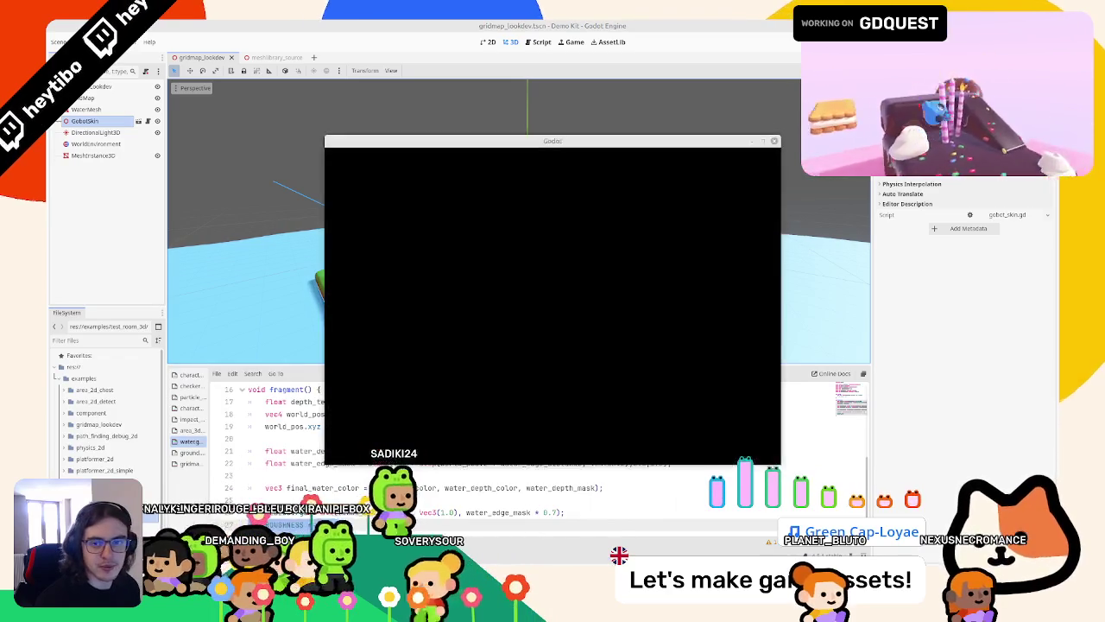
Step: Move the Project Manager aside, add a MeshInstance3D child named Skybox, and save the scene
{"action": "left_click", "coordinate": [374, 186]}
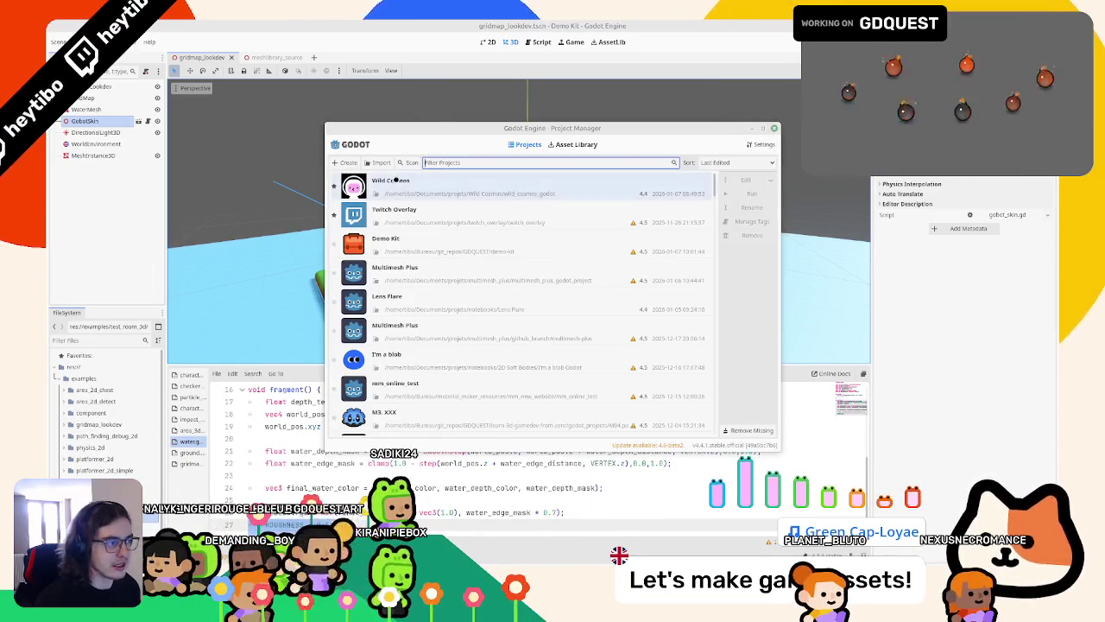
{"action": "mouse_move", "coordinate": [638, 133]}
{"action": "left_mouse_down"}
{"action": "mouse_move", "coordinate": [623, 141]}
{"action": "mouse_move", "coordinate": [1104, 138]}
{"action": "left_mouse_up"}
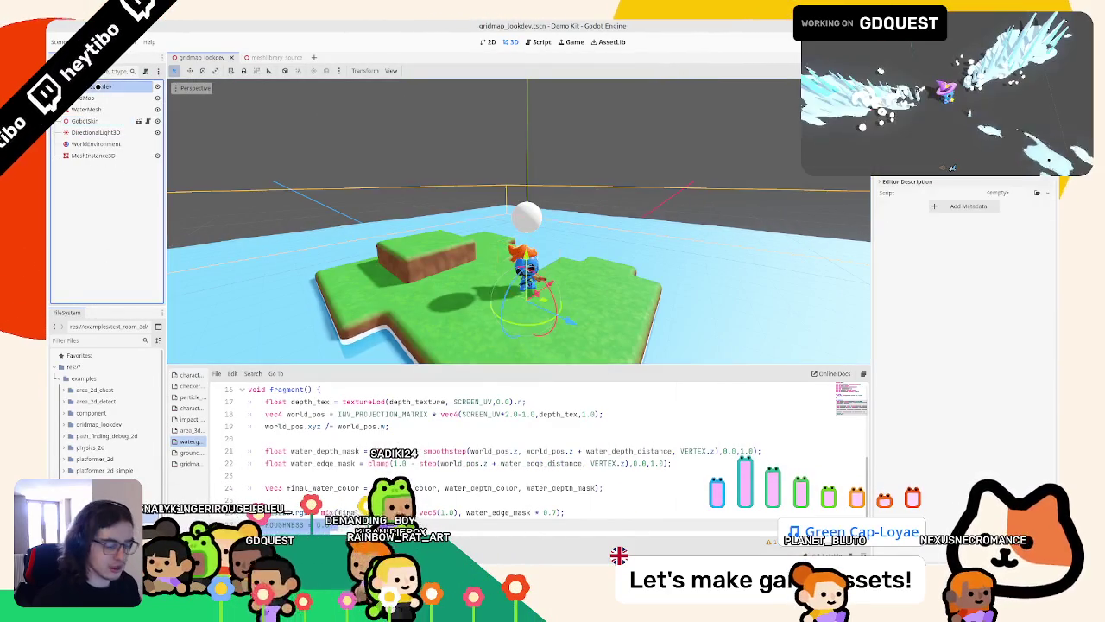
{"action": "left_click", "coordinate": [98, 86]}
{"action": "key", "text": "ctrl+a"}
{"action": "key", "text": "Return"}
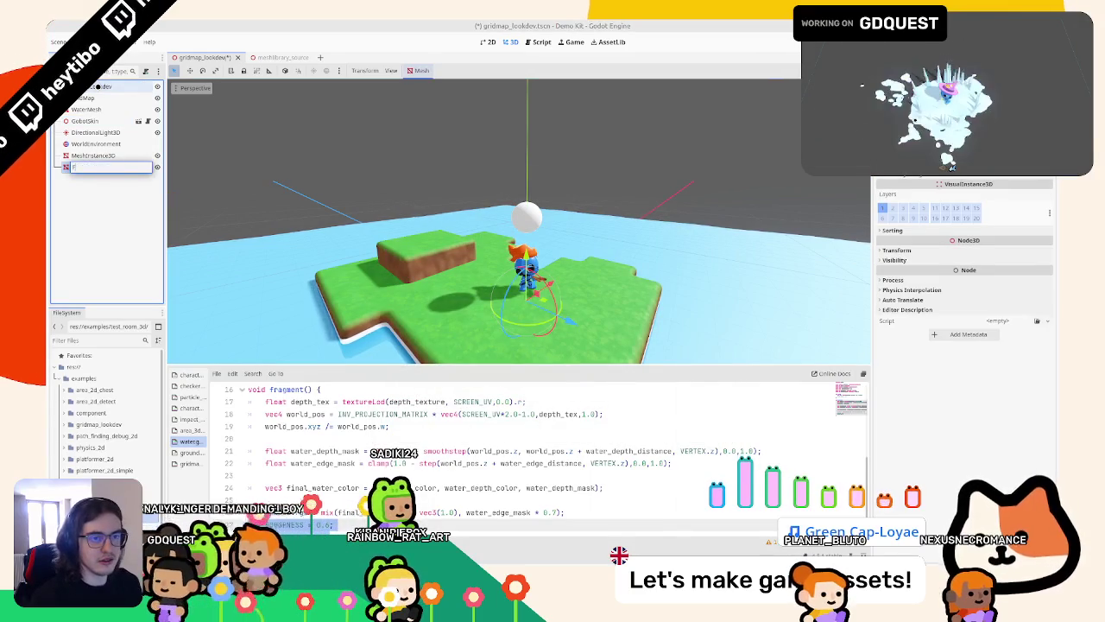
{"action": "key", "text": "ctrl+s"}
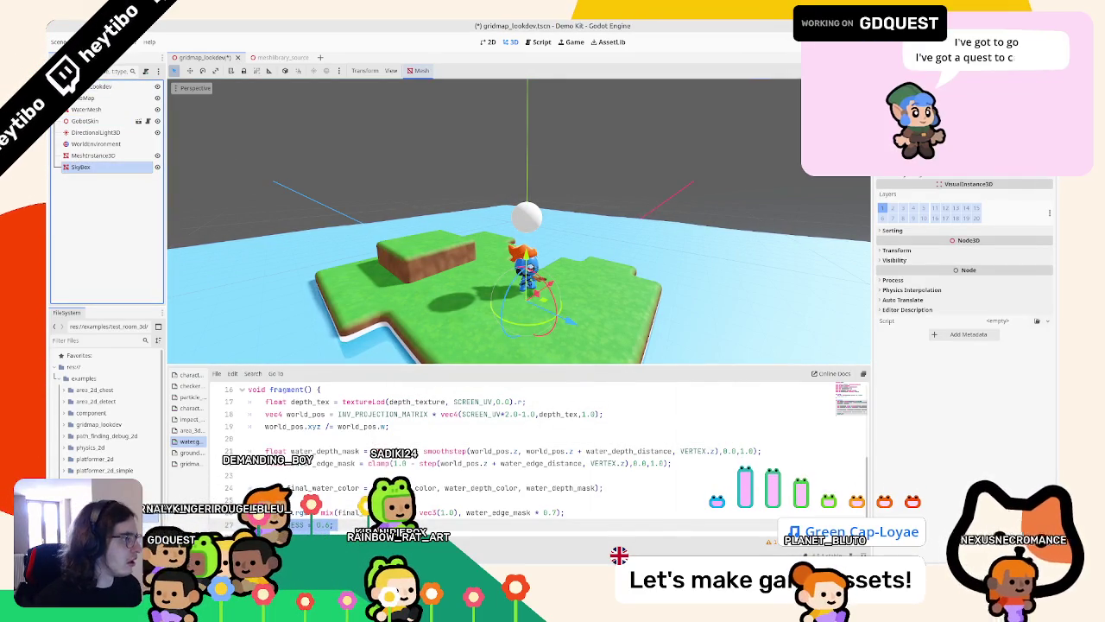
{"action": "scroll", "coordinate": [962, 328], "scroll_direction": "up", "scroll_amount": 3}
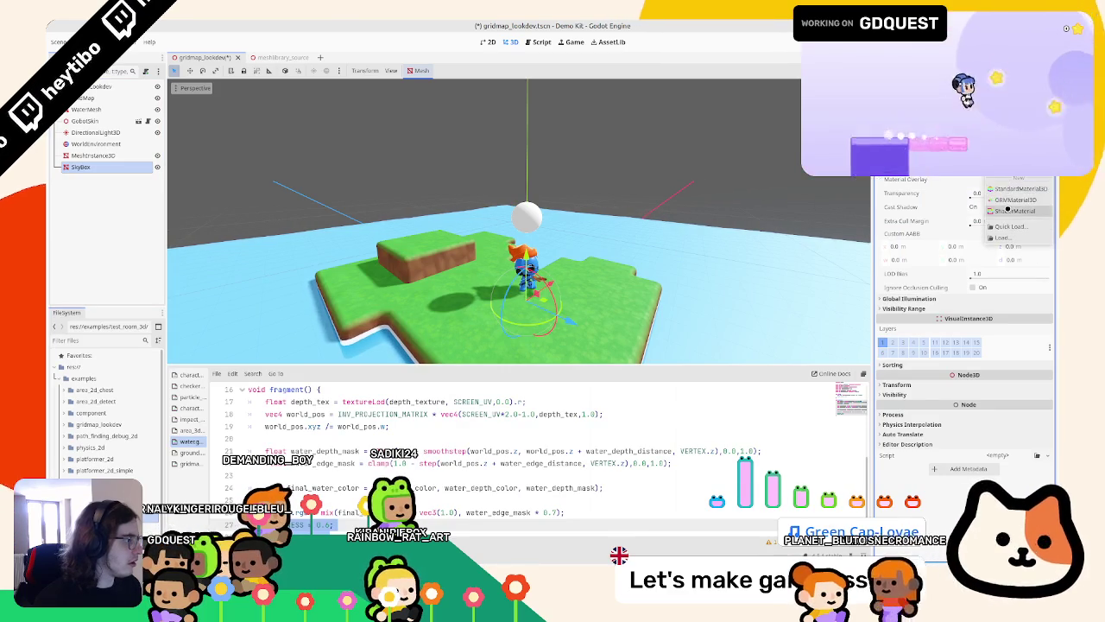
Step: Give the Skybox a new ShaderMaterial using a new skybox.gdshader shader file
{"action": "left_click", "coordinate": [1016, 211]}
{"action": "left_click", "coordinate": [977, 252]}
{"action": "left_click", "coordinate": [1004, 263]}
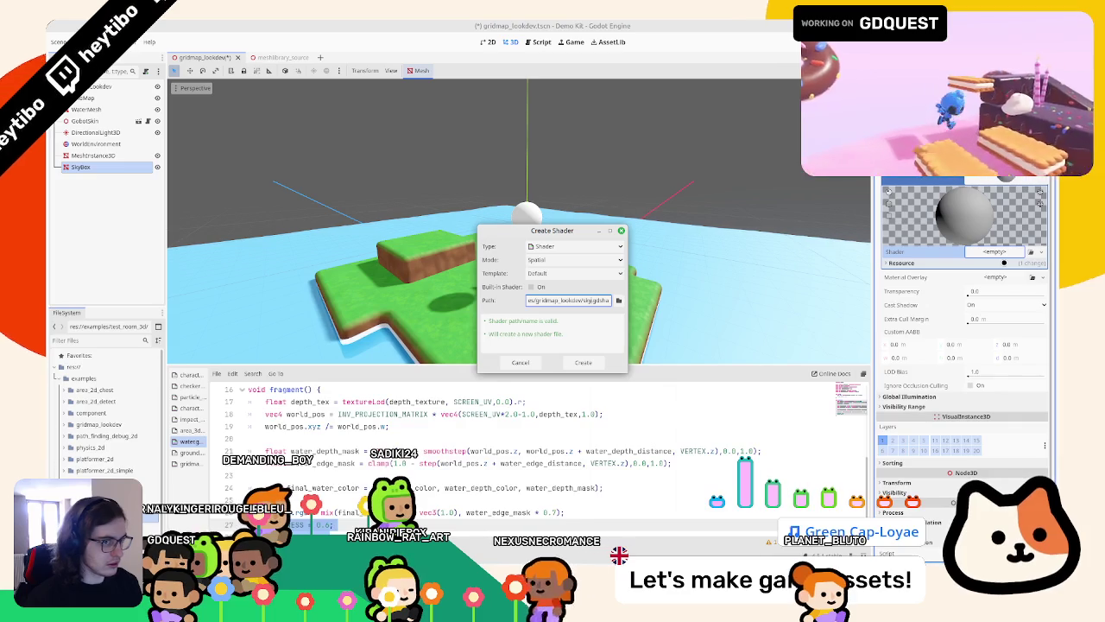
{"action": "type", "text": "box"}
{"action": "key", "text": "Return"}
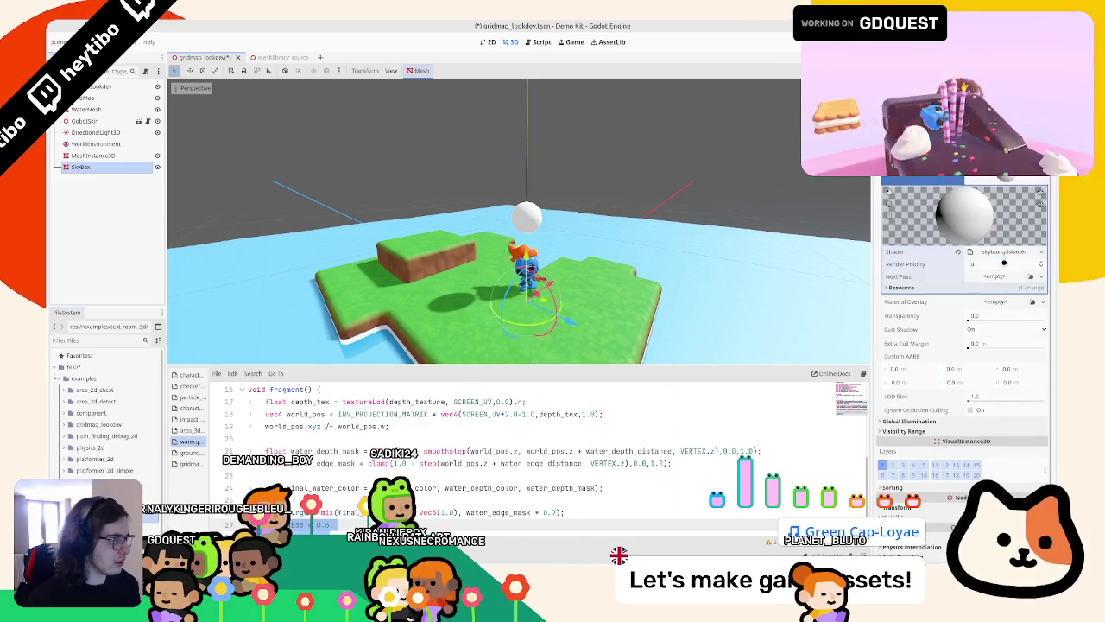
Step: Give the Skybox a QuadMesh, adjust its size, enable Flip Faces, and save
{"action": "left_click", "coordinate": [1041, 169]}
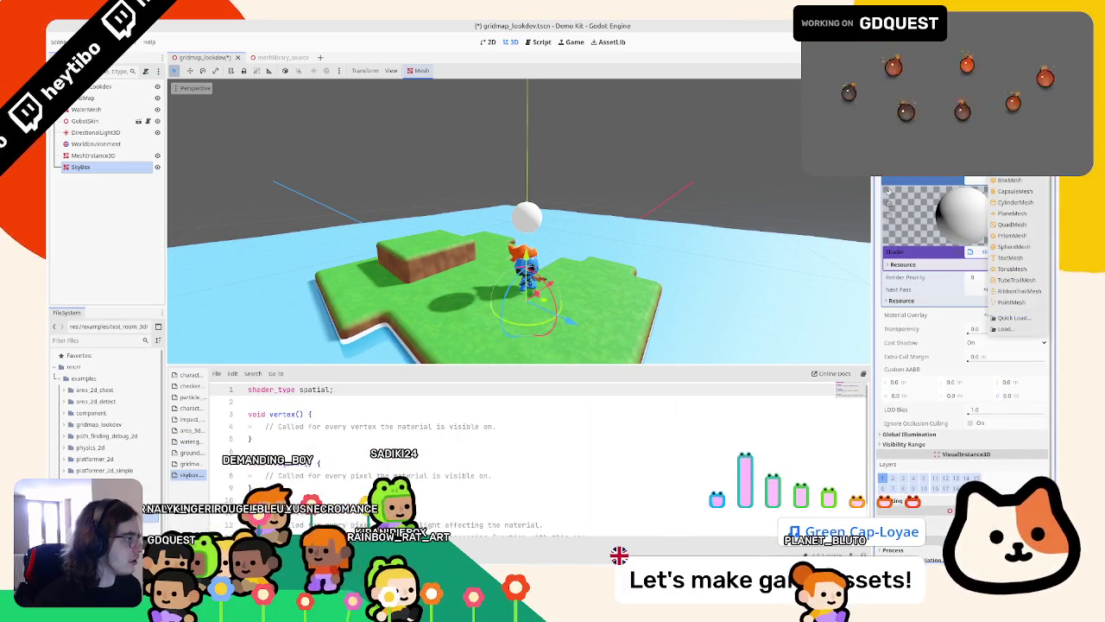
{"action": "left_click", "coordinate": [1018, 224]}
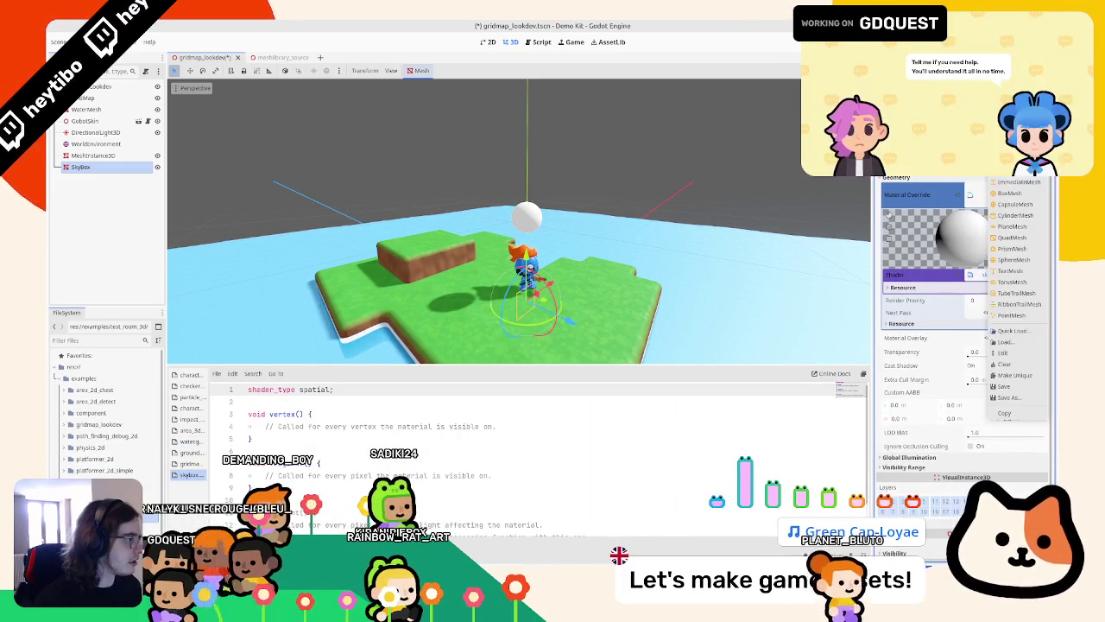
{"action": "left_click", "coordinate": [973, 209]}
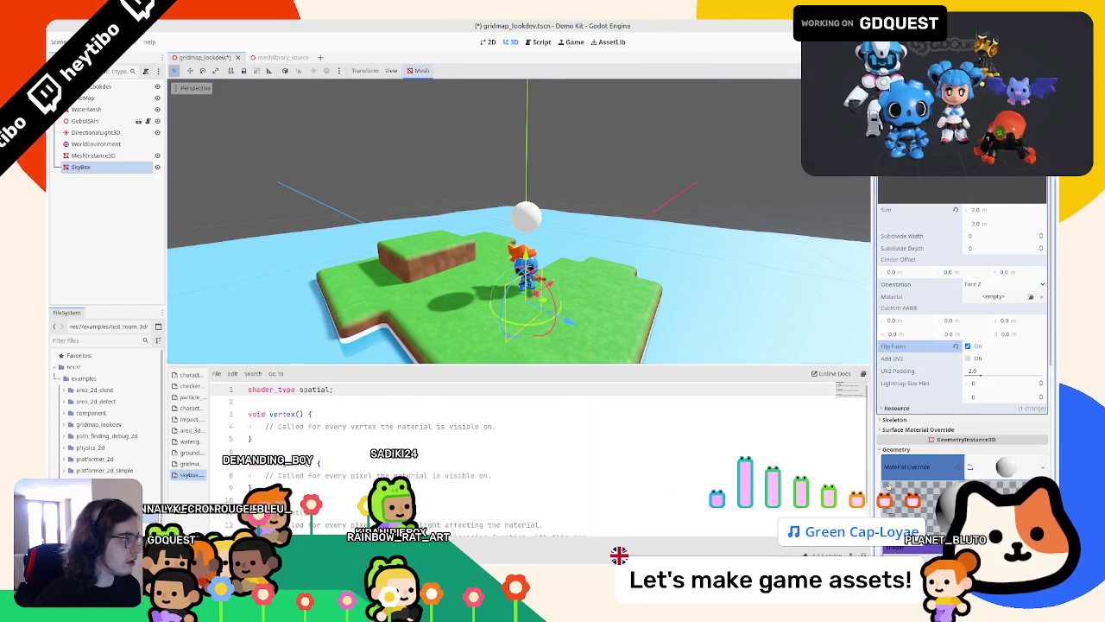
{"action": "scroll", "coordinate": [888, 486], "scroll_direction": "down", "scroll_amount": 5}
{"action": "scroll", "coordinate": [887, 486], "scroll_direction": "down", "scroll_amount": 5}
{"action": "scroll", "coordinate": [172, 295], "scroll_direction": "down", "scroll_amount": 5}
{"action": "key", "text": "ctrl+s"}
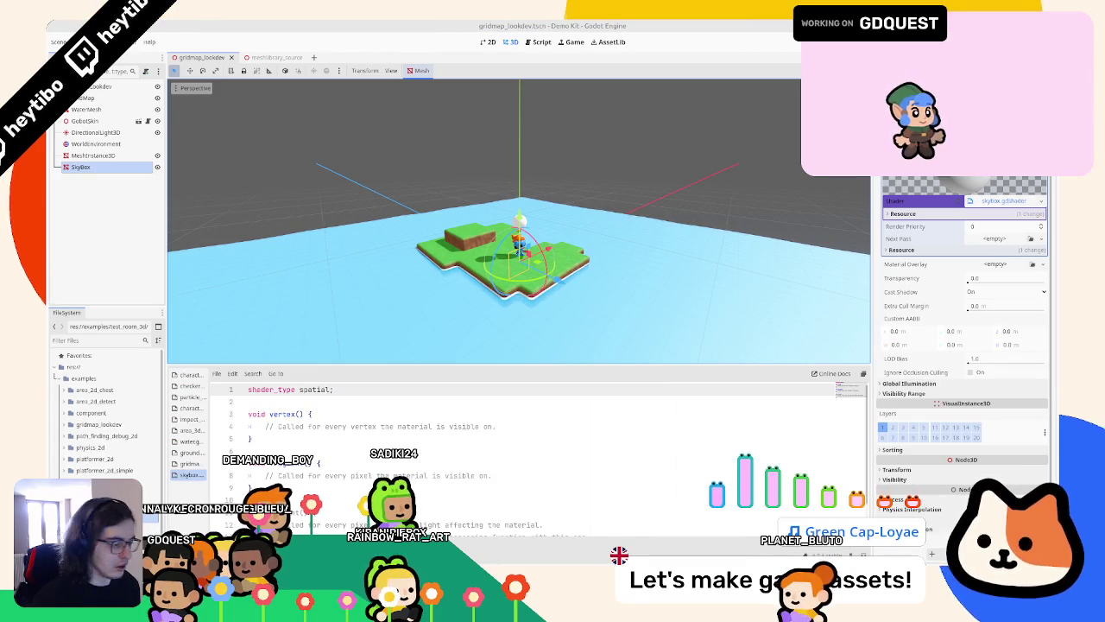
Step: Preview the scene, then replace skybox.gdshader's template with the pasted sky gradient and cloud code
{"action": "key", "text": "F6"}
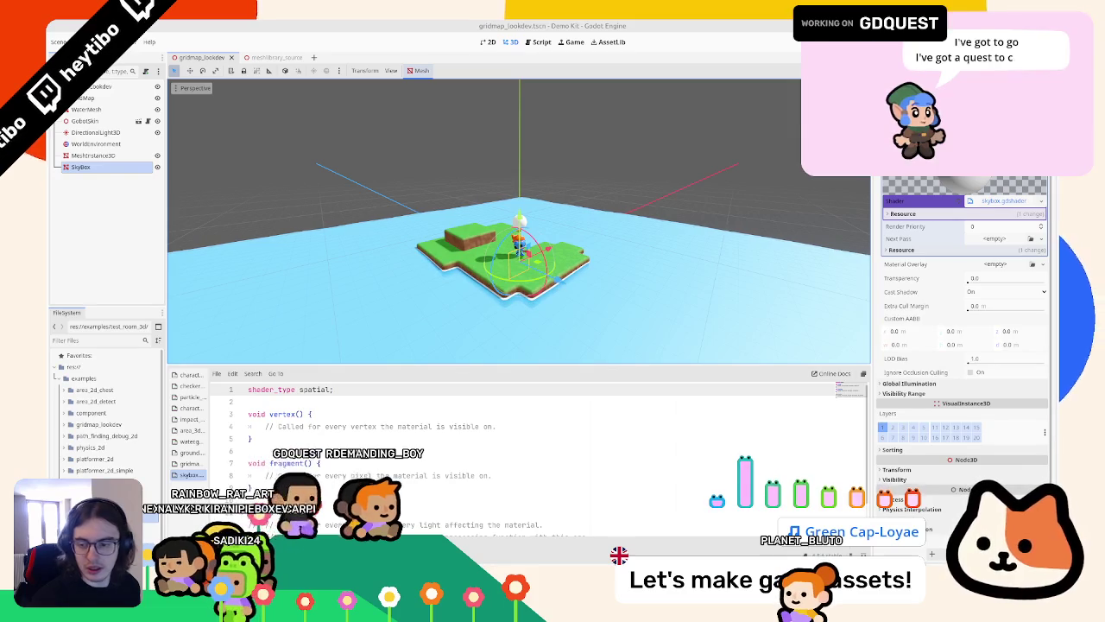
{"action": "key", "text": "ctrl+a"}
{"action": "key", "text": "ctrl+v"}
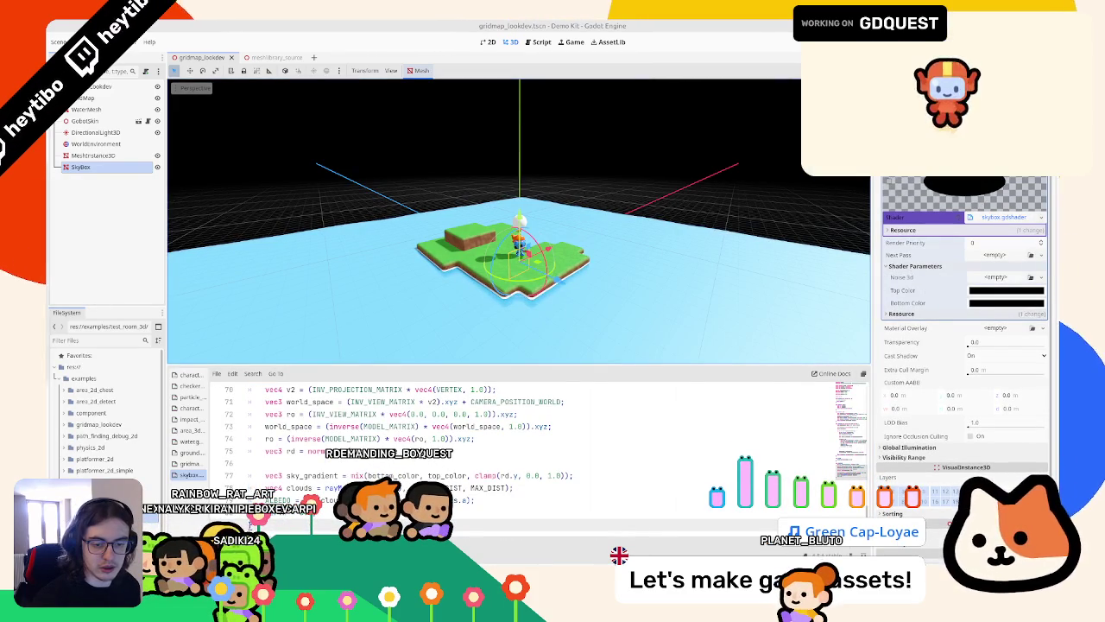
Step: Set the sky shader's Top Color and Bottom Color to blue
{"action": "left_click", "coordinate": [1006, 290]}
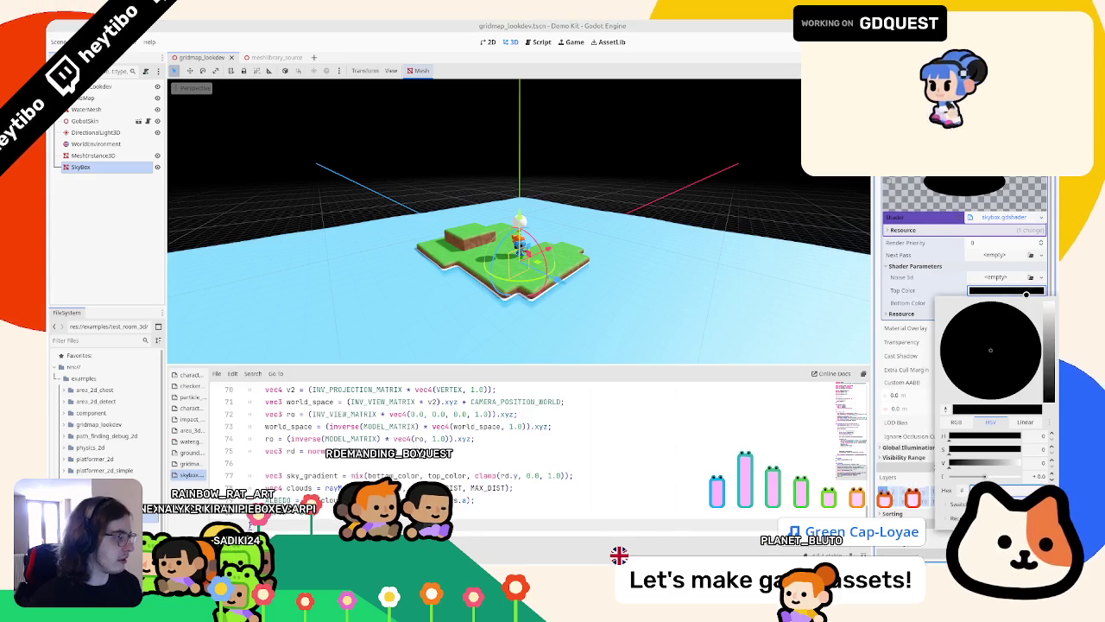
{"action": "left_click", "coordinate": [1025, 294]}
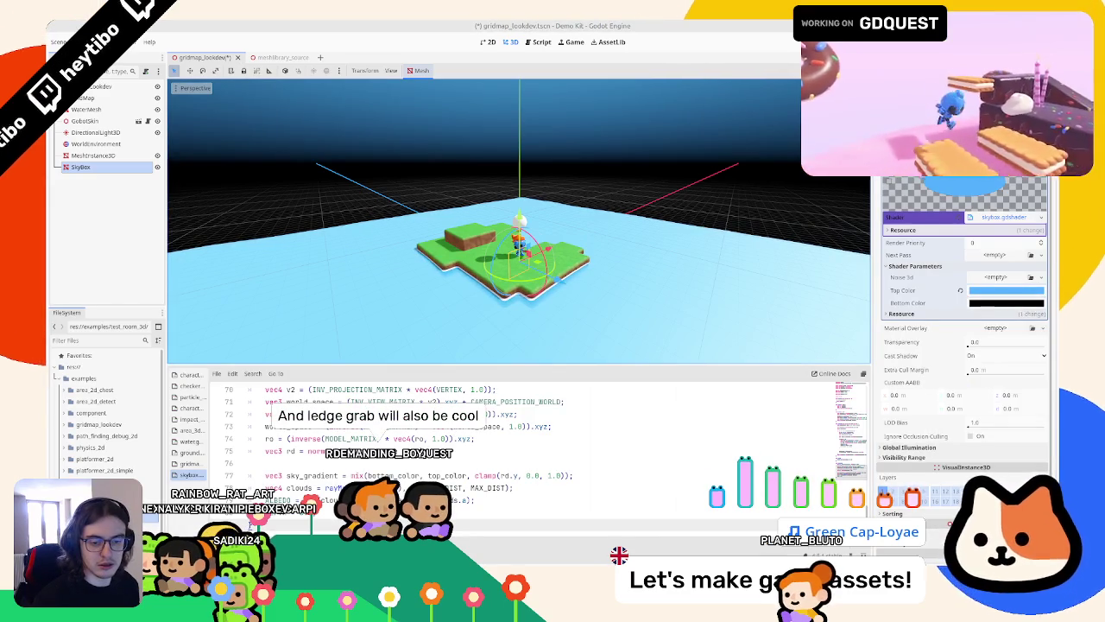
{"action": "left_click", "coordinate": [1006, 303]}
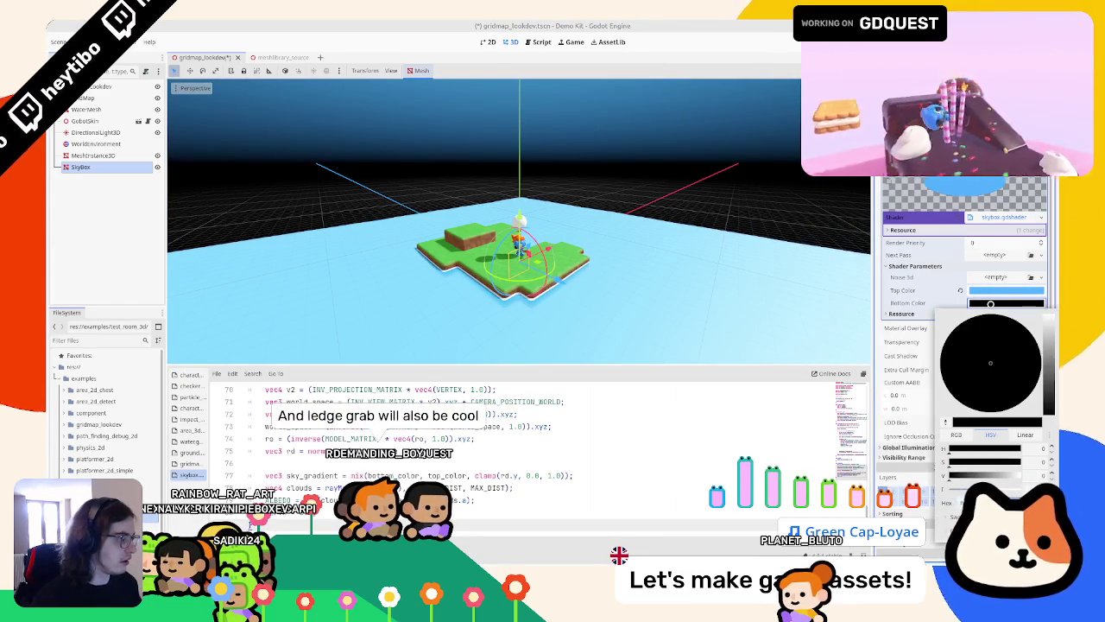
{"action": "left_click", "coordinate": [877, 265]}
{"action": "mouse_move", "coordinate": [484, 224]}
{"action": "middle_mouse_down"}
{"action": "mouse_move", "coordinate": [447, 210]}
{"action": "mouse_move", "coordinate": [484, 216]}
{"action": "middle_mouse_up"}
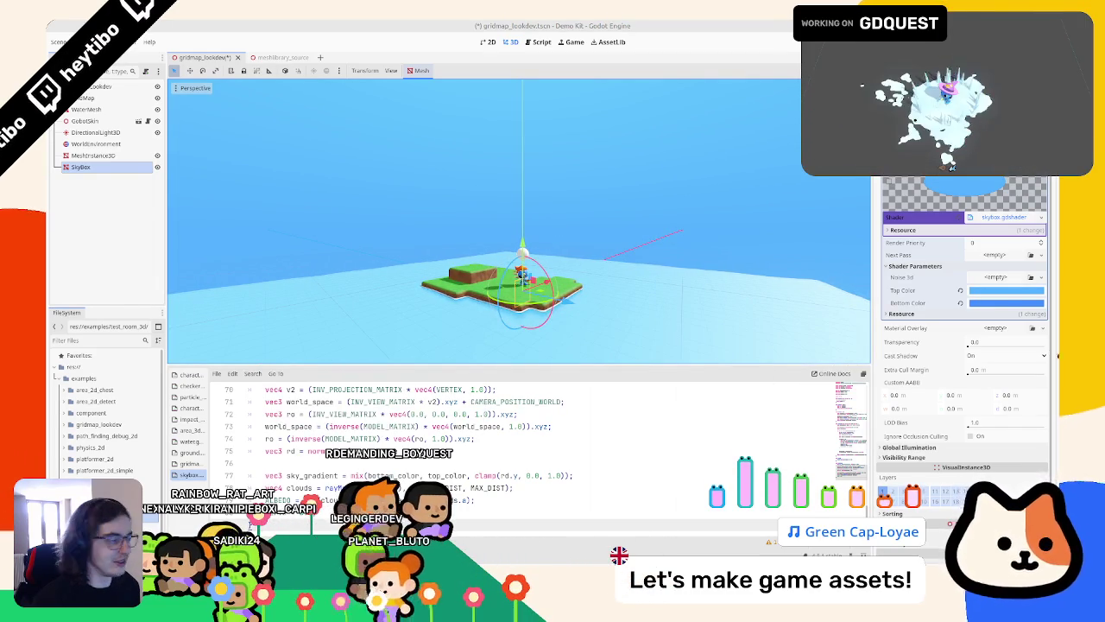
Step: Give Noise 3d a seamless NoiseTexture3D driven by a FastNoiseLite generator
{"action": "left_click", "coordinate": [1004, 278]}
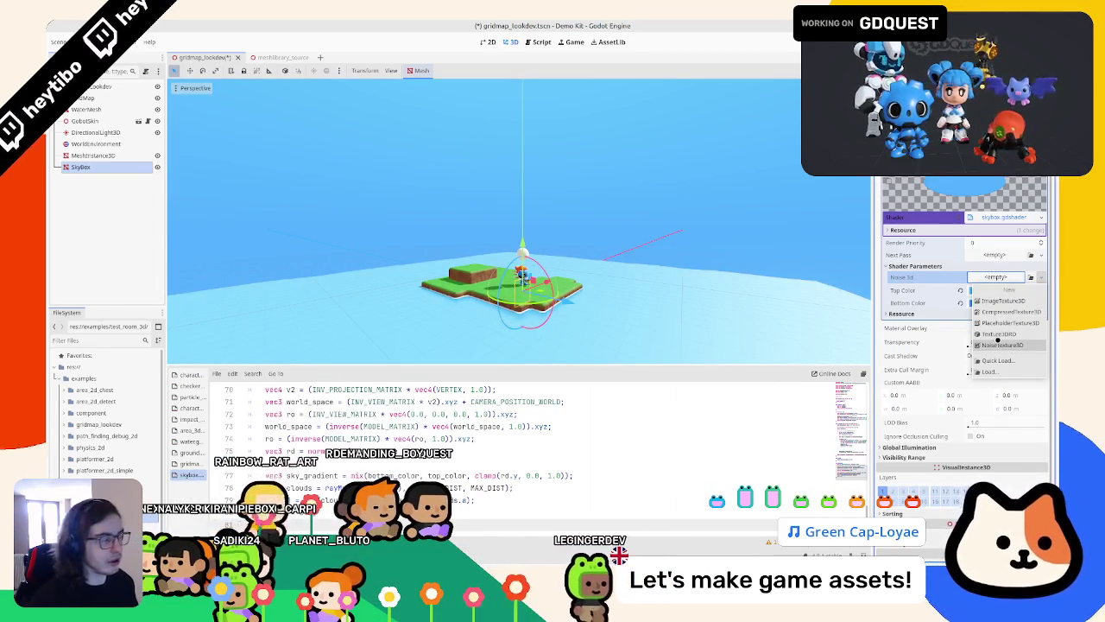
{"action": "mouse_move", "coordinate": [1002, 345]}
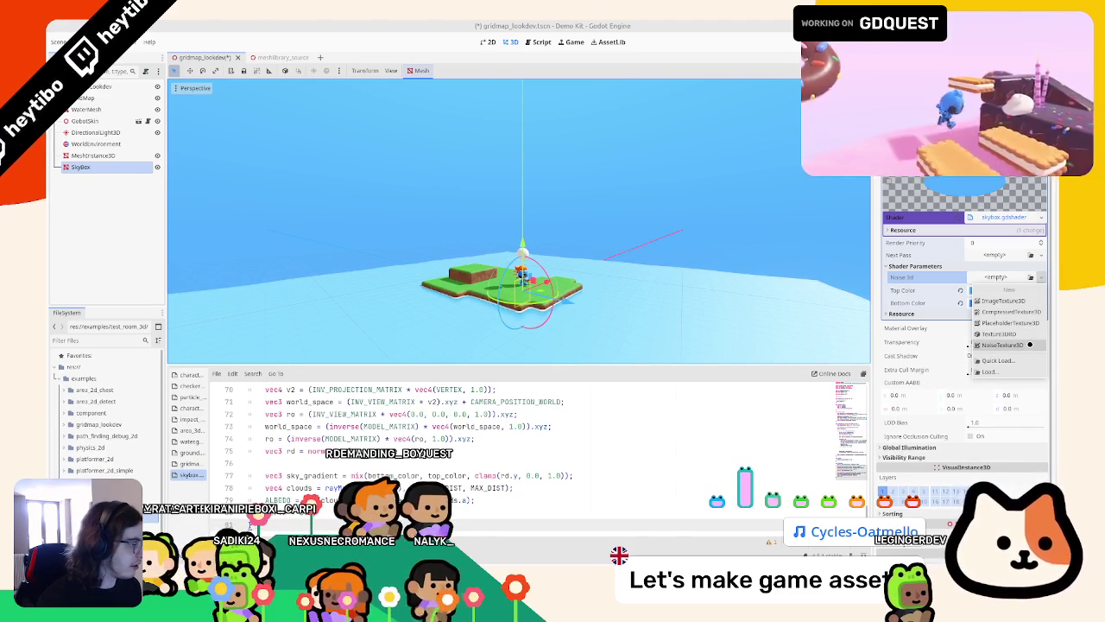
{"action": "left_click", "coordinate": [1002, 344]}
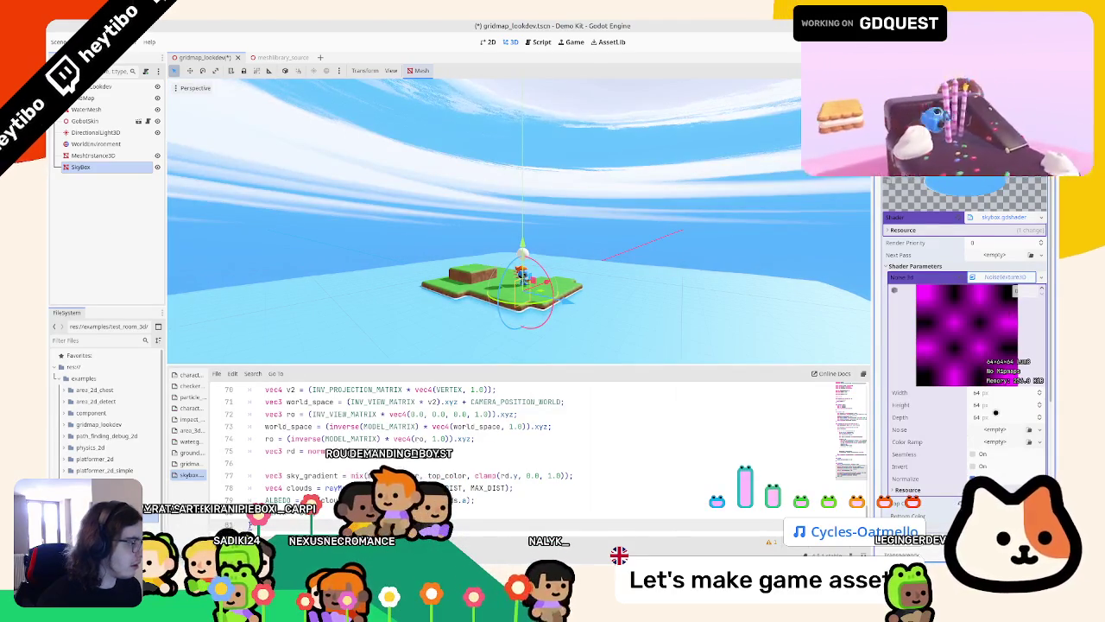
{"action": "left_click", "coordinate": [993, 429]}
{"action": "left_click", "coordinate": [1004, 442]}
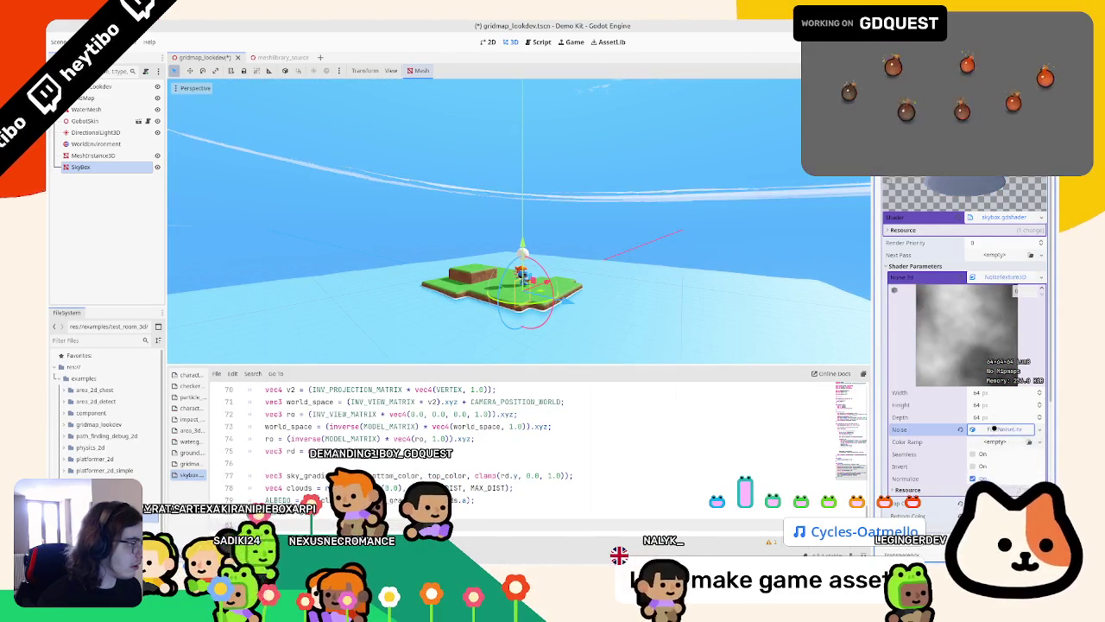
{"action": "left_click", "coordinate": [1002, 429]}
{"action": "left_click", "coordinate": [990, 392]}
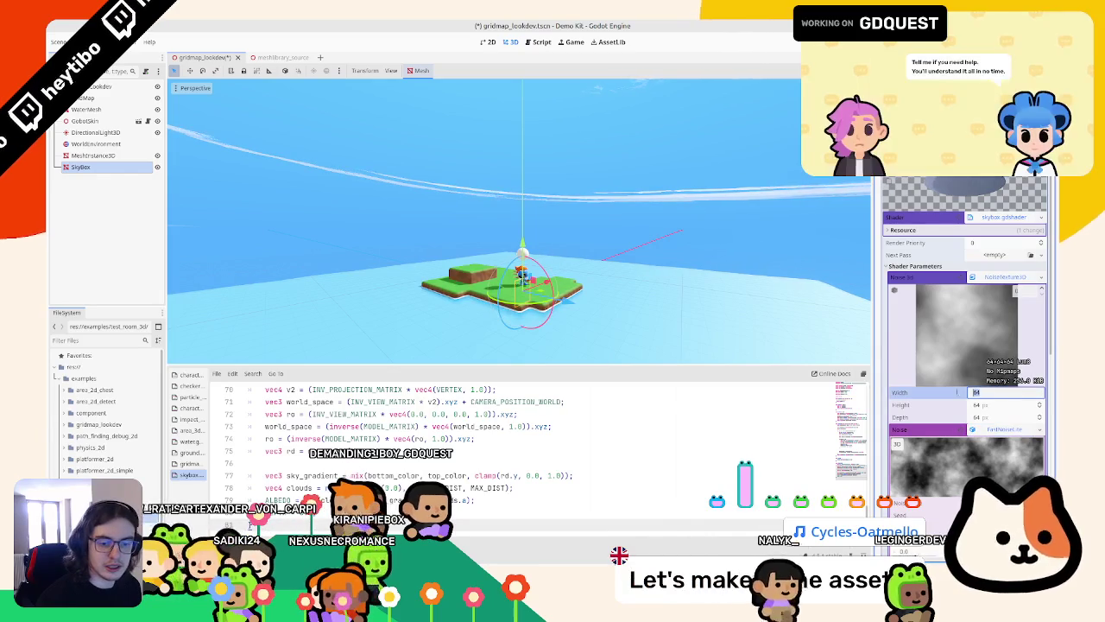
{"action": "left_click", "coordinate": [1002, 429]}
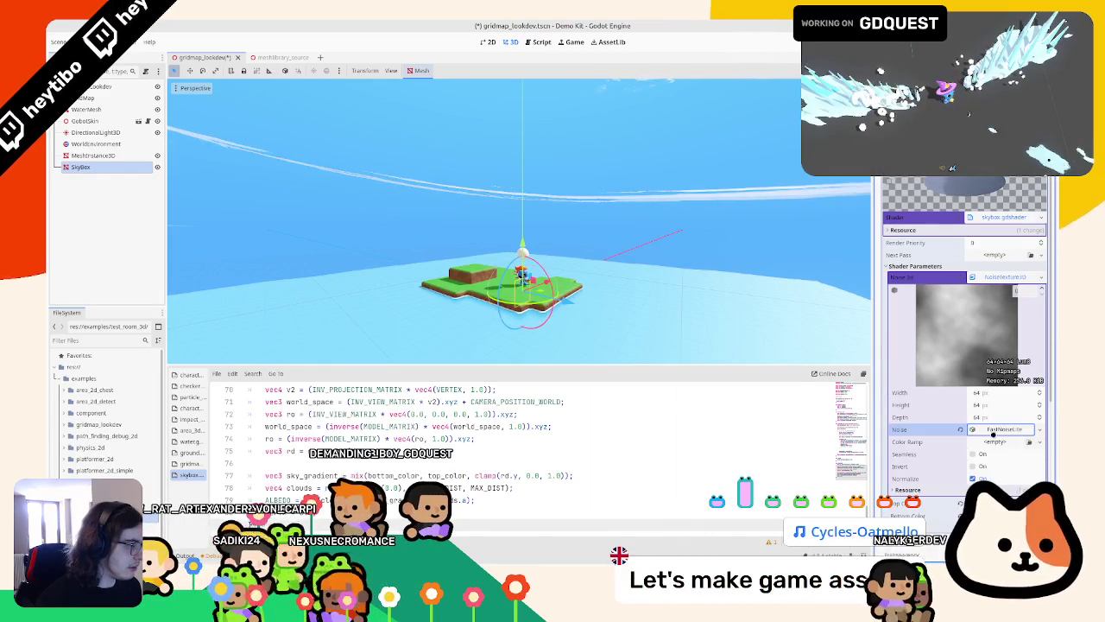
{"action": "left_click", "coordinate": [973, 454]}
{"action": "middle_click_drag", "start_coordinate": [448, 259], "coordinate": [232, 236]}
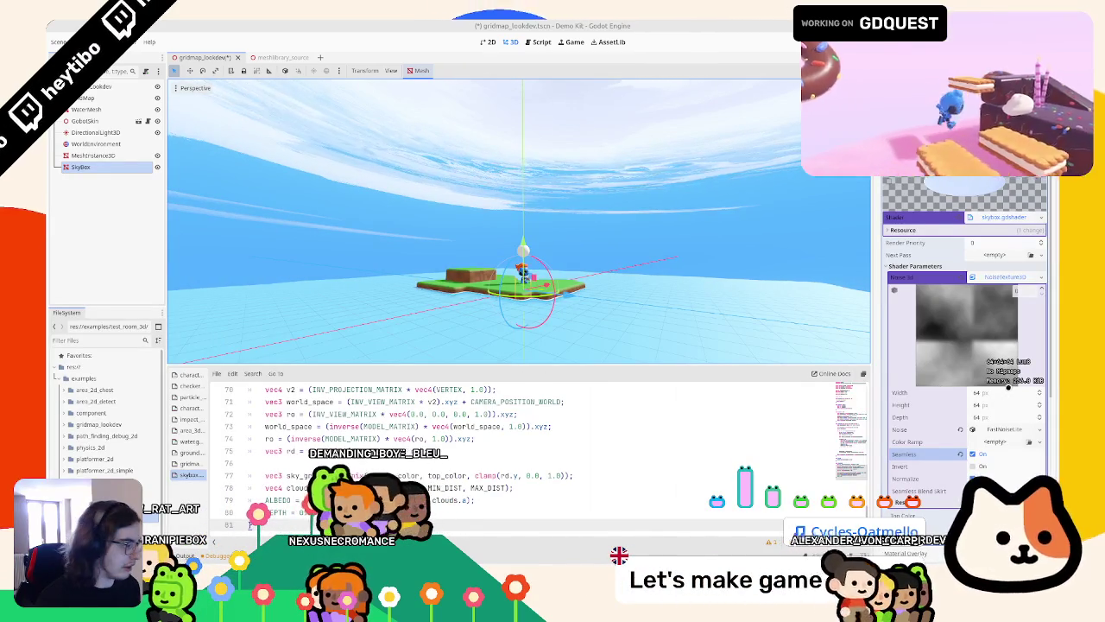
{"action": "left_click", "coordinate": [993, 427]}
Step: Switch the sky cloud FastNoiseLite noise type to Perlin
{"action": "scroll", "coordinate": [993, 422], "scroll_direction": "down", "scroll_amount": 3}
{"action": "left_click", "coordinate": [1006, 389]}
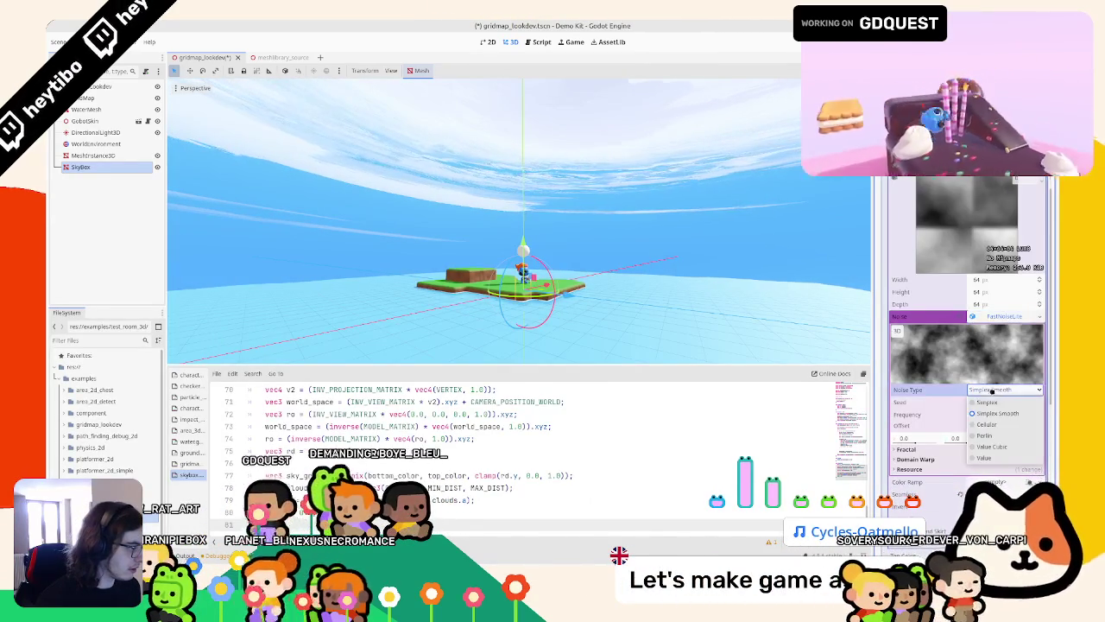
{"action": "left_click", "coordinate": [993, 436]}
{"action": "middle_click_drag", "start_coordinate": [667, 317], "coordinate": [659, 288]}
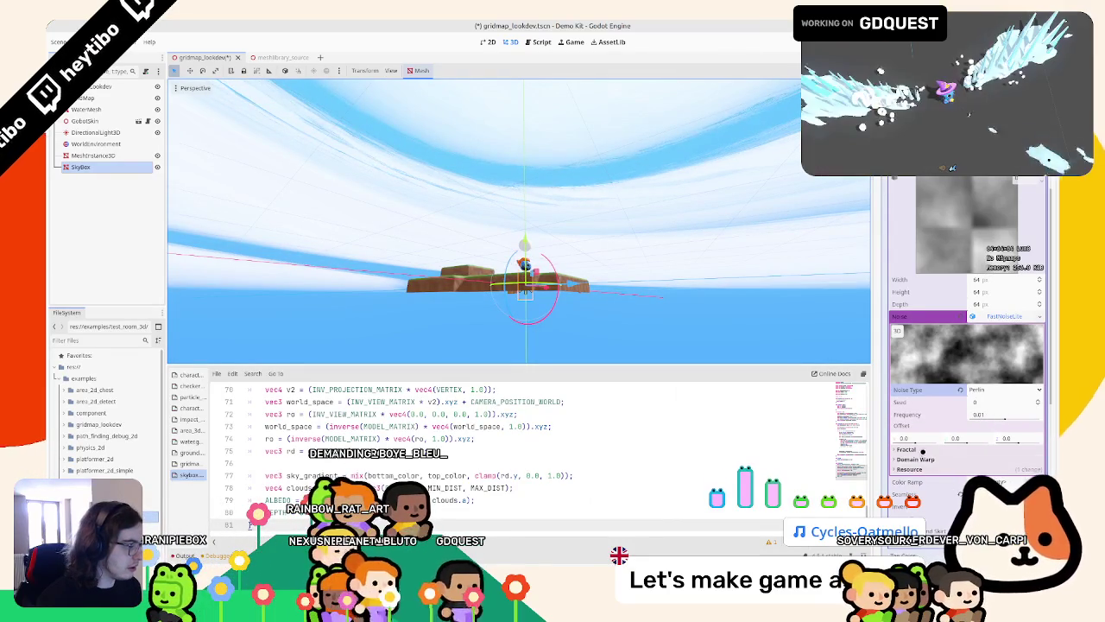
Step: Set the cloud noise's Fractal Octaves to 2 and view the sky from below
{"action": "left_click", "coordinate": [907, 449]}
{"action": "type", "text": "2"}
{"action": "key", "text": "Tab"}
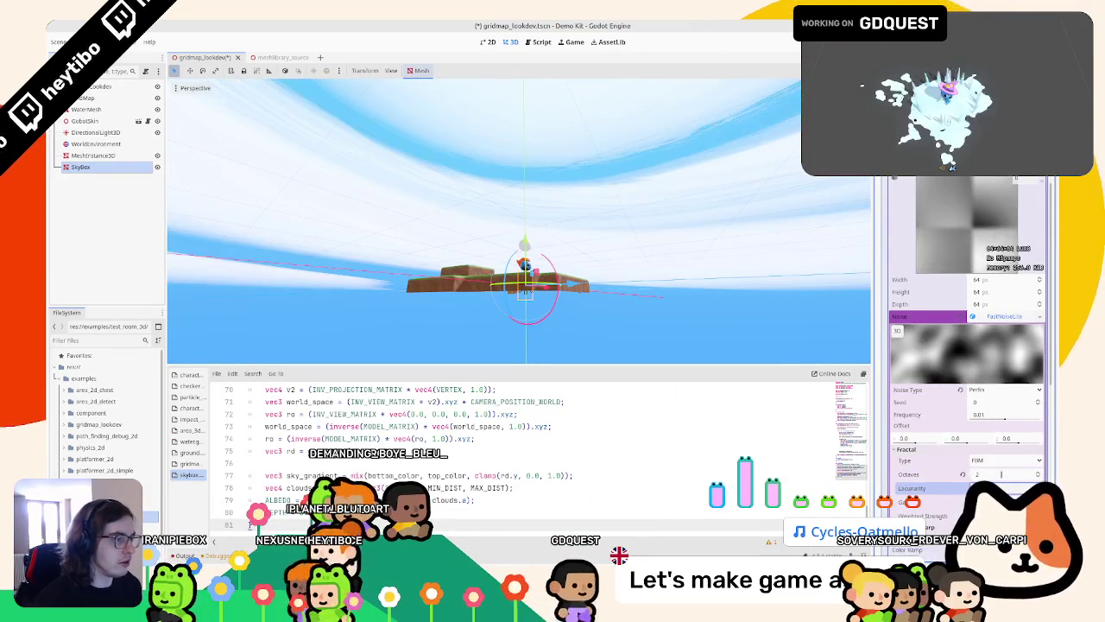
{"action": "mouse_move", "coordinate": [648, 234]}
{"action": "middle_mouse_down"}
{"action": "mouse_move", "coordinate": [847, 228]}
{"action": "mouse_move", "coordinate": [831, 296]}
{"action": "mouse_move", "coordinate": [502, 239]}
{"action": "mouse_move", "coordinate": [513, 239]}
{"action": "mouse_move", "coordinate": [500, 212]}
{"action": "mouse_move", "coordinate": [515, 200]}
{"action": "mouse_move", "coordinate": [640, 193]}
{"action": "mouse_move", "coordinate": [733, 108]}
{"action": "mouse_move", "coordinate": [654, 230]}
{"action": "mouse_move", "coordinate": [469, 288]}
{"action": "mouse_move", "coordinate": [502, 210]}
{"action": "mouse_move", "coordinate": [518, 234]}
{"action": "mouse_move", "coordinate": [515, 180]}
{"action": "mouse_move", "coordinate": [513, 258]}
{"action": "middle_mouse_up"}
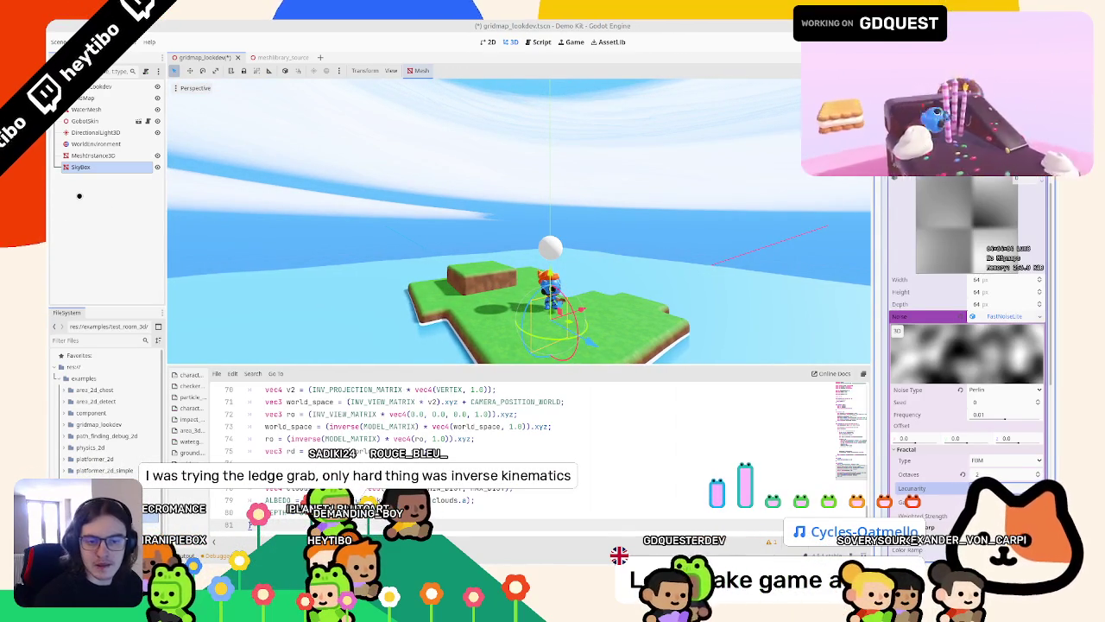
Step: Select the WaterMesh and widen the shader file list
{"action": "left_click", "coordinate": [269, 289]}
{"action": "mouse_move", "coordinate": [268, 289]}
{"action": "middle_mouse_down"}
{"action": "mouse_move", "coordinate": [333, 244]}
{"action": "mouse_move", "coordinate": [454, 252]}
{"action": "middle_mouse_up"}
{"action": "scroll", "coordinate": [333, 244], "scroll_direction": "down", "scroll_amount": 2}
{"action": "scroll", "coordinate": [454, 252], "scroll_direction": "up", "scroll_amount": 3}
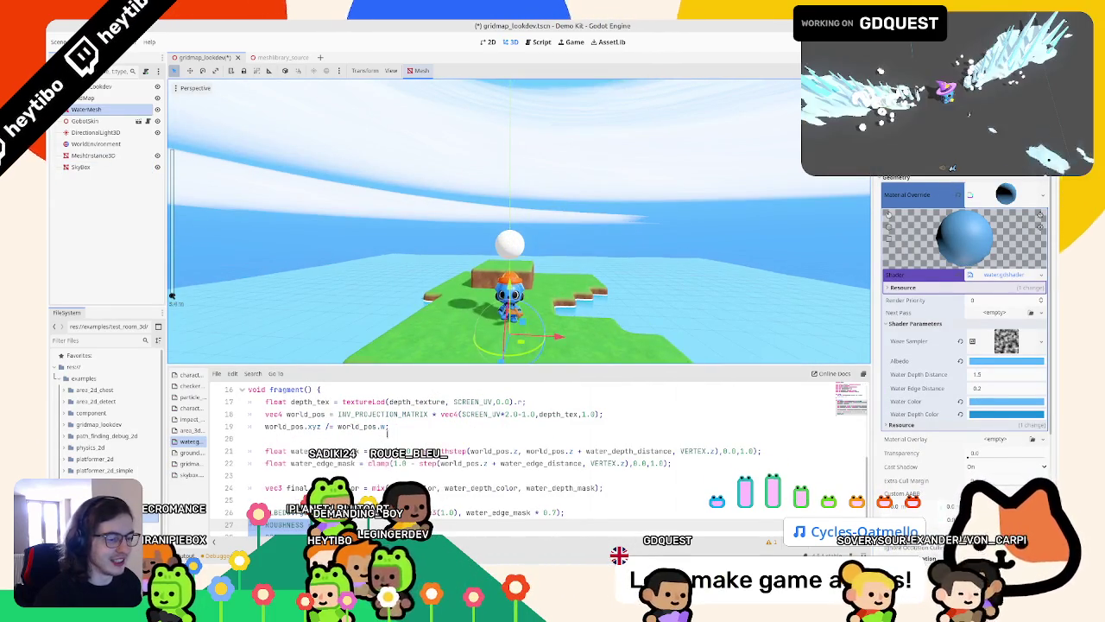
{"action": "scroll", "coordinate": [248, 447], "scroll_direction": "down", "scroll_amount": 1}
{"action": "left_click_drag", "start_coordinate": [208, 415], "coordinate": [264, 406]}
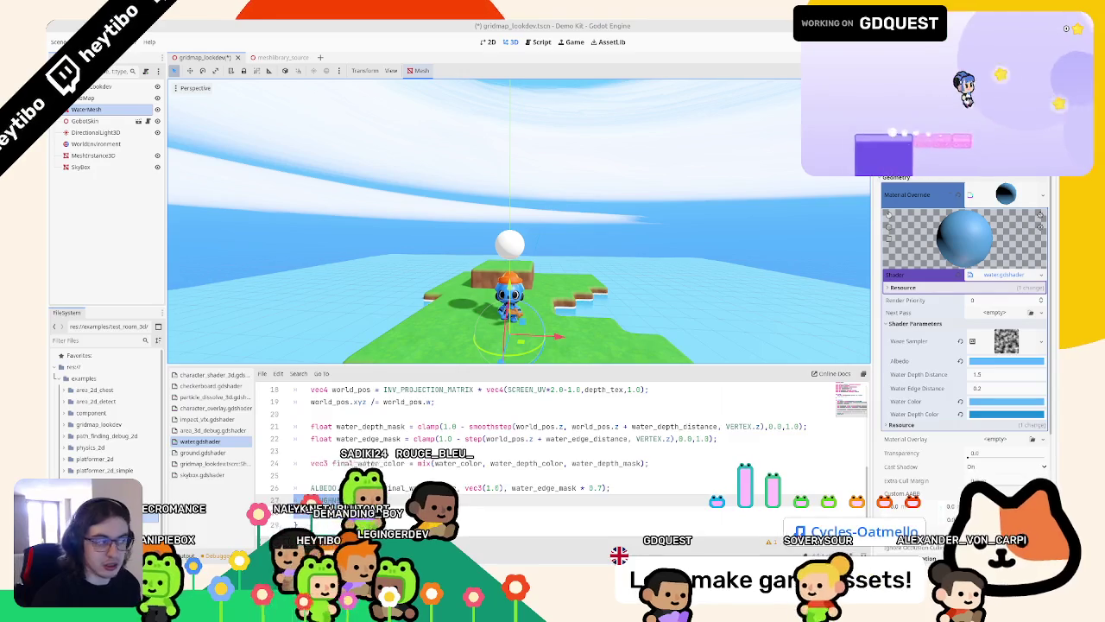
Step: Review the Wave Sampler noise texture, then reselect the SkyBox
{"action": "left_click", "coordinate": [1006, 341]}
{"action": "scroll", "coordinate": [995, 374], "scroll_direction": "down", "scroll_amount": 2}
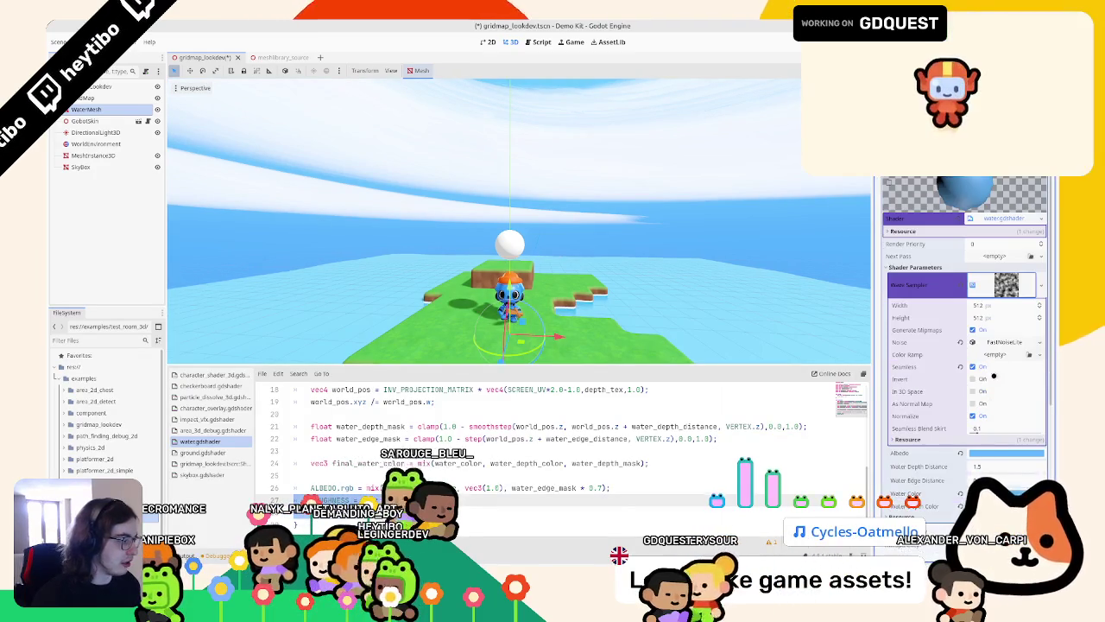
{"action": "left_click", "coordinate": [93, 168]}
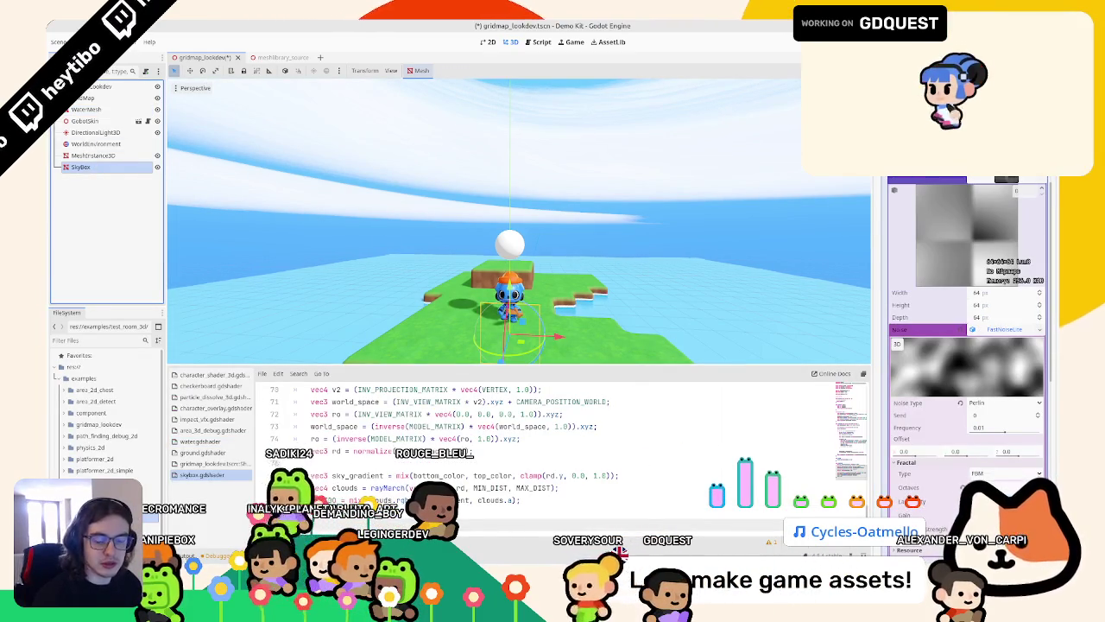
Step: Set the cloud FastNoiseLite Frequency to 0.02 and look up at the resulting sky
{"action": "left_click", "coordinate": [974, 424]}
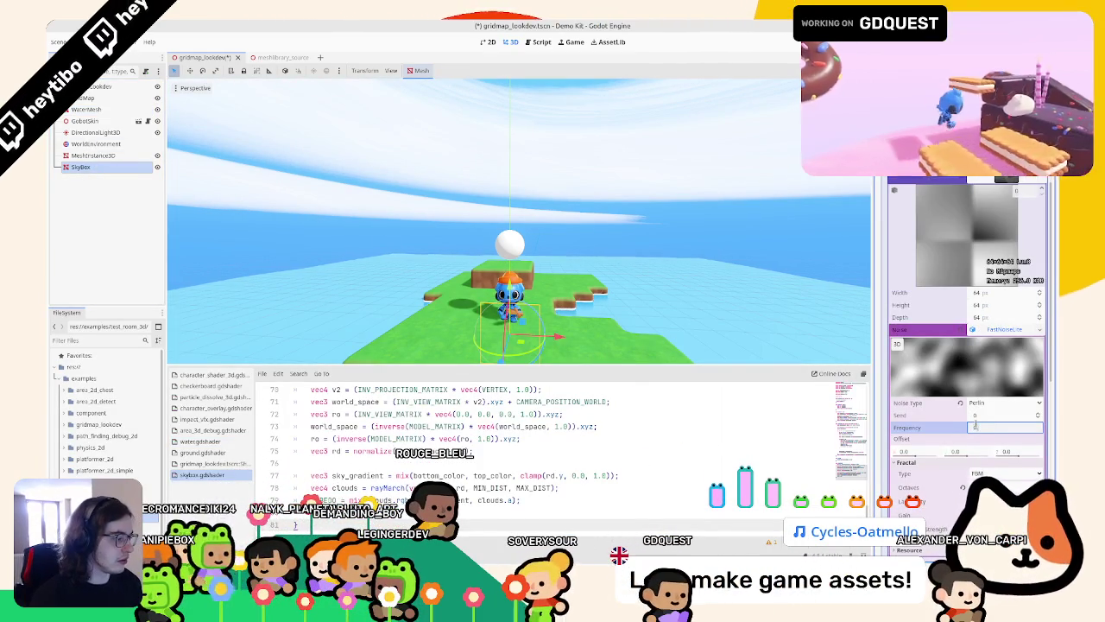
{"action": "type", "text": "0.02"}
{"action": "key", "text": "Return"}
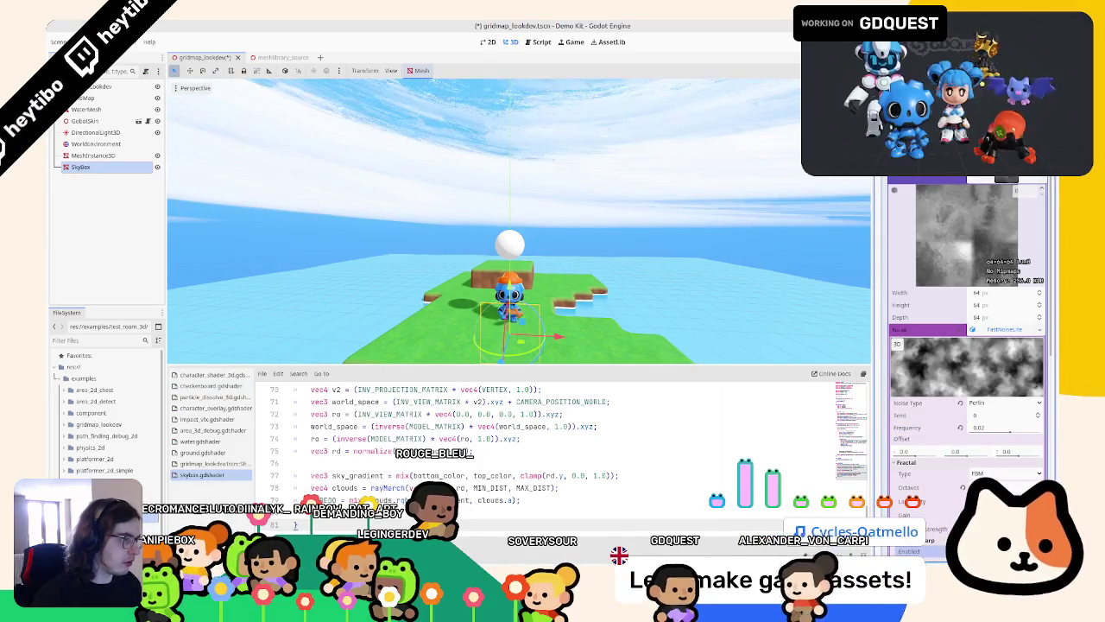
{"action": "mouse_move", "coordinate": [617, 224]}
{"action": "middle_mouse_down"}
{"action": "mouse_move", "coordinate": [618, 146]}
{"action": "mouse_move", "coordinate": [636, 232]}
{"action": "mouse_move", "coordinate": [619, 239]}
{"action": "mouse_move", "coordinate": [610, 226]}
{"action": "mouse_move", "coordinate": [629, 190]}
{"action": "mouse_move", "coordinate": [594, 275]}
{"action": "middle_mouse_up"}
{"action": "scroll", "coordinate": [597, 252], "scroll_direction": "up", "scroll_amount": 5}
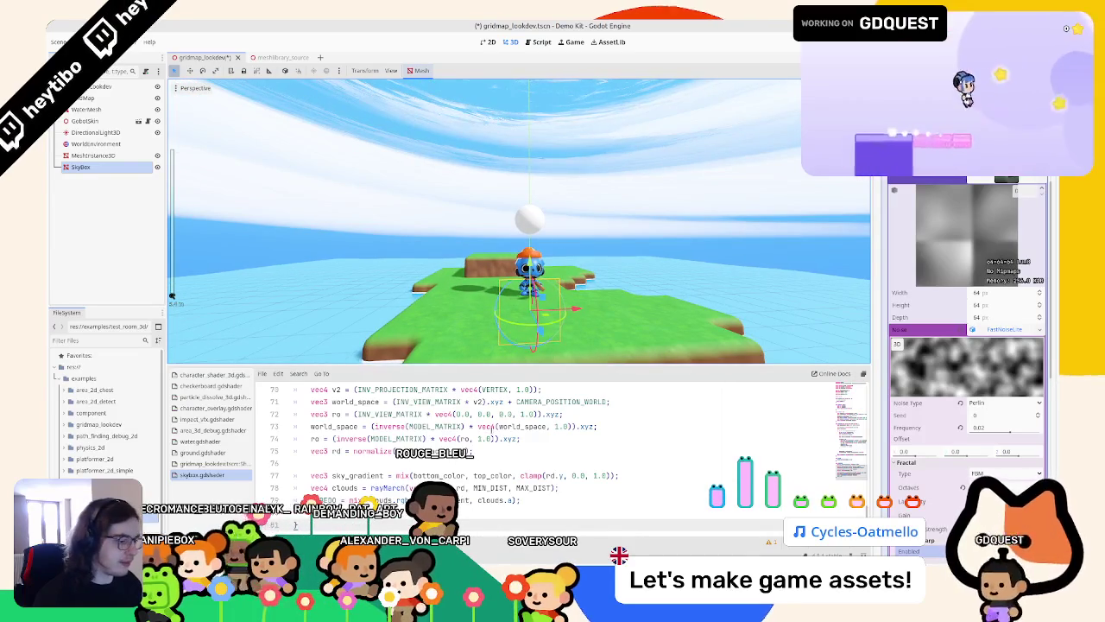
{"action": "scroll", "coordinate": [518, 449], "scroll_direction": "up", "scroll_amount": 3}
{"action": "scroll", "coordinate": [518, 449], "scroll_direction": "up", "scroll_amount": 3}
{"action": "scroll", "coordinate": [518, 449], "scroll_direction": "up", "scroll_amount": 2}
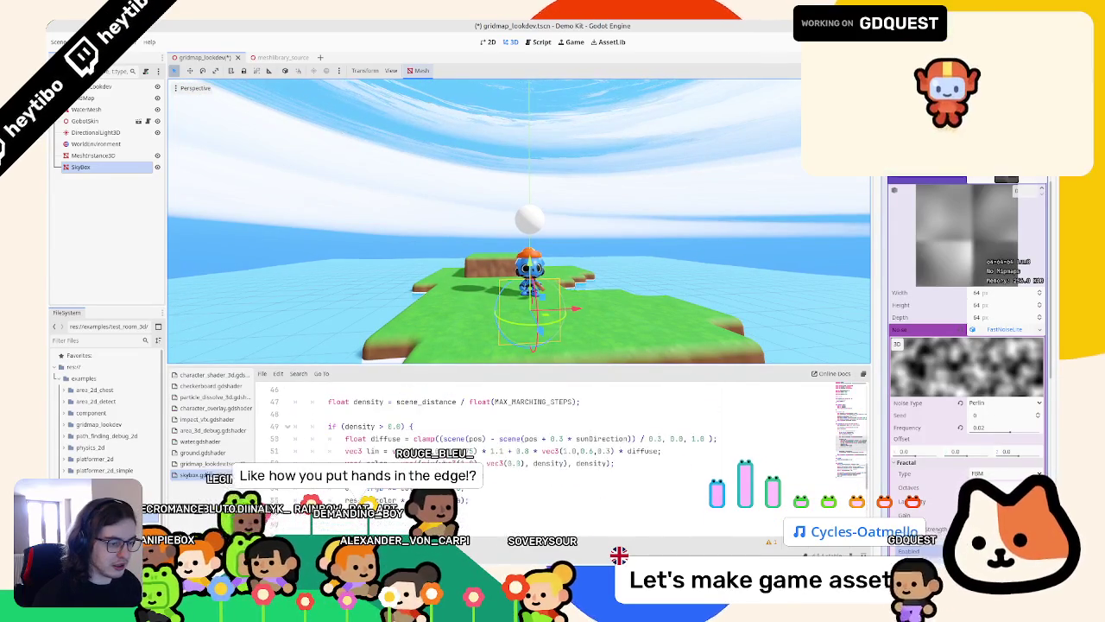
Step: Comment out the pos.xz rot2D line (line 44) in skybox.gdshader and save
{"action": "scroll", "coordinate": [518, 449], "scroll_direction": "up", "scroll_amount": 2}
{"action": "scroll", "coordinate": [518, 449], "scroll_direction": "up", "scroll_amount": 5}
{"action": "scroll", "coordinate": [518, 449], "scroll_direction": "up", "scroll_amount": 4}
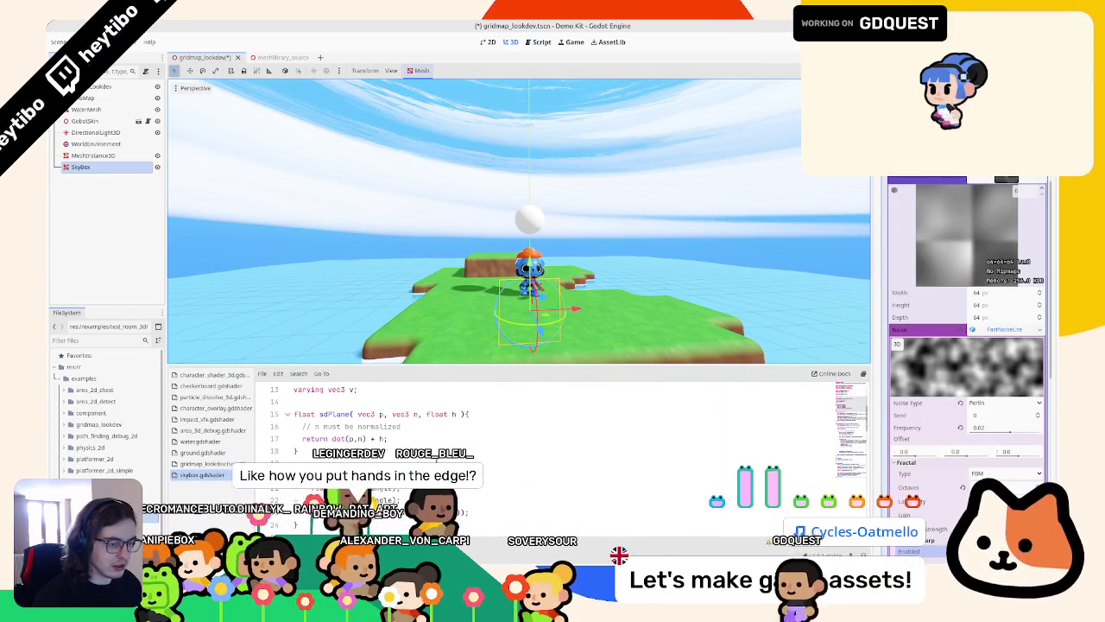
{"action": "scroll", "coordinate": [329, 438], "scroll_direction": "down", "scroll_amount": 1}
{"action": "key", "text": "F3"}
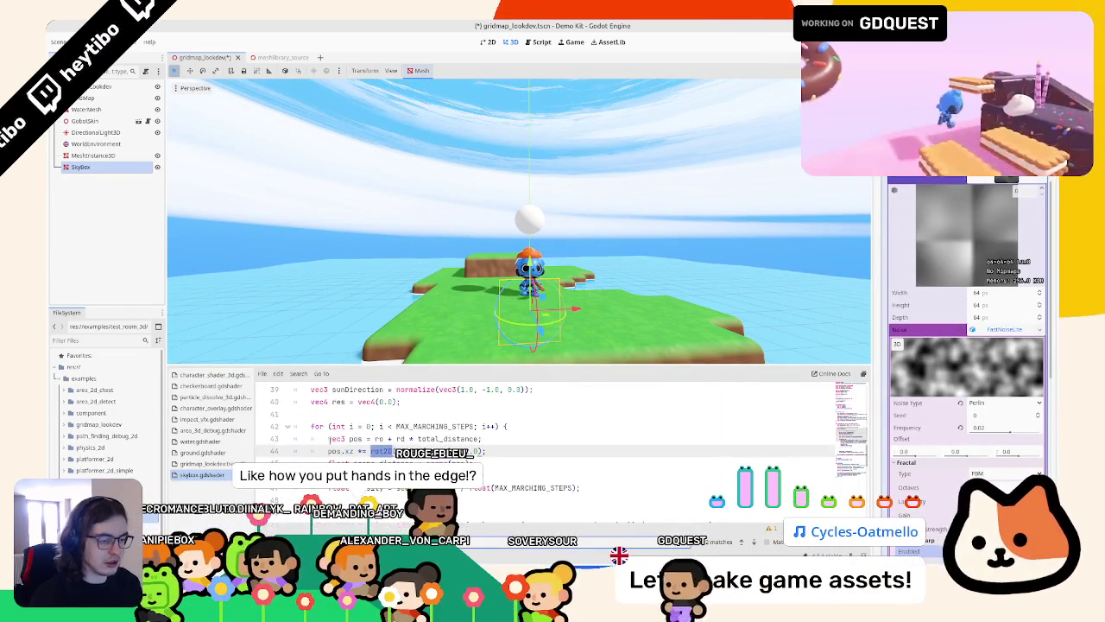
{"action": "key", "text": "F3"}
{"action": "key", "text": "F3"}
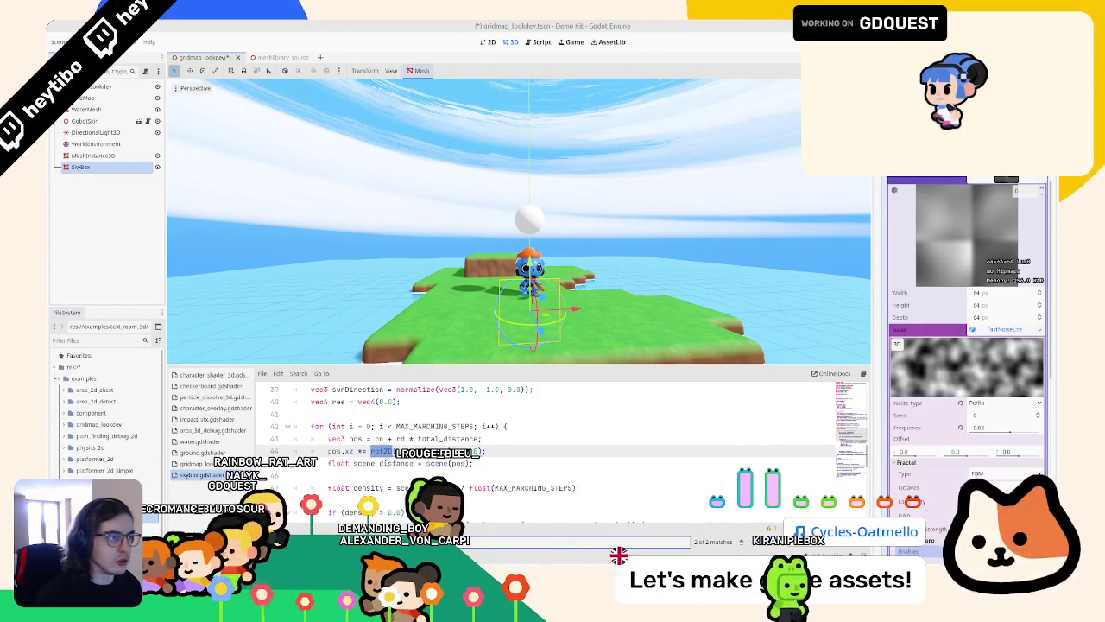
{"action": "key", "text": "ctrl+k"}
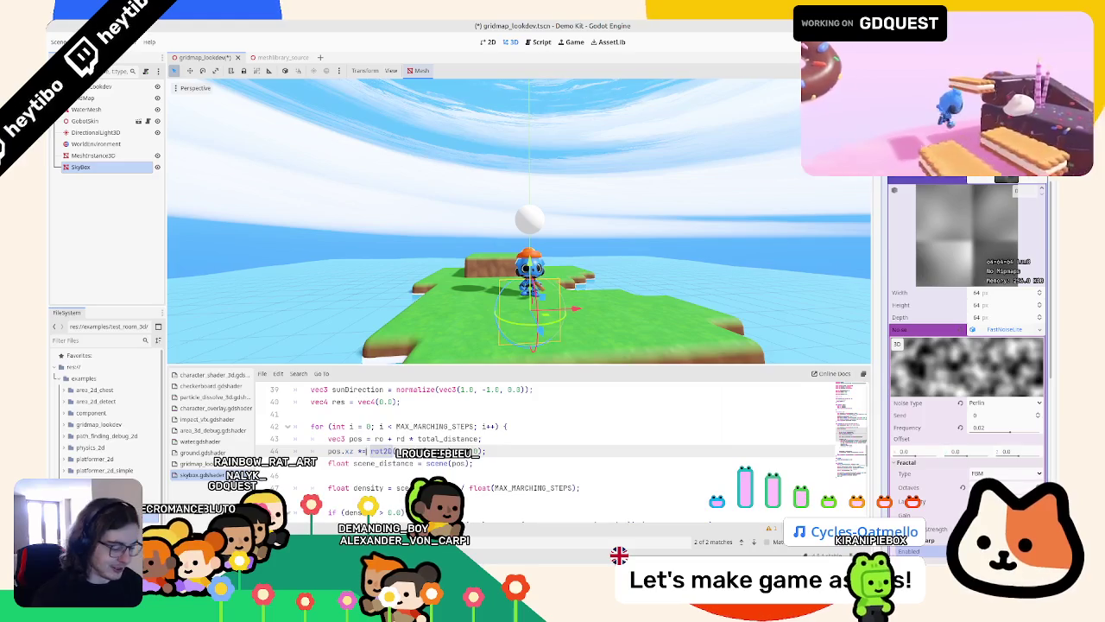
{"action": "key", "text": "ctrl+s"}
{"action": "middle_click_drag", "start_coordinate": [648, 213], "coordinate": [540, 252]}
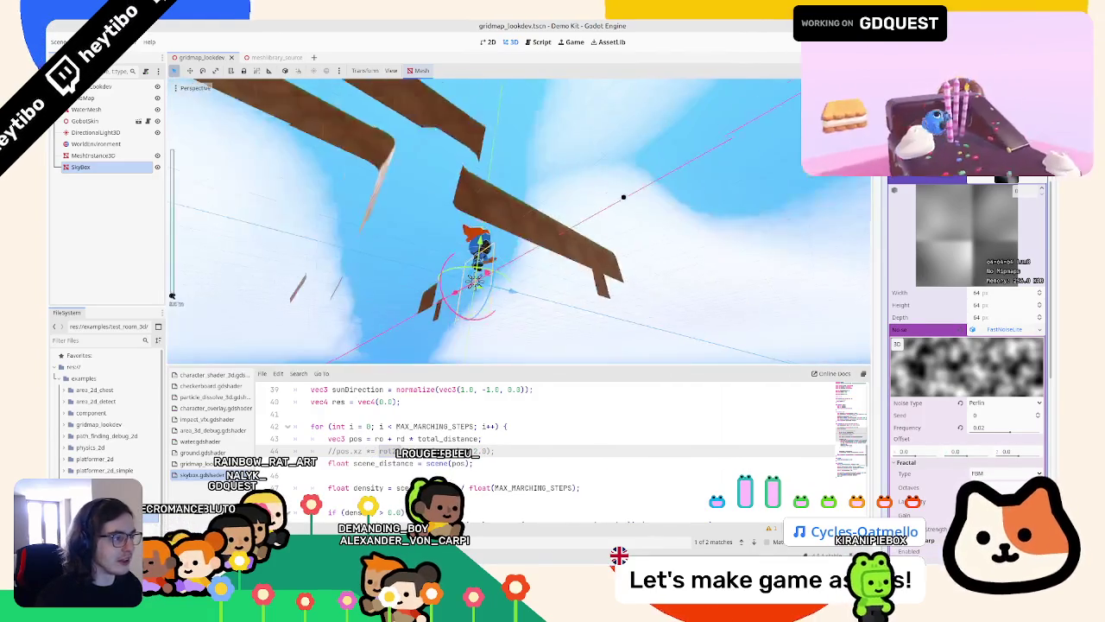
Step: Uncomment the rot2D line in skybox.gdshader, save, and inspect the sky from several angles
{"action": "key", "text": "ctrl+k"}
{"action": "key", "text": "ctrl+s"}
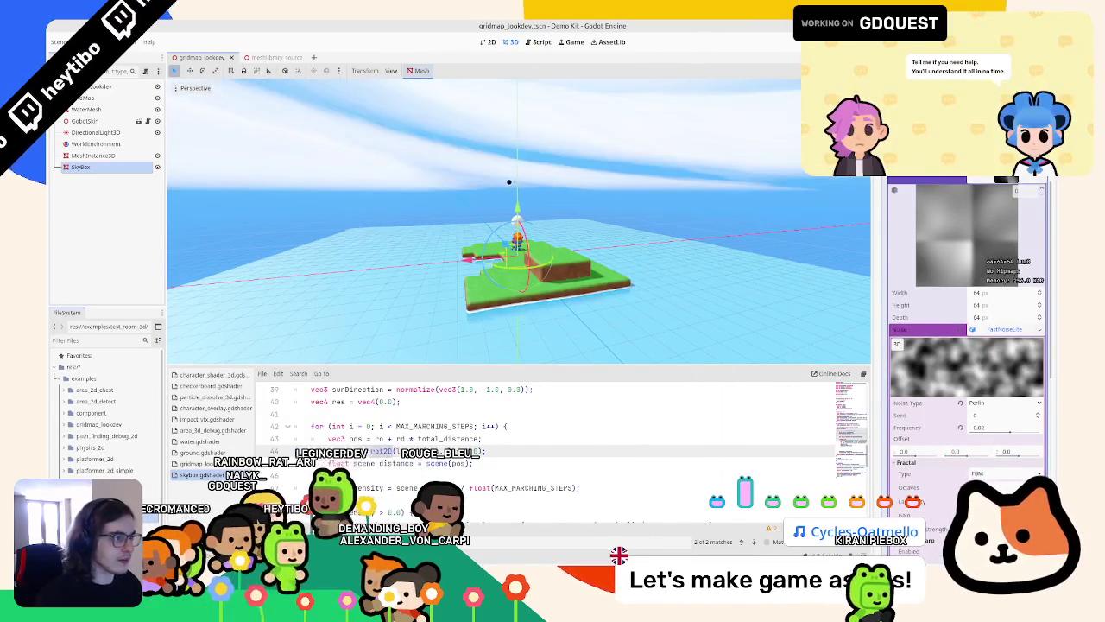
{"action": "middle_click_drag", "start_coordinate": [563, 92], "coordinate": [568, 319]}
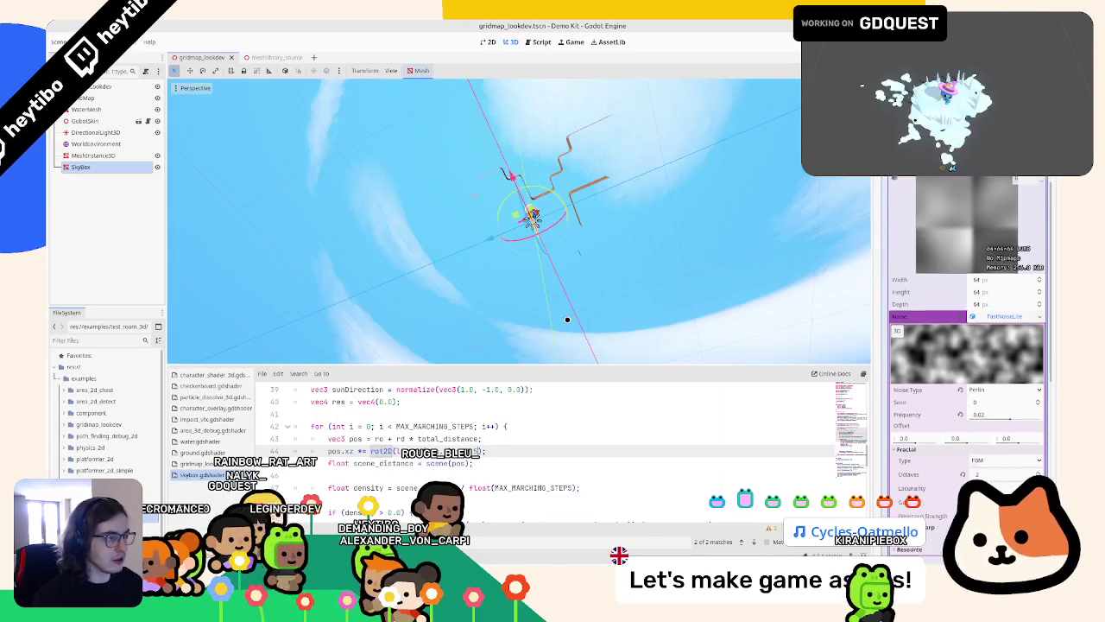
{"action": "mouse_move", "coordinate": [567, 320]}
{"action": "middle_mouse_down"}
{"action": "mouse_move", "coordinate": [719, 315]}
{"action": "mouse_move", "coordinate": [589, 228]}
{"action": "mouse_move", "coordinate": [523, 408]}
{"action": "middle_mouse_up"}
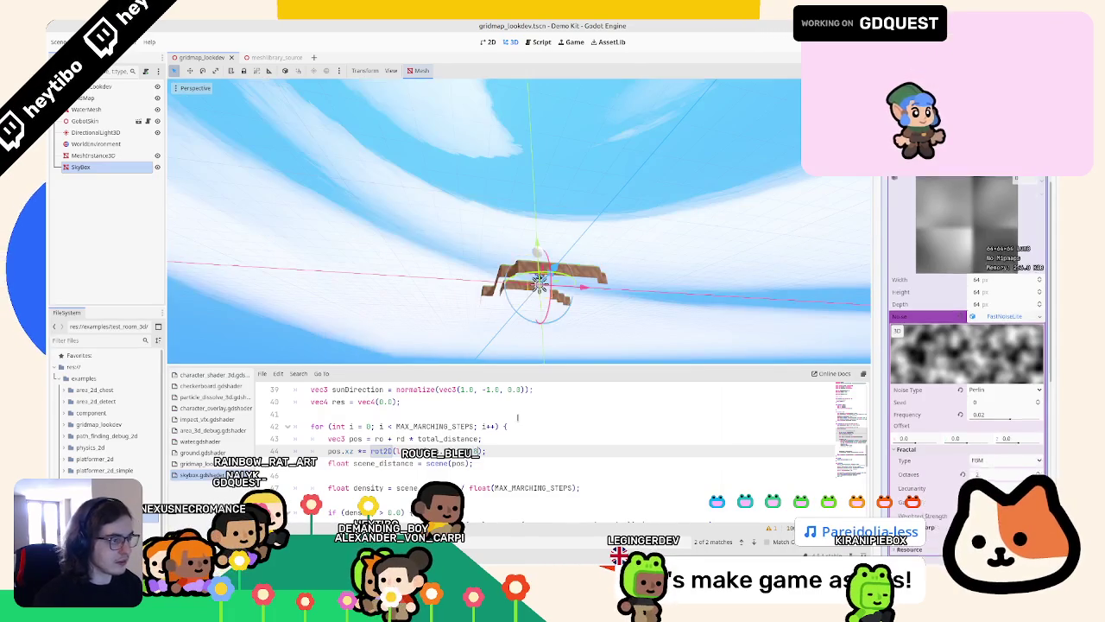
{"action": "mouse_move", "coordinate": [541, 191]}
{"action": "middle_mouse_down"}
{"action": "mouse_move", "coordinate": [628, 219]}
{"action": "mouse_move", "coordinate": [579, 222]}
{"action": "middle_mouse_up"}
{"action": "scroll", "coordinate": [564, 247], "scroll_direction": "up", "scroll_amount": 3}
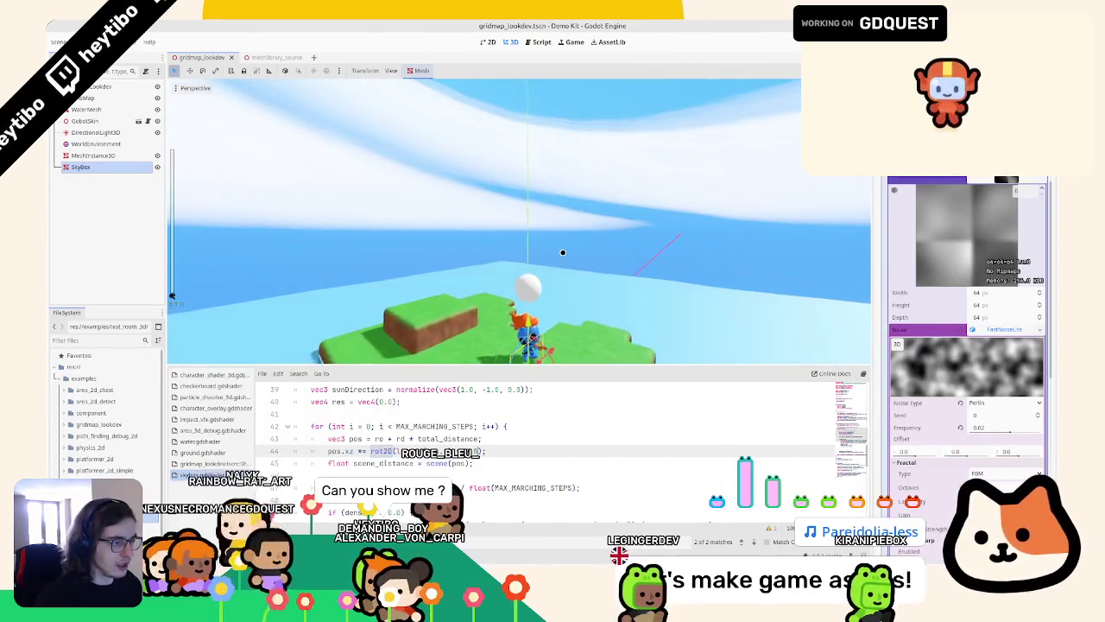
{"action": "scroll", "coordinate": [937, 392], "scroll_direction": "down", "scroll_amount": 1}
{"action": "scroll", "coordinate": [936, 393], "scroll_direction": "down", "scroll_amount": 5}
{"action": "scroll", "coordinate": [916, 382], "scroll_direction": "up", "scroll_amount": 2}
{"action": "scroll", "coordinate": [924, 354], "scroll_direction": "up", "scroll_amount": 2}
{"action": "scroll", "coordinate": [937, 310], "scroll_direction": "up", "scroll_amount": 2}
{"action": "scroll", "coordinate": [955, 264], "scroll_direction": "up", "scroll_amount": 2}
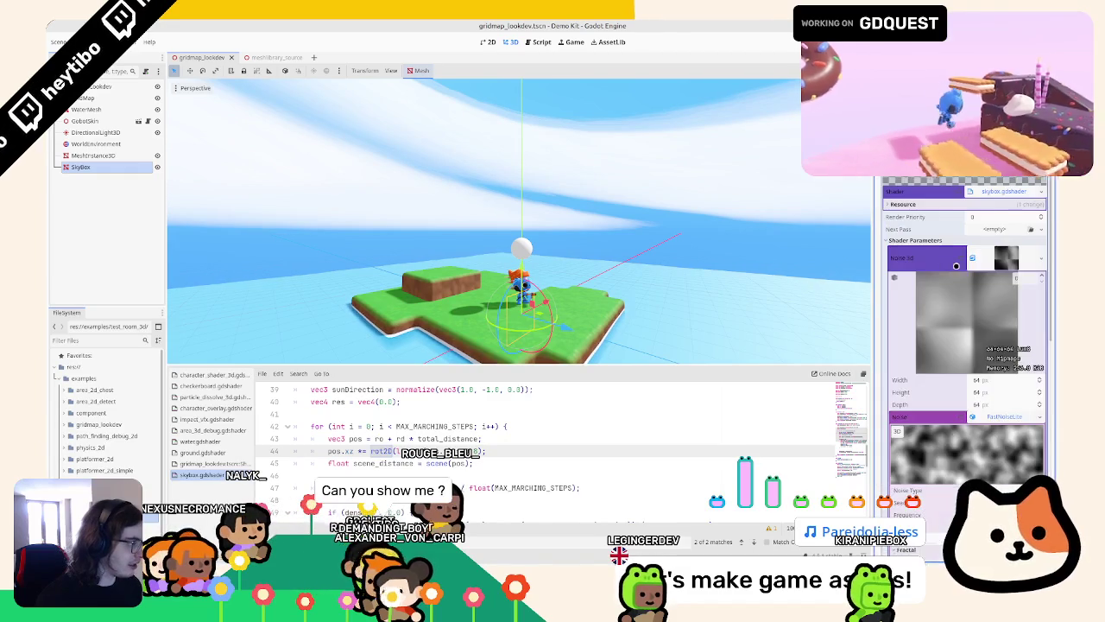
Step: Give the Skybox a Custom AABB at position -1000 with size 2000 per axis, then select WaterMesh
{"action": "left_click", "coordinate": [1003, 254]}
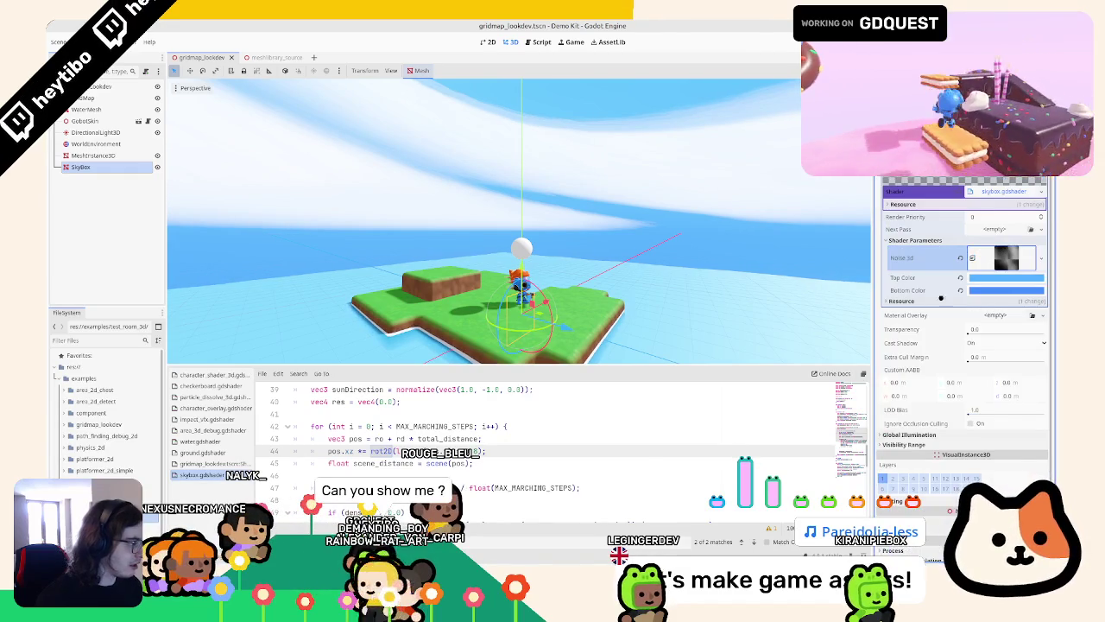
{"action": "left_click", "coordinate": [916, 383]}
{"action": "type", "text": "1000"}
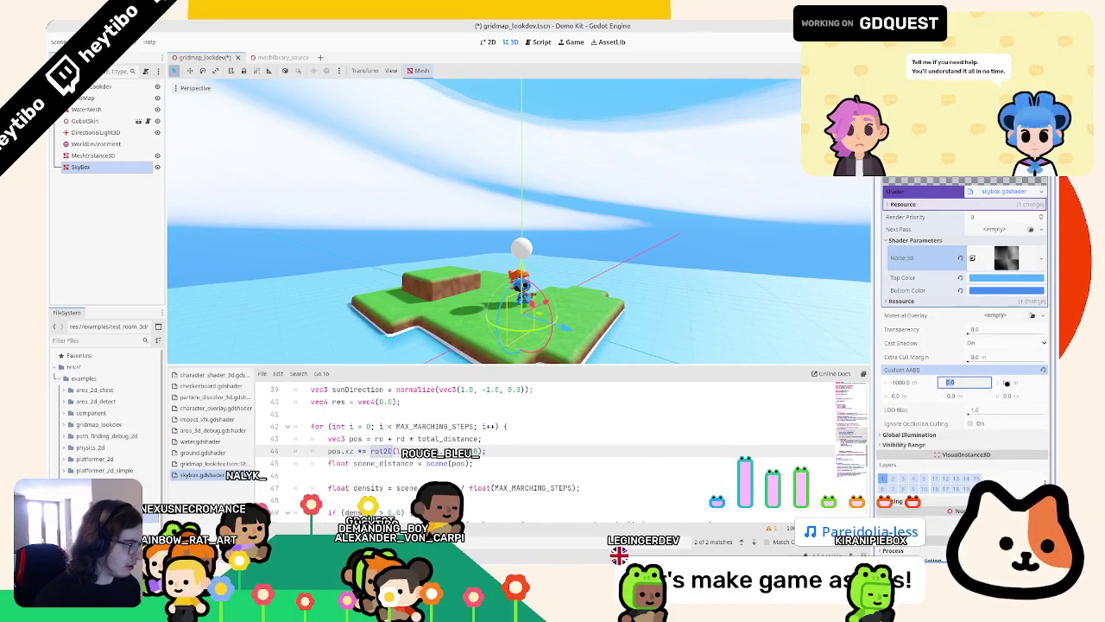
{"action": "type", "text": "2000"}
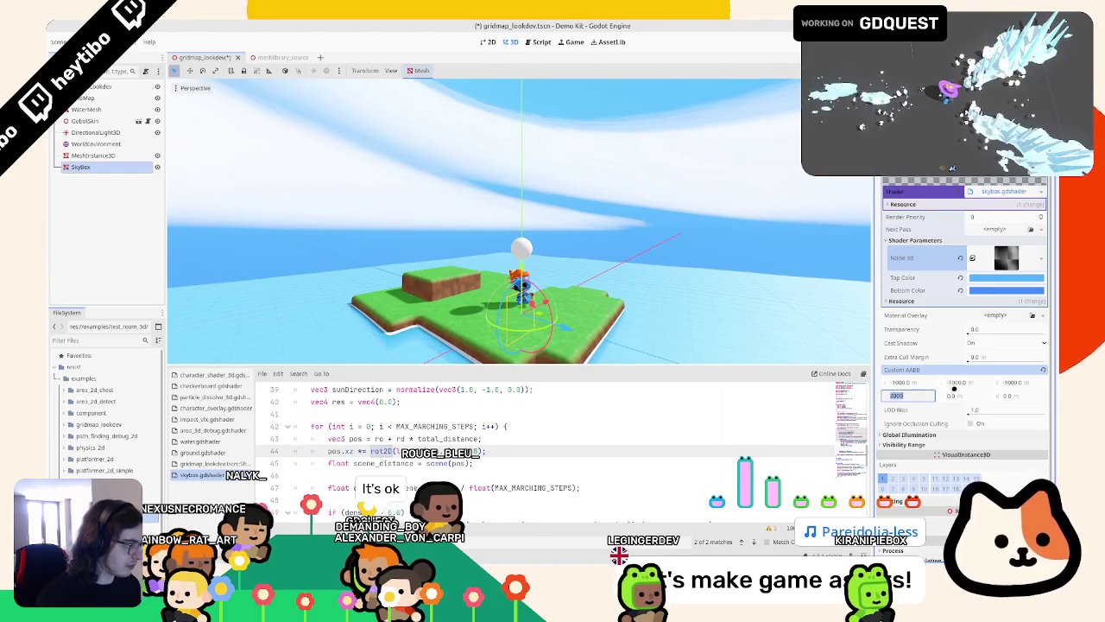
{"action": "key", "text": "Tab"}
{"action": "type", "text": "2000"}
{"action": "left_click", "coordinate": [1020, 395]}
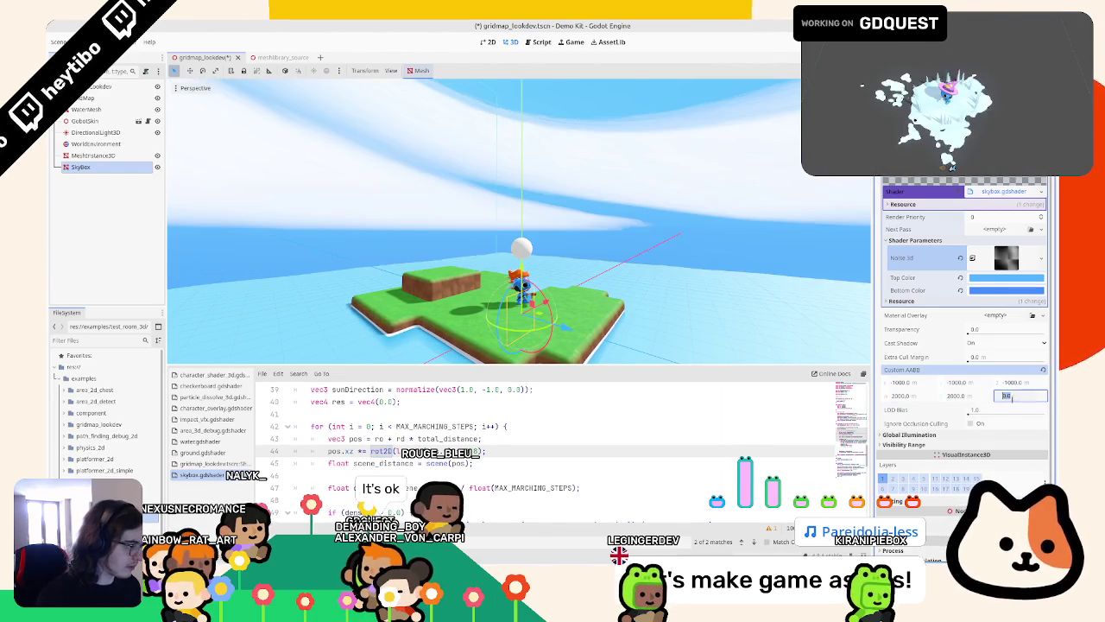
{"action": "left_click", "coordinate": [86, 109]}
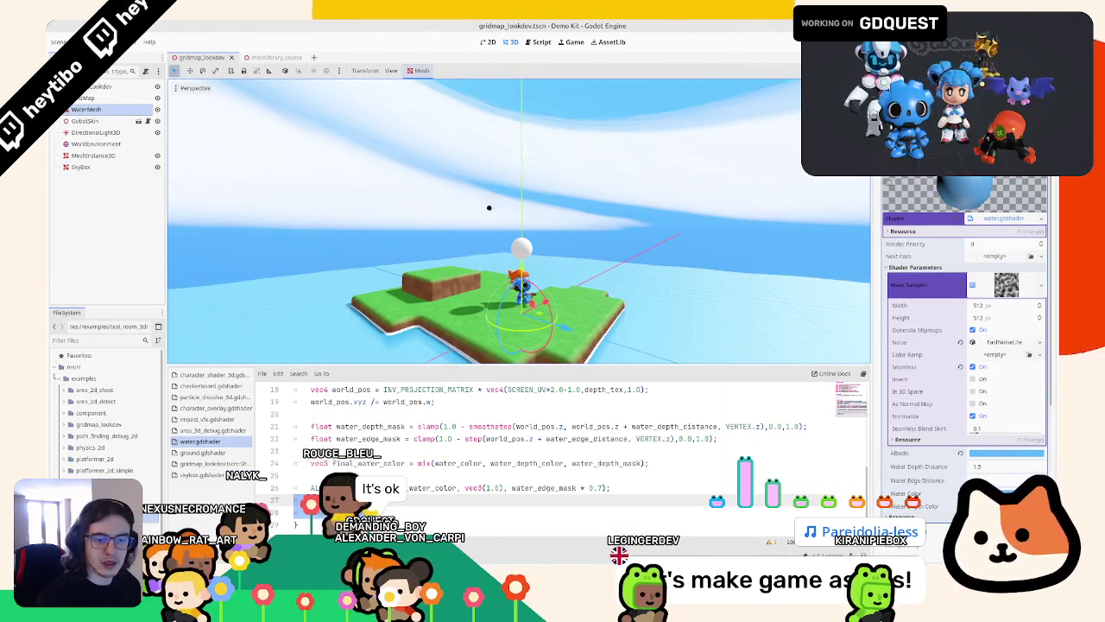
Step: Frame the water mesh and look down steeply at the terrain
{"action": "key", "text": "f"}
{"action": "scroll", "coordinate": [579, 193], "scroll_direction": "down", "scroll_amount": 5}
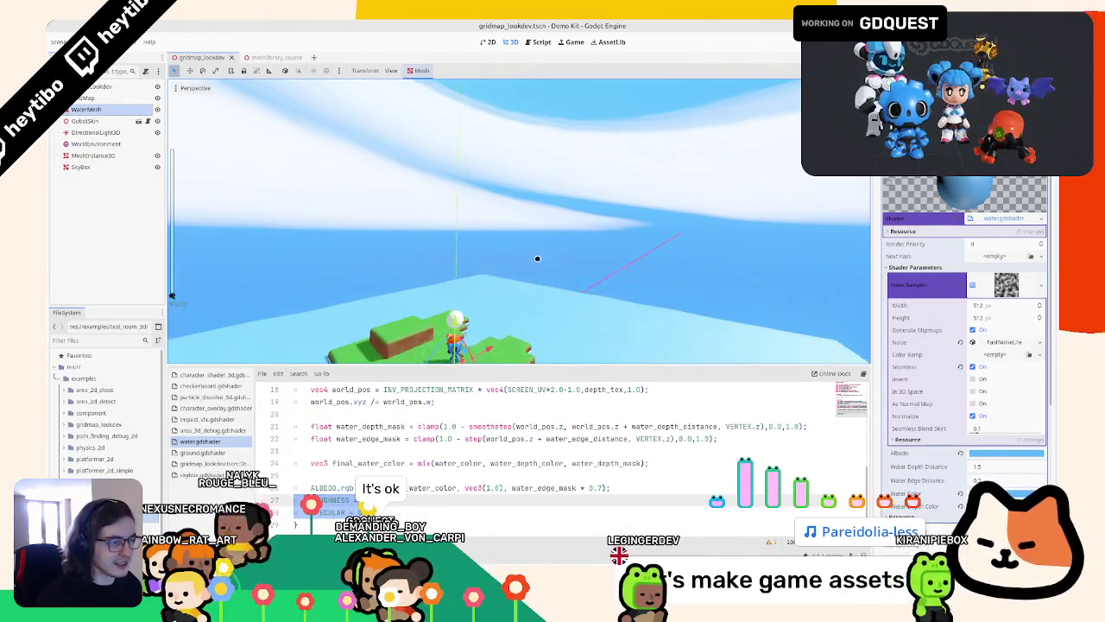
{"action": "left_click", "coordinate": [622, 151]}
{"action": "middle_click_drag", "start_coordinate": [622, 151], "coordinate": [572, 243]}
Step: Paint full grass tiles into gaps along the GridMap island's lower-left
{"action": "left_click", "coordinate": [87, 97]}
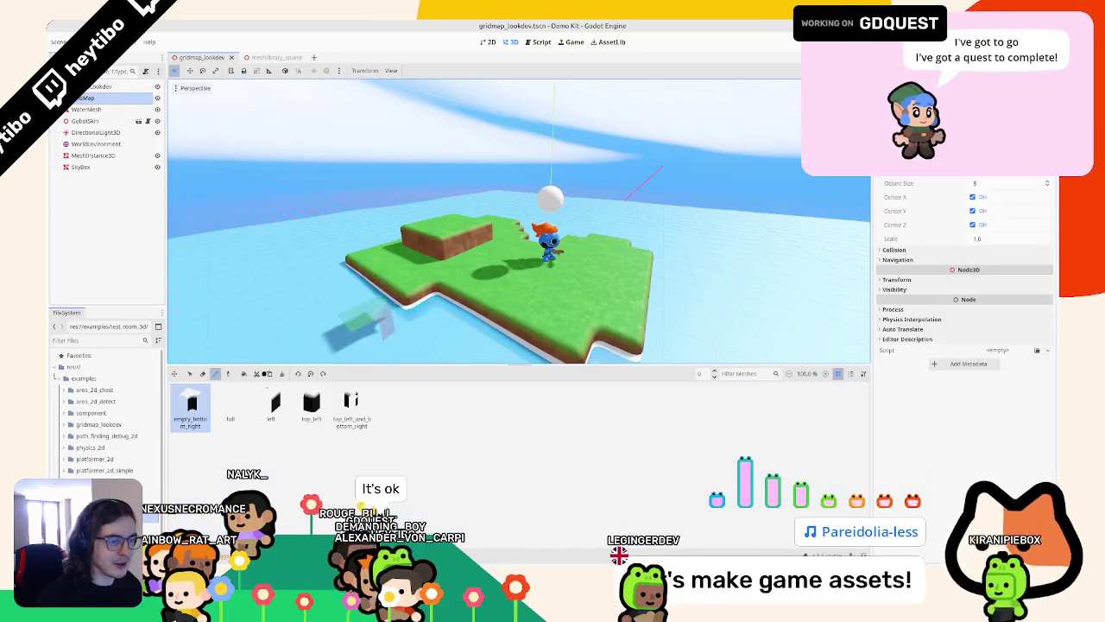
{"action": "left_click", "coordinate": [227, 406]}
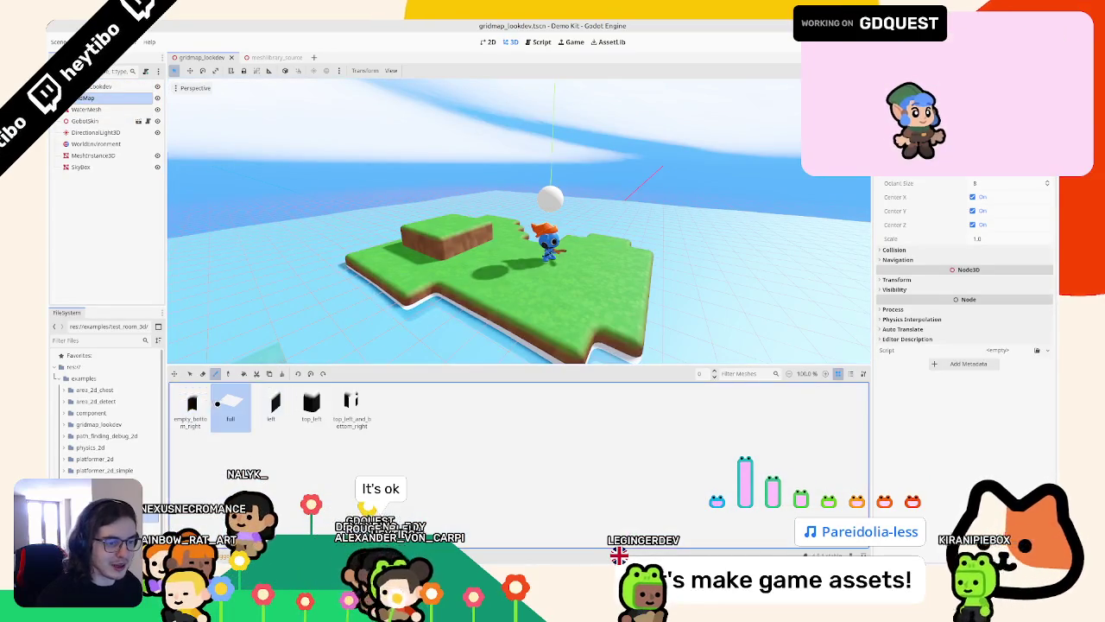
{"action": "mouse_move", "coordinate": [493, 291]}
{"action": "middle_mouse_down"}
{"action": "mouse_move", "coordinate": [440, 277]}
{"action": "mouse_move", "coordinate": [452, 249]}
{"action": "middle_mouse_up"}
{"action": "left_click_drag", "start_coordinate": [452, 249], "coordinate": [483, 268]}
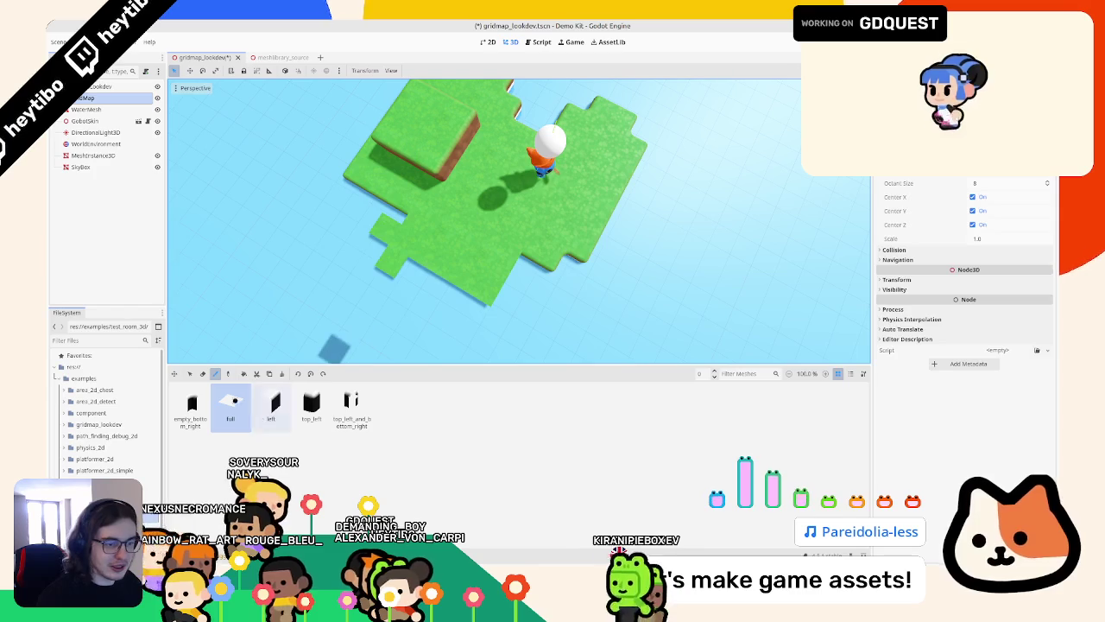
{"action": "key", "text": "ctrl+z"}
{"action": "left_click_drag", "start_coordinate": [414, 217], "coordinate": [459, 274]}
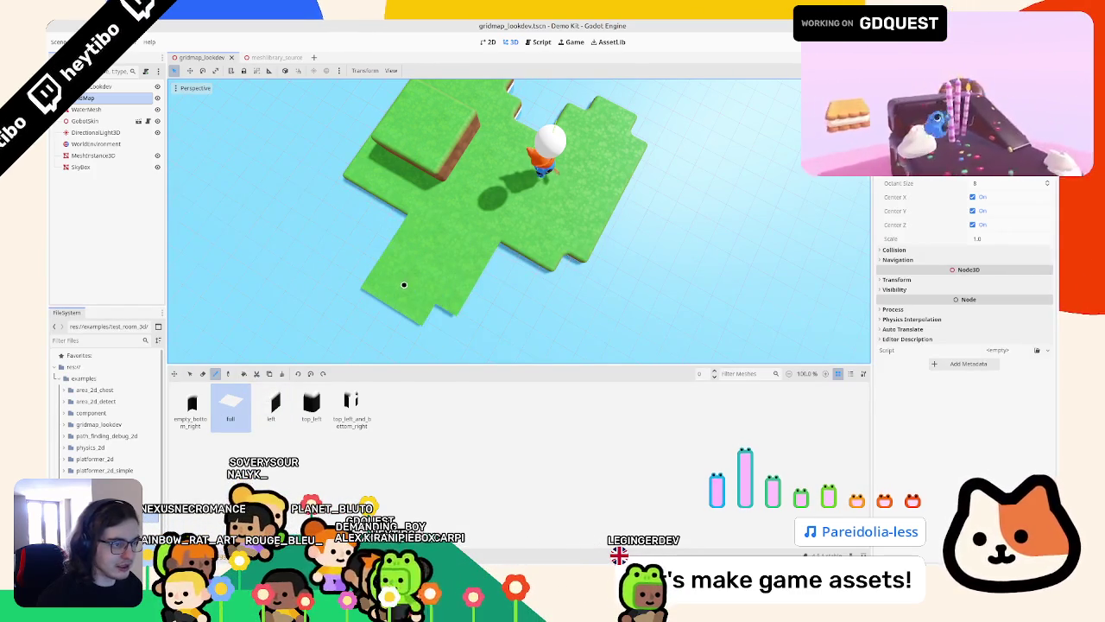
Step: Save the gridmap_lookdev scene after viewing the character from a low angle
{"action": "mouse_move", "coordinate": [437, 308]}
{"action": "middle_mouse_down"}
{"action": "mouse_move", "coordinate": [472, 262]}
{"action": "mouse_move", "coordinate": [443, 190]}
{"action": "middle_mouse_up"}
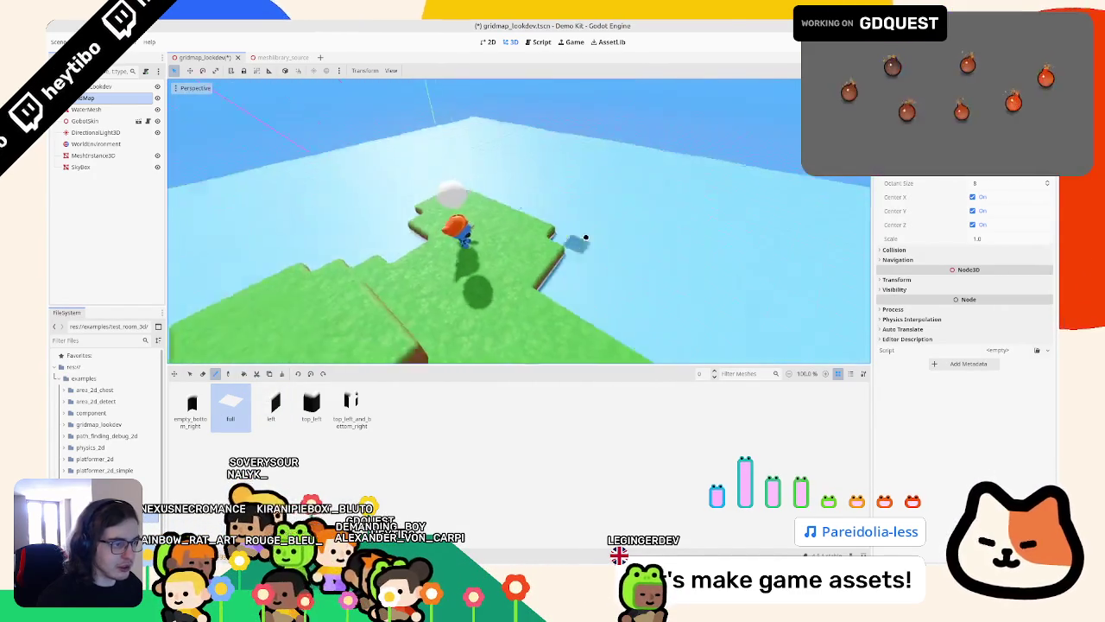
{"action": "mouse_move", "coordinate": [450, 282]}
{"action": "middle_mouse_down"}
{"action": "mouse_move", "coordinate": [479, 228]}
{"action": "mouse_move", "coordinate": [310, 212]}
{"action": "mouse_move", "coordinate": [296, 197]}
{"action": "mouse_move", "coordinate": [452, 209]}
{"action": "mouse_move", "coordinate": [394, 197]}
{"action": "middle_mouse_up"}
{"action": "key", "text": "ctrl+s"}
{"action": "scroll", "coordinate": [390, 203], "scroll_direction": "down", "scroll_amount": 5}
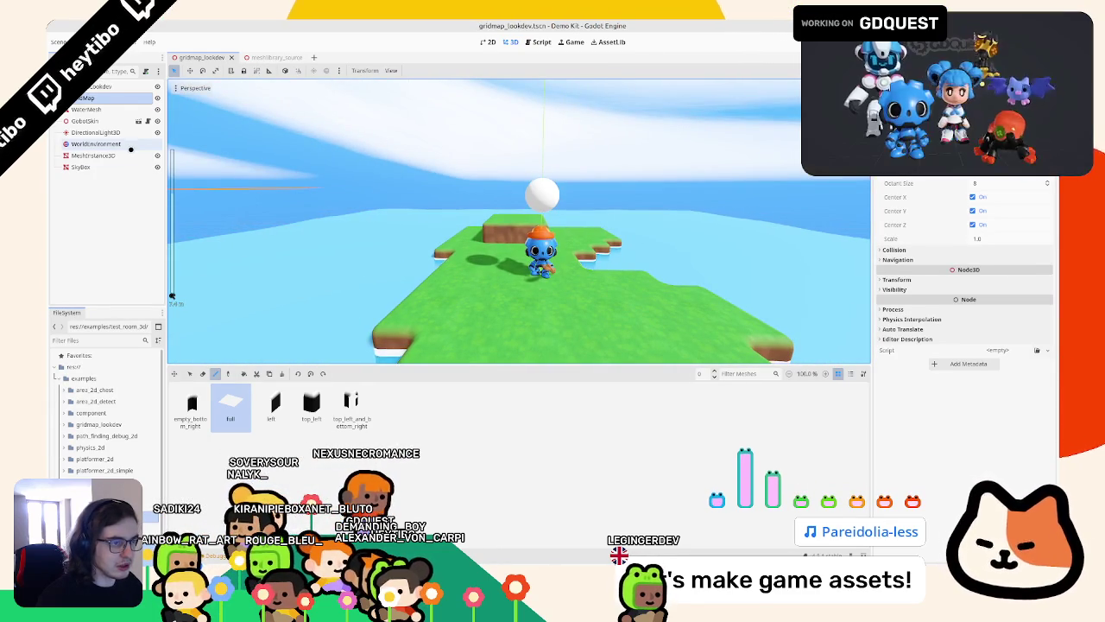
{"action": "left_click", "coordinate": [85, 110]}
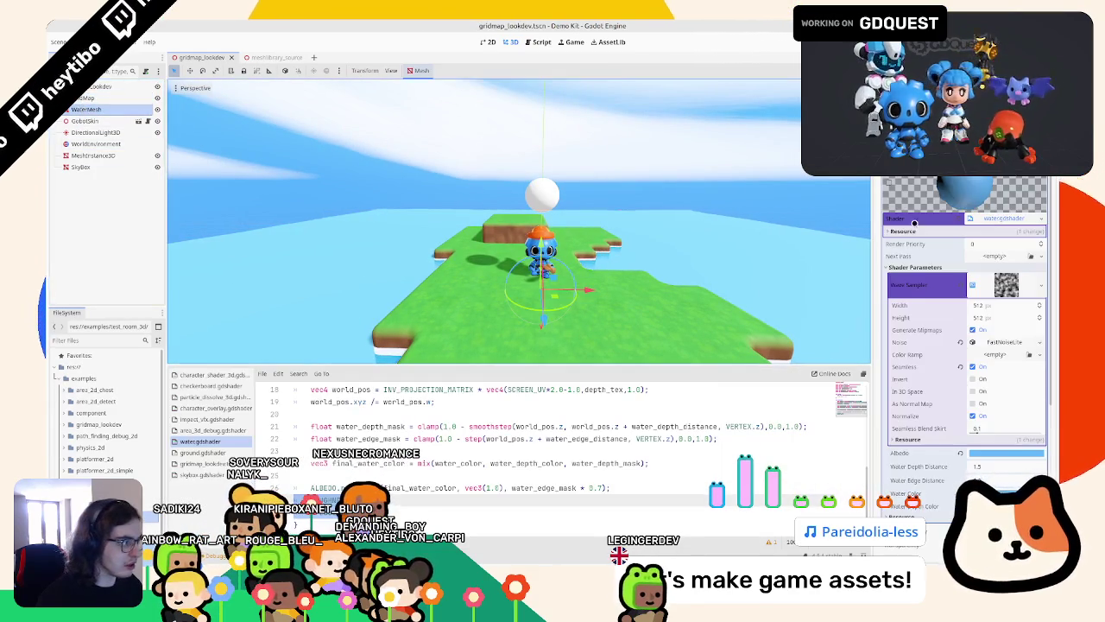
Step: Switch the WorldEnvironment's ambient light source to Background, then to Sky
{"action": "left_click", "coordinate": [916, 219]}
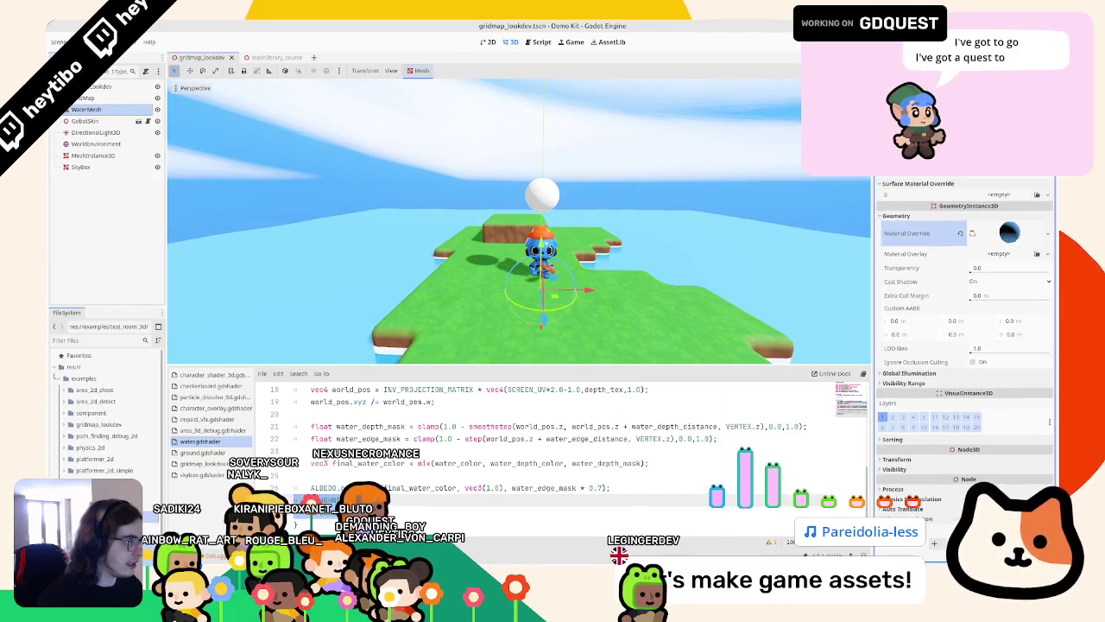
{"action": "left_click", "coordinate": [98, 121]}
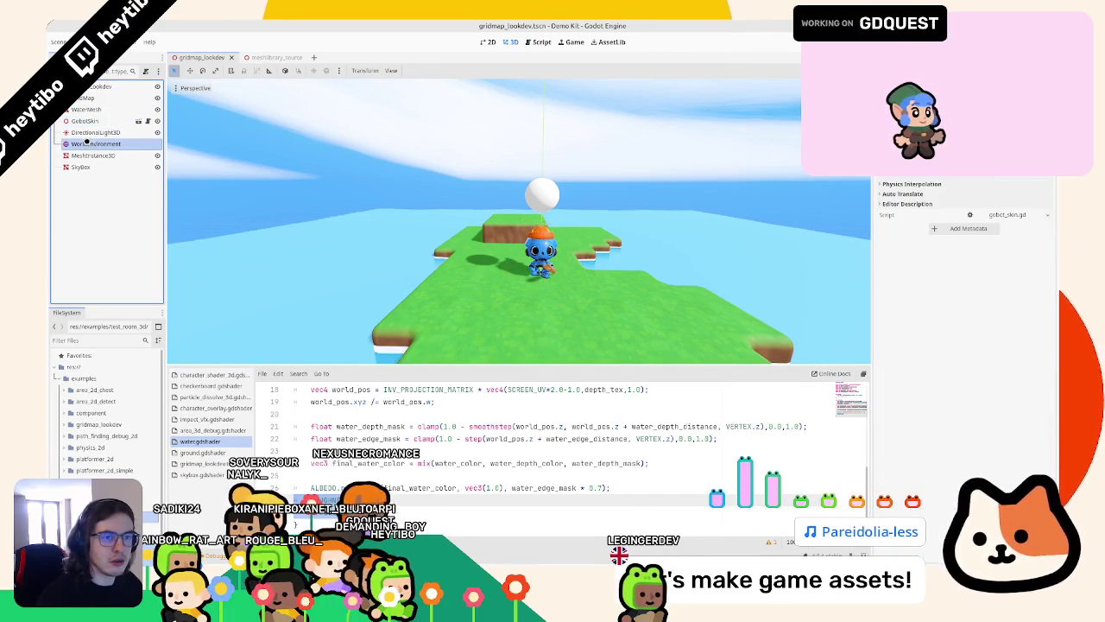
{"action": "left_click", "coordinate": [87, 142]}
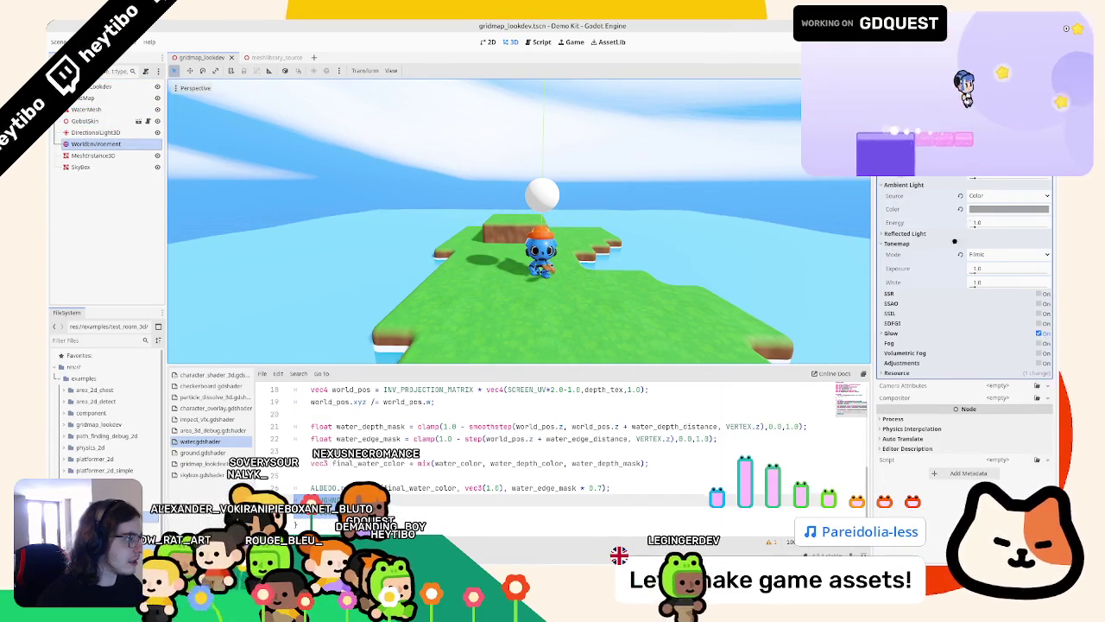
{"action": "left_click", "coordinate": [959, 194]}
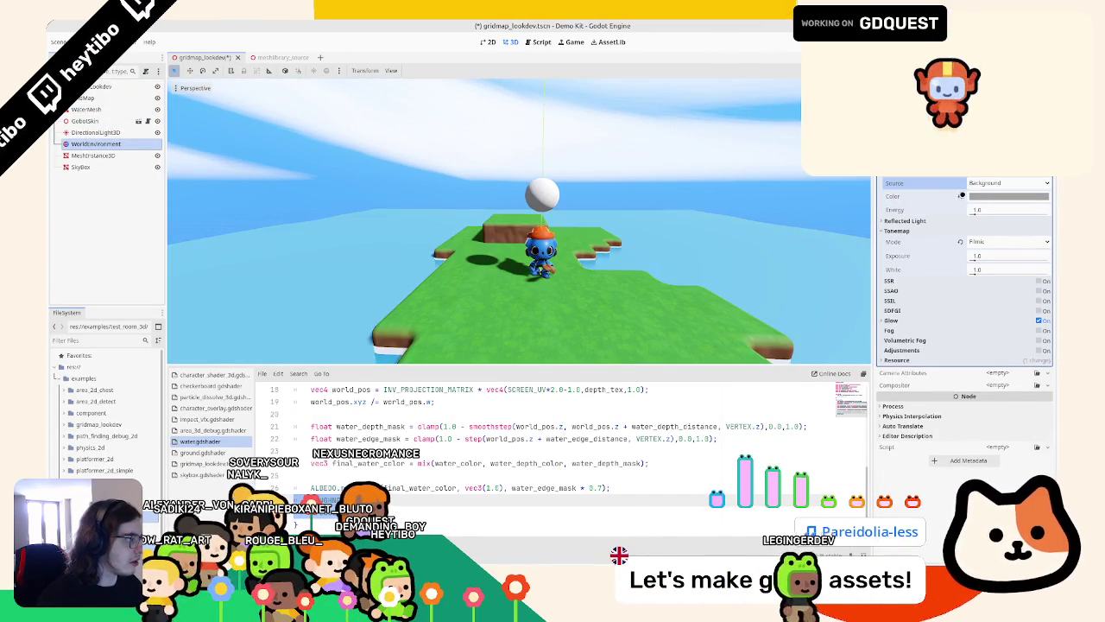
{"action": "left_click", "coordinate": [981, 184]}
{"action": "left_click", "coordinate": [978, 221]}
Step: Add a ProceduralSkyMaterial to the environment sky and review its top and ground colours
{"action": "scroll", "coordinate": [1014, 182], "scroll_direction": "up", "scroll_amount": 2}
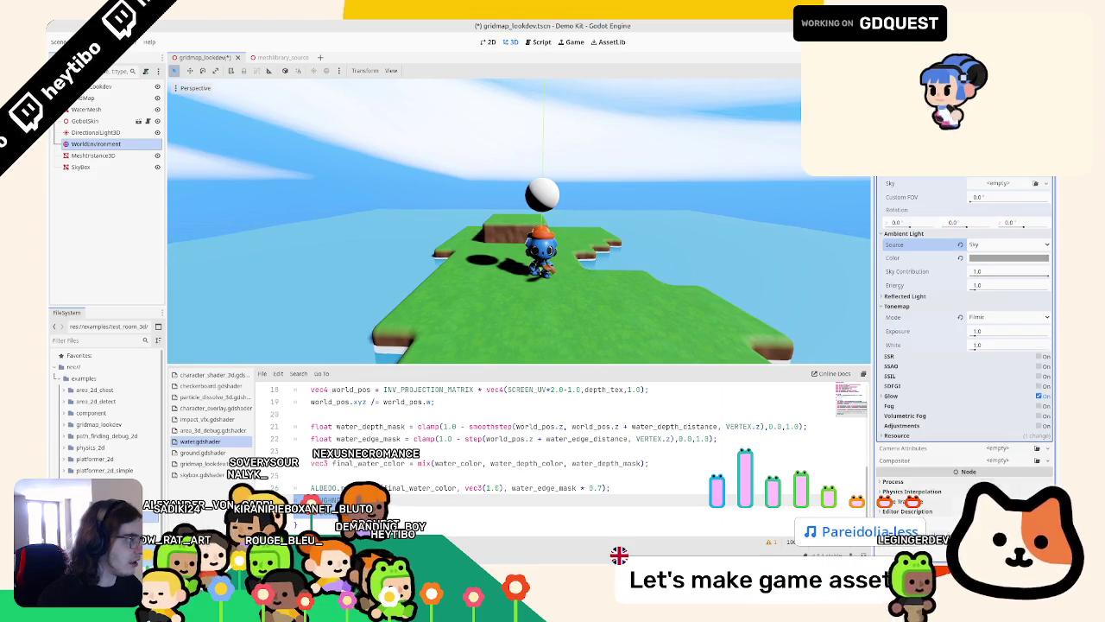
{"action": "left_click", "coordinate": [986, 182]}
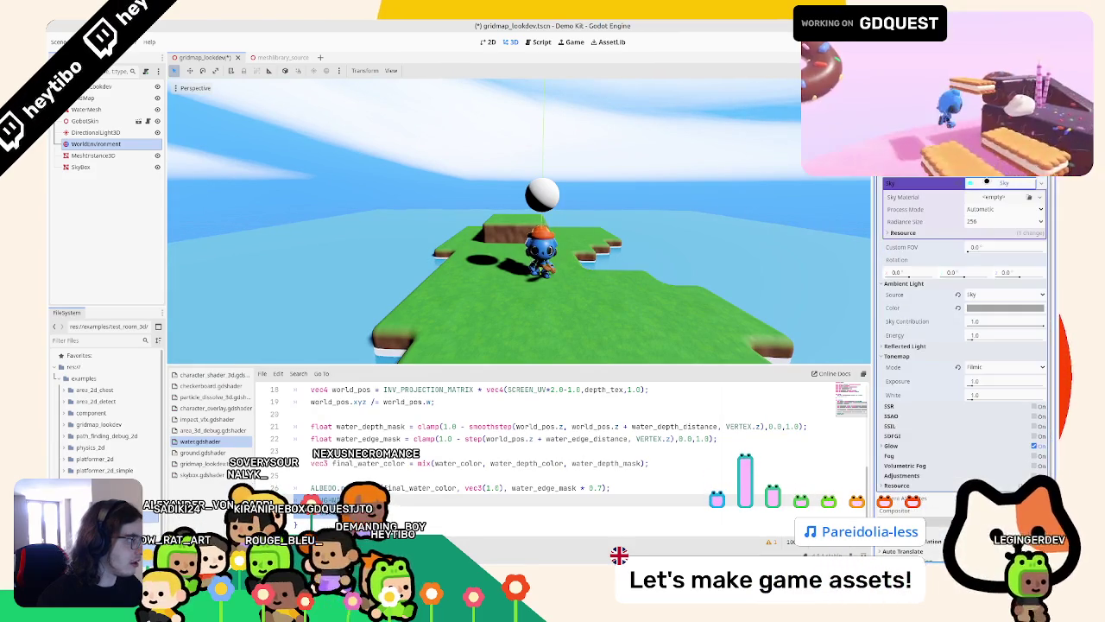
{"action": "left_click", "coordinate": [995, 196]}
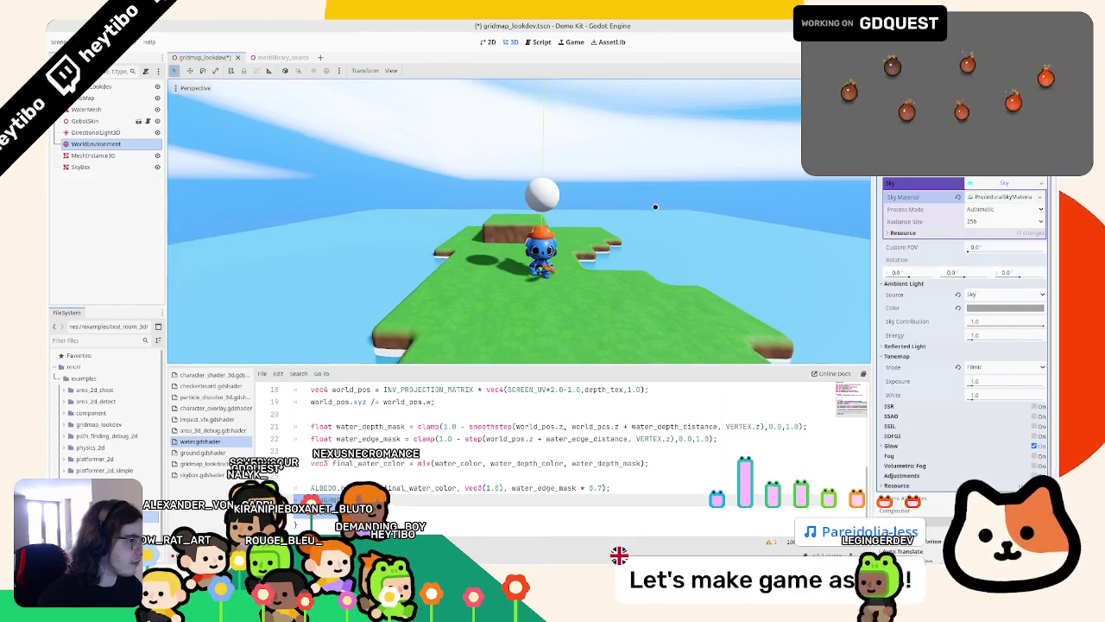
{"action": "scroll", "coordinate": [605, 208], "scroll_direction": "up", "scroll_amount": 4}
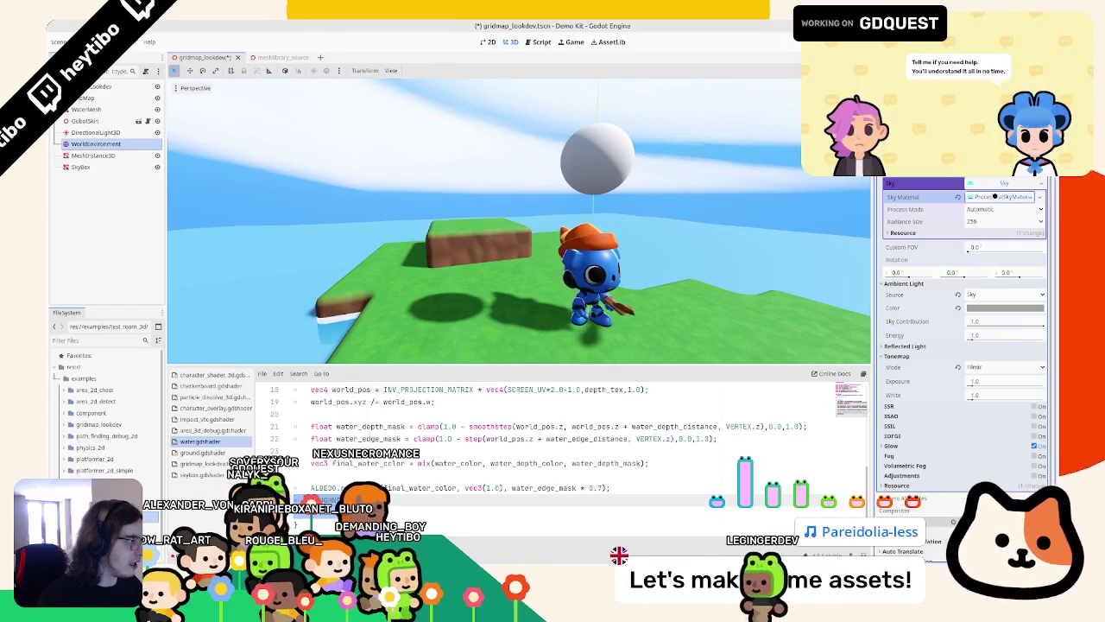
{"action": "left_click", "coordinate": [980, 245]}
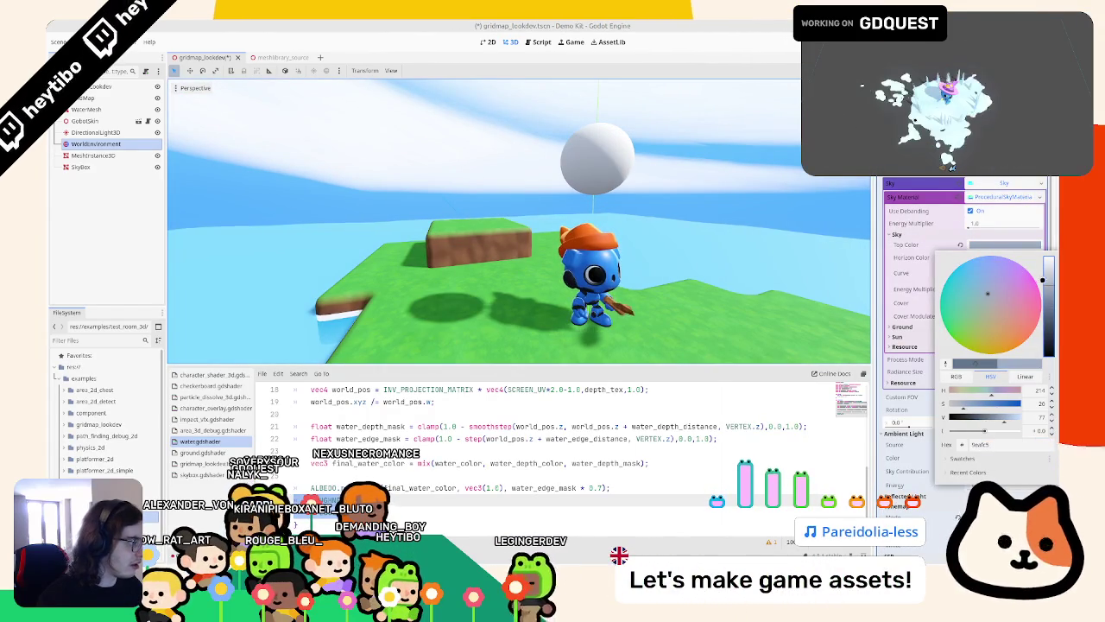
{"action": "left_click", "coordinate": [968, 398]}
{"action": "left_click", "coordinate": [902, 326]}
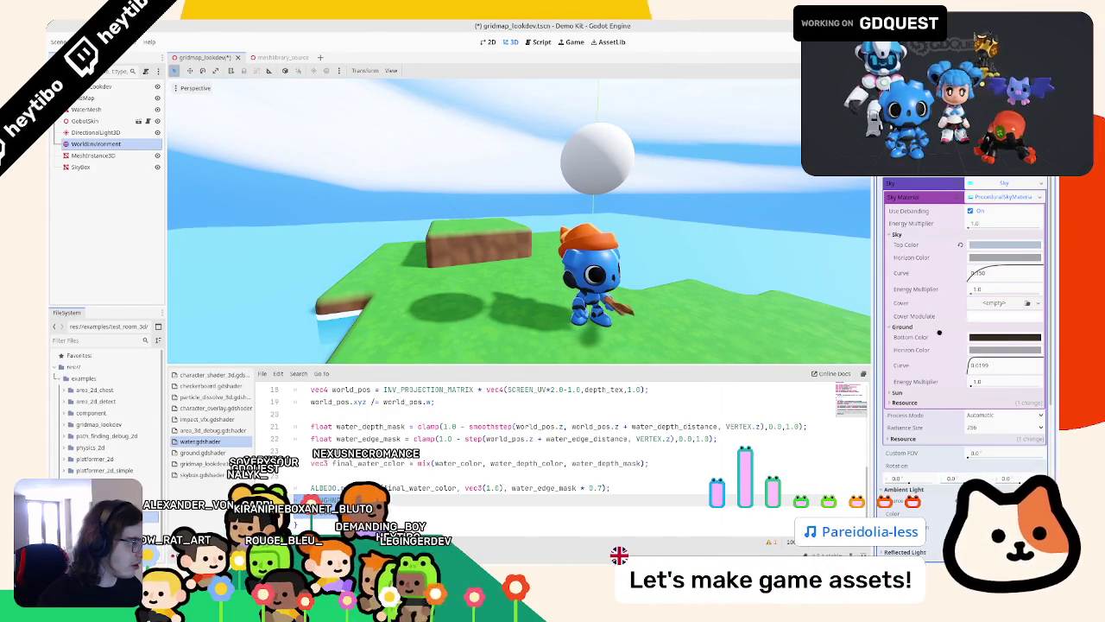
{"action": "mouse_move", "coordinate": [725, 266]}
{"action": "middle_mouse_down"}
{"action": "mouse_move", "coordinate": [683, 255]}
{"action": "mouse_move", "coordinate": [666, 294]}
{"action": "middle_mouse_up"}
{"action": "scroll", "coordinate": [683, 255], "scroll_direction": "down", "scroll_amount": 5}
{"action": "scroll", "coordinate": [666, 294], "scroll_direction": "up", "scroll_amount": 4}
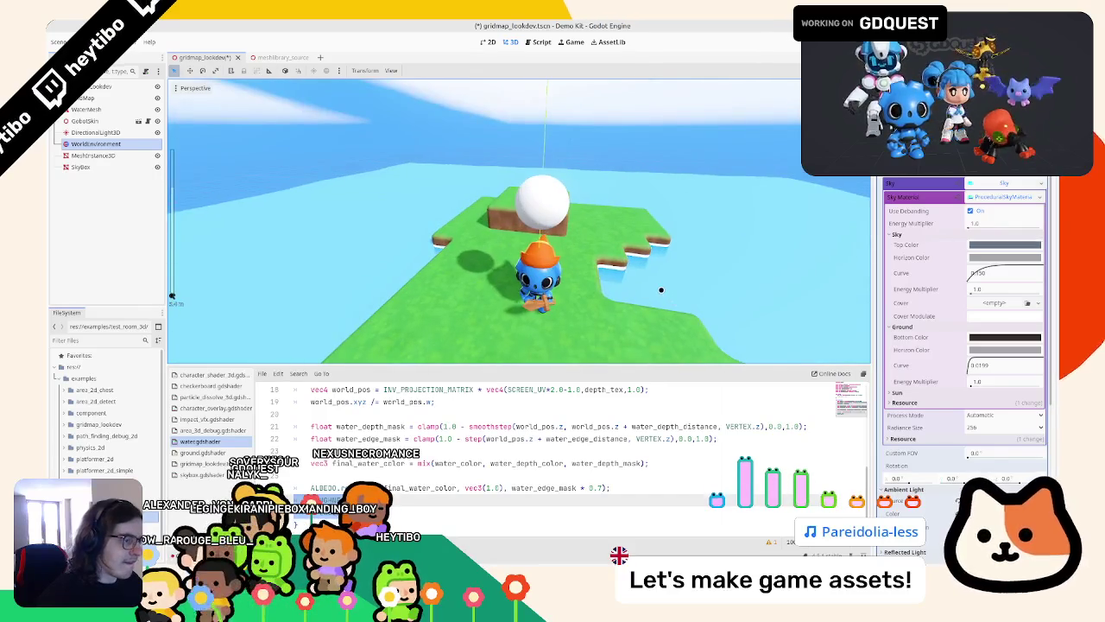
Step: Revert the ambient light source to Color and save the scene
{"action": "key", "text": "ctrl+s"}
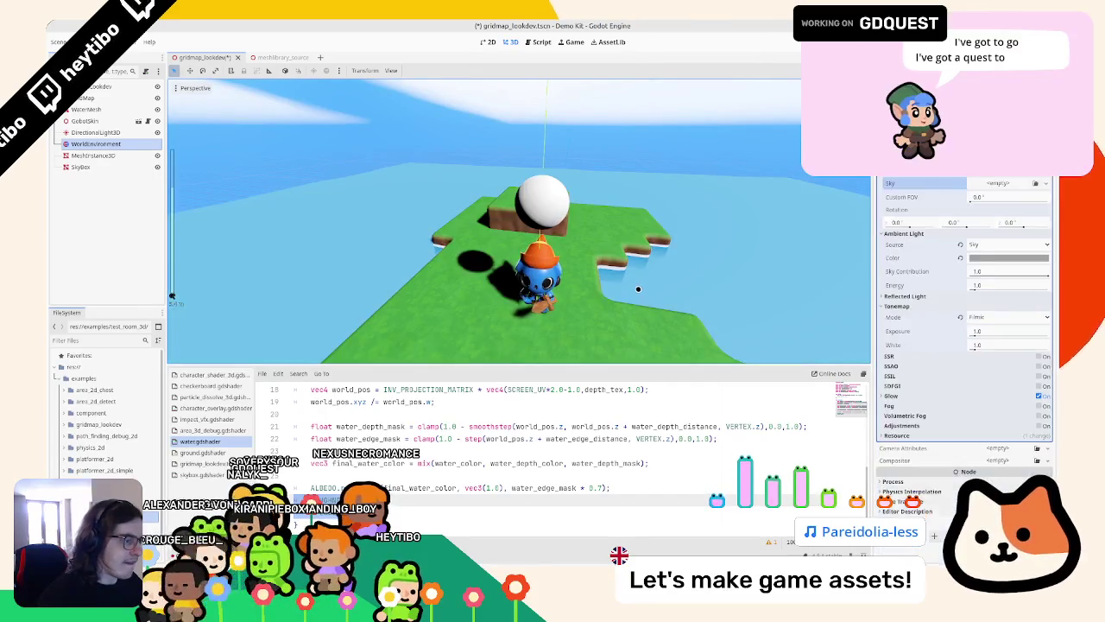
{"action": "key", "text": "ctrl+z"}
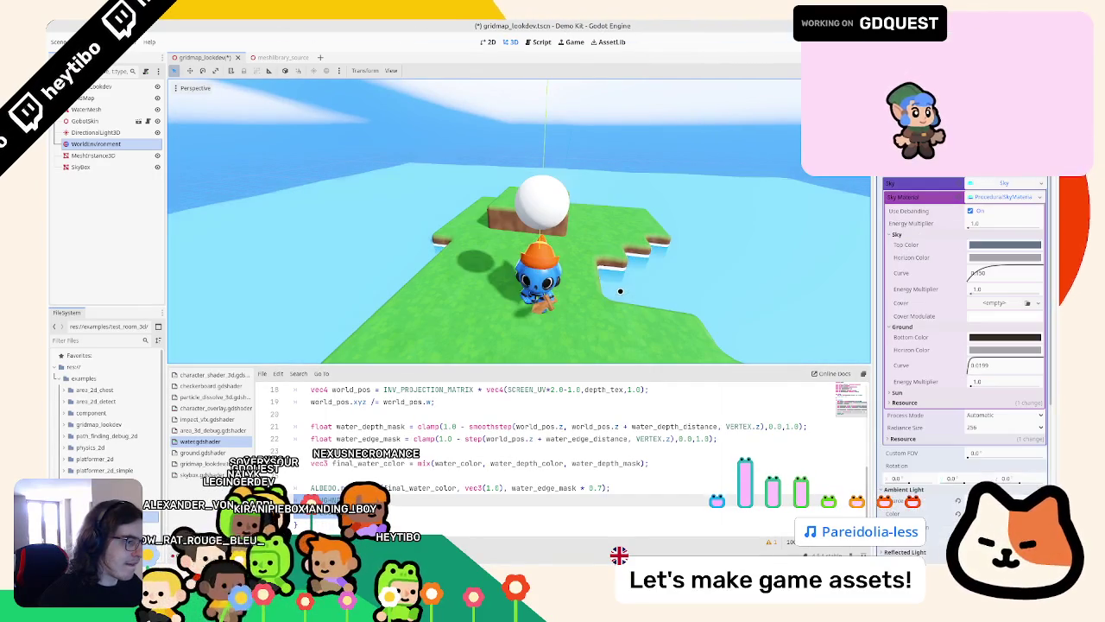
{"action": "key", "text": "ctrl+s"}
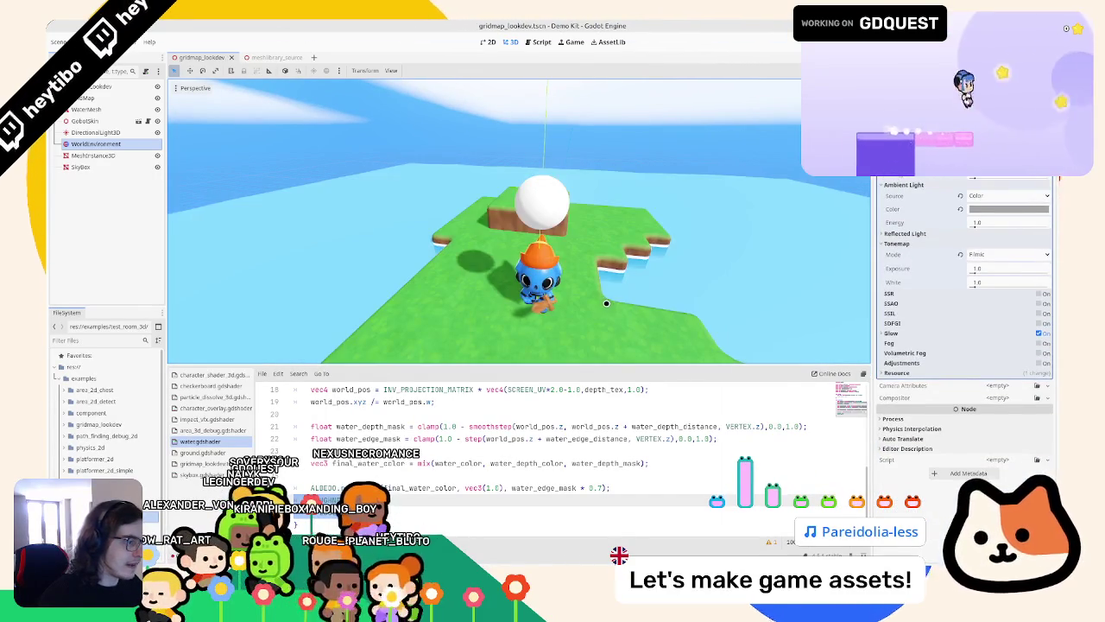
Step: Enable SSAO, set glow level 1 to 1, and save the scene
{"action": "left_click", "coordinate": [1039, 304]}
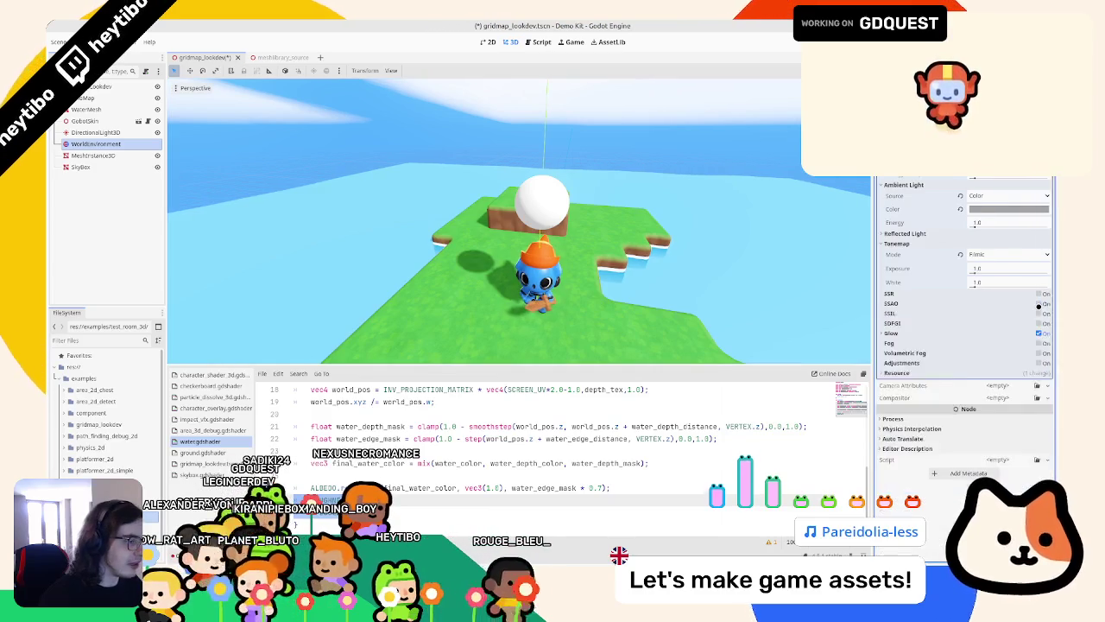
{"action": "left_click", "coordinate": [899, 302]}
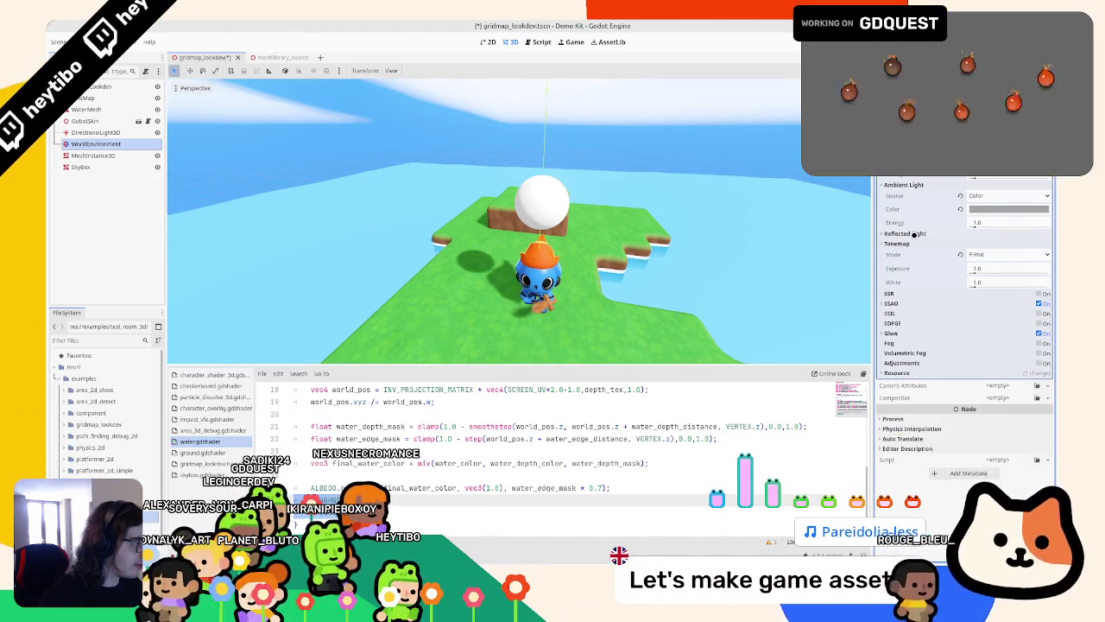
{"action": "left_click", "coordinate": [903, 332]}
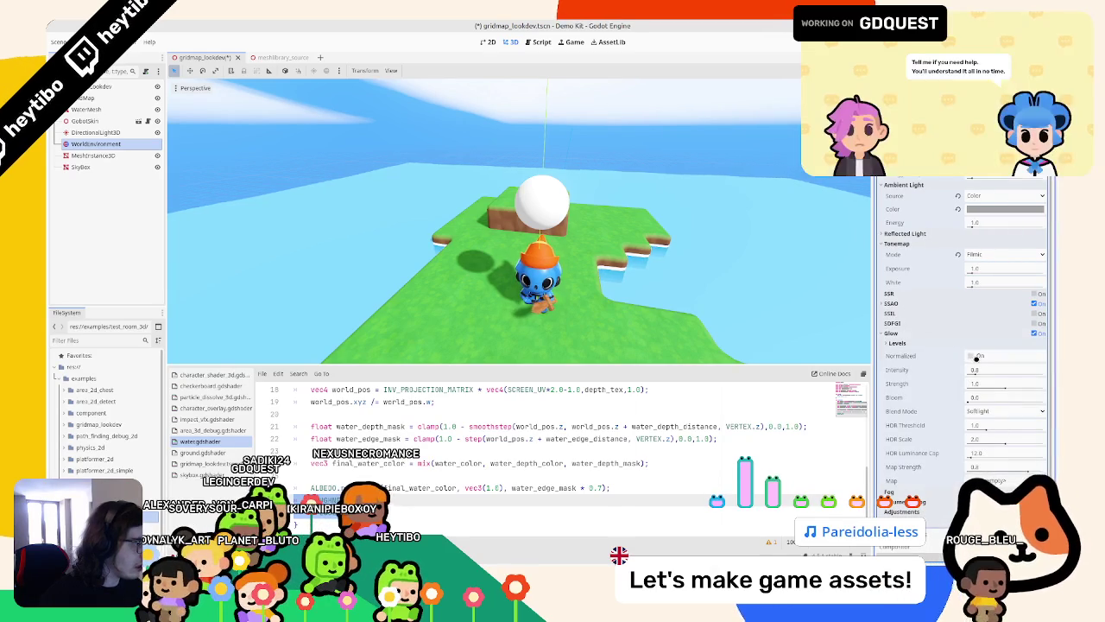
{"action": "left_click", "coordinate": [973, 344]}
{"action": "type", "text": "1"}
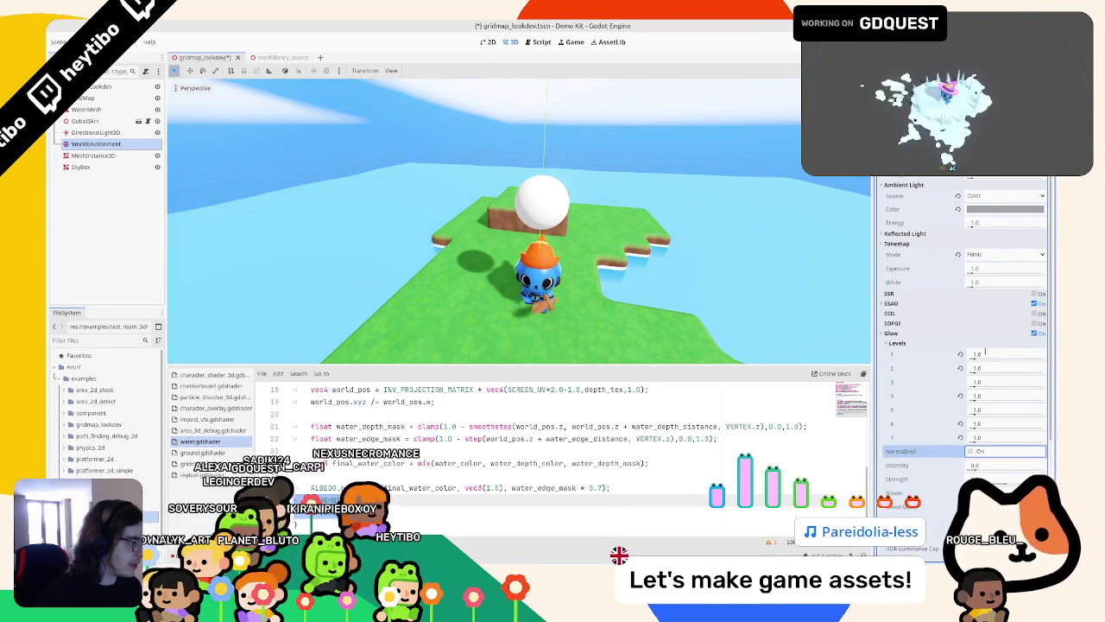
{"action": "key", "text": "ctrl+s"}
Step: Orbit around the character to check the new lighting, then select the water mesh
{"action": "mouse_move", "coordinate": [605, 216]}
{"action": "middle_mouse_down"}
{"action": "mouse_move", "coordinate": [646, 191]}
{"action": "mouse_move", "coordinate": [478, 205]}
{"action": "middle_mouse_up"}
{"action": "scroll", "coordinate": [475, 206], "scroll_direction": "down", "scroll_amount": 3}
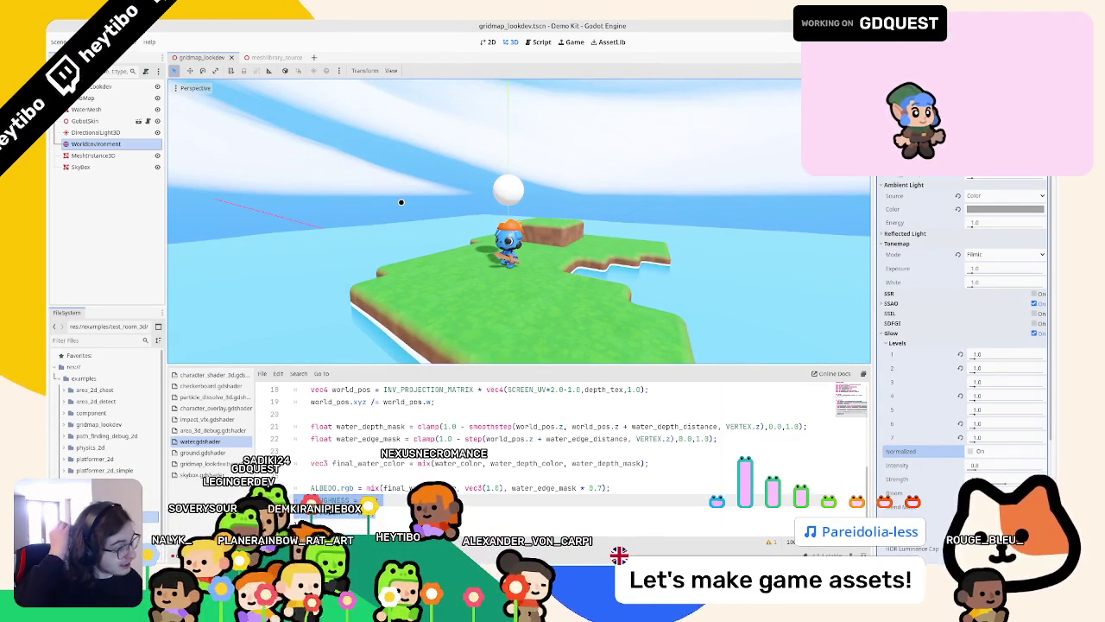
{"action": "mouse_move", "coordinate": [405, 198]}
{"action": "middle_mouse_down"}
{"action": "mouse_move", "coordinate": [630, 233]}
{"action": "mouse_move", "coordinate": [644, 220]}
{"action": "mouse_move", "coordinate": [613, 216]}
{"action": "mouse_move", "coordinate": [587, 259]}
{"action": "mouse_move", "coordinate": [538, 296]}
{"action": "mouse_move", "coordinate": [621, 261]}
{"action": "middle_mouse_up"}
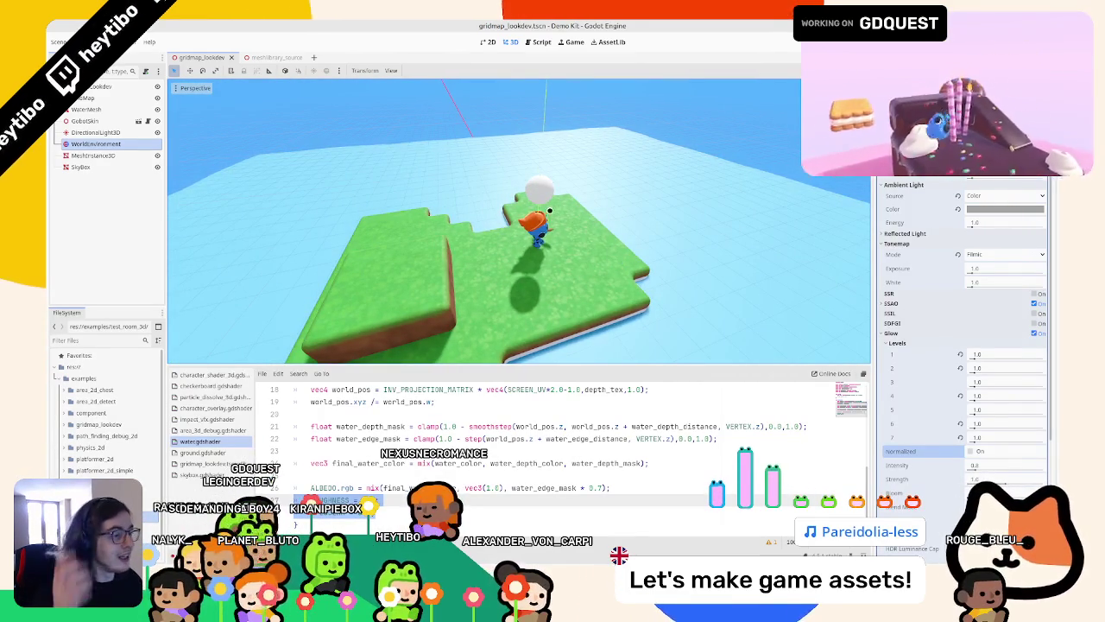
{"action": "mouse_move", "coordinate": [577, 180]}
{"action": "middle_mouse_down"}
{"action": "mouse_move", "coordinate": [522, 120]}
{"action": "mouse_move", "coordinate": [538, 115]}
{"action": "mouse_move", "coordinate": [553, 164]}
{"action": "mouse_move", "coordinate": [661, 133]}
{"action": "mouse_move", "coordinate": [674, 241]}
{"action": "mouse_move", "coordinate": [397, 254]}
{"action": "mouse_move", "coordinate": [467, 155]}
{"action": "mouse_move", "coordinate": [435, 112]}
{"action": "mouse_move", "coordinate": [391, 260]}
{"action": "middle_mouse_up"}
{"action": "left_click", "coordinate": [392, 260]}
Step: Delete the unused albedo uniform line from the water shader
{"action": "left_click", "coordinate": [1007, 234]}
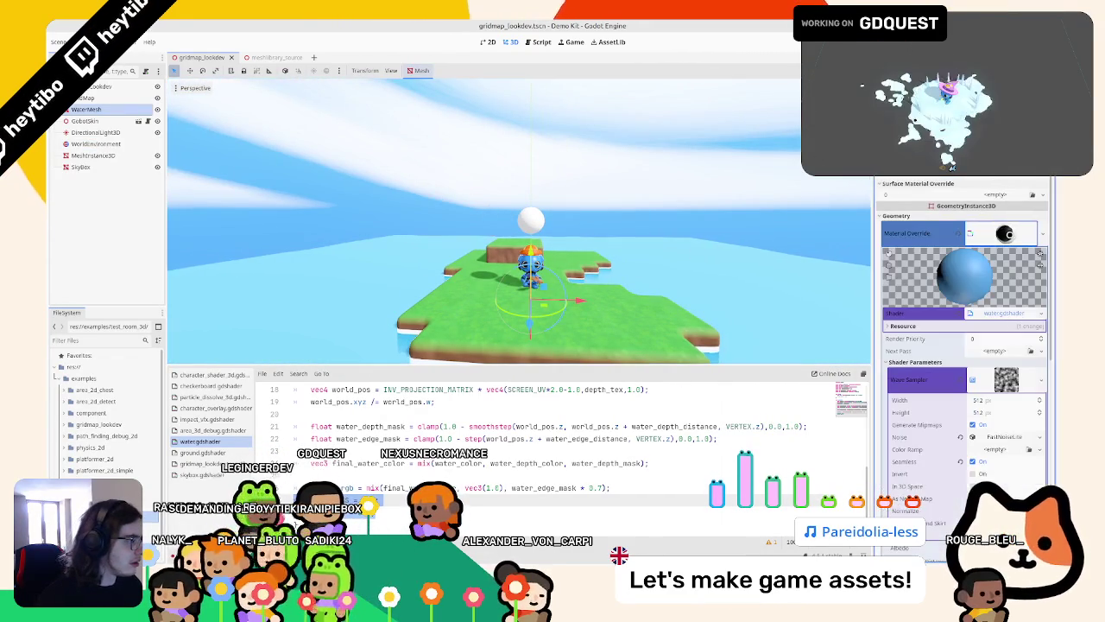
{"action": "scroll", "coordinate": [978, 448], "scroll_direction": "down", "scroll_amount": 5}
{"action": "left_click", "coordinate": [984, 376]}
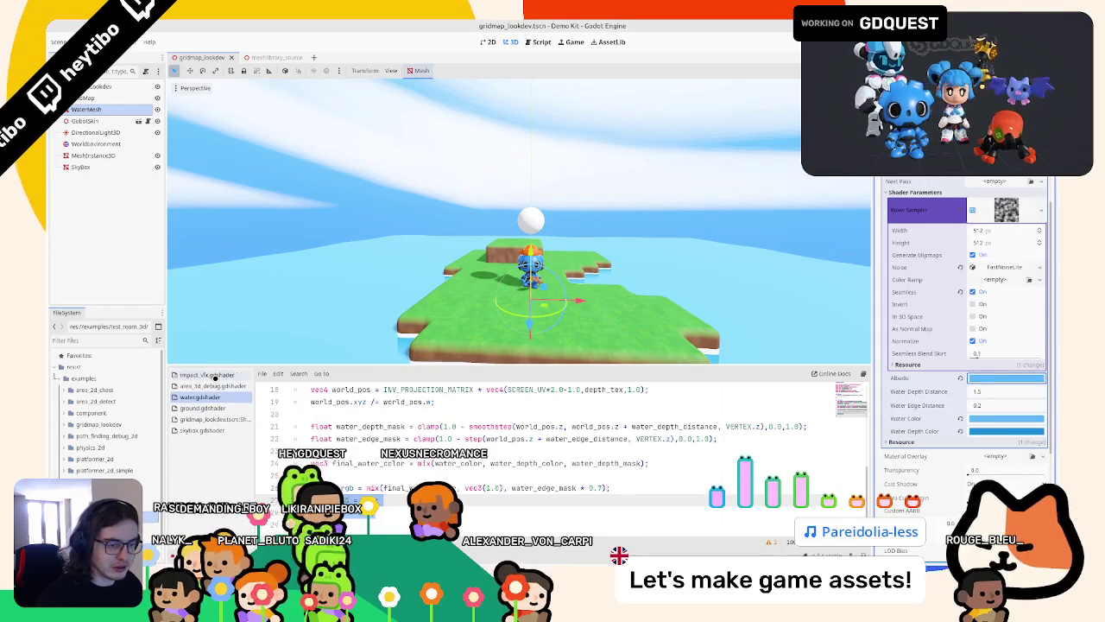
{"action": "scroll", "coordinate": [372, 451], "scroll_direction": "up", "scroll_amount": 6}
{"action": "triple_click", "coordinate": [363, 425]}
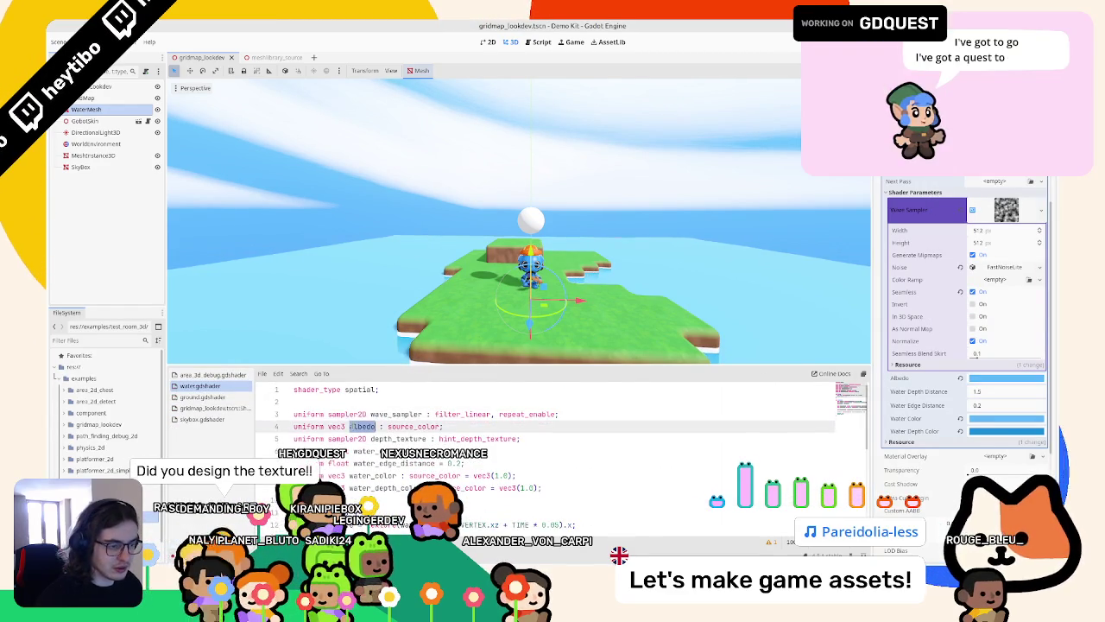
{"action": "key", "text": "BackSpace"}
{"action": "scroll", "coordinate": [1017, 399], "scroll_direction": "up", "scroll_amount": 1}
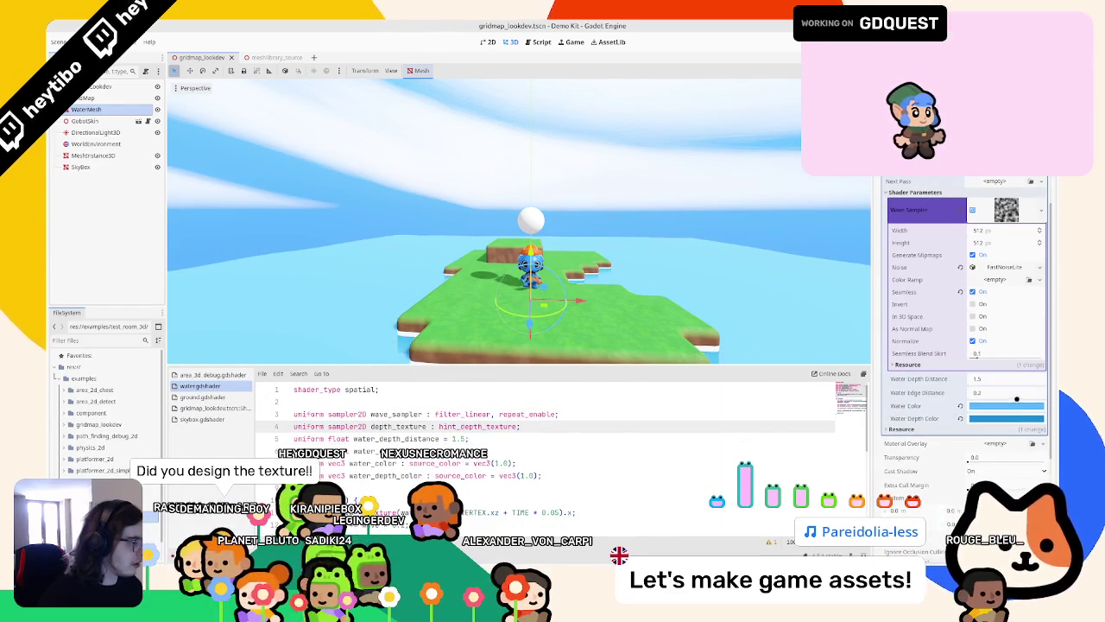
Step: Make the Water Color slightly more saturated and orbit around the island
{"action": "left_click", "coordinate": [1016, 402]}
{"action": "left_click_drag", "start_coordinate": [993, 321], "coordinate": [994, 308]}
{"action": "middle_click_drag", "start_coordinate": [845, 297], "coordinate": [904, 341]}
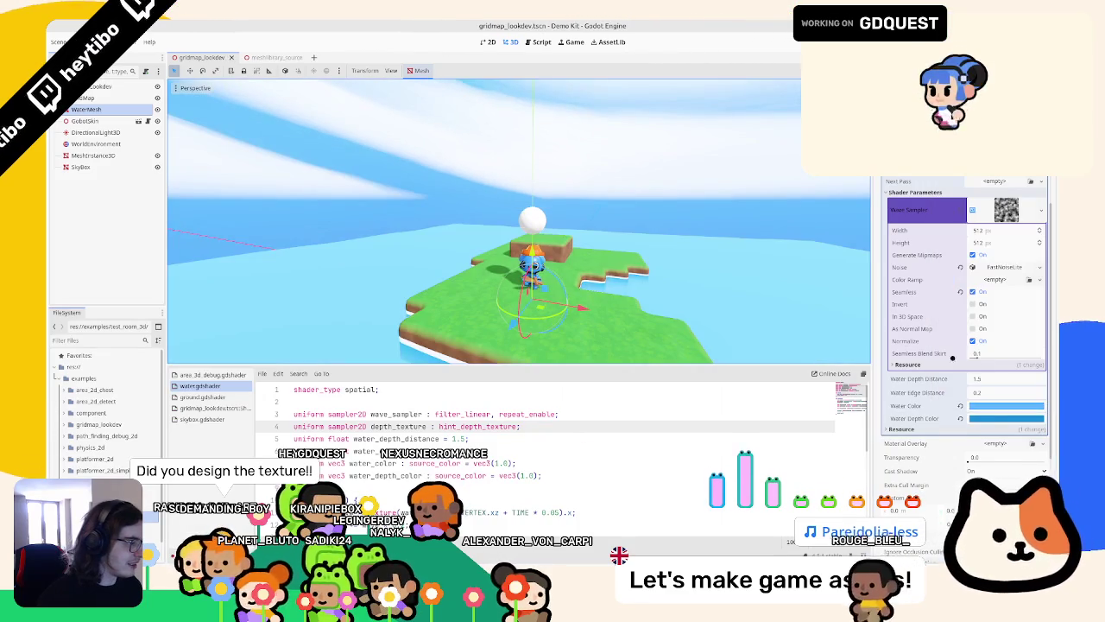
{"action": "left_click", "coordinate": [1006, 405]}
{"action": "mouse_move", "coordinate": [716, 294]}
{"action": "middle_mouse_down"}
{"action": "mouse_move", "coordinate": [646, 294]}
{"action": "mouse_move", "coordinate": [678, 271]}
{"action": "middle_mouse_up"}
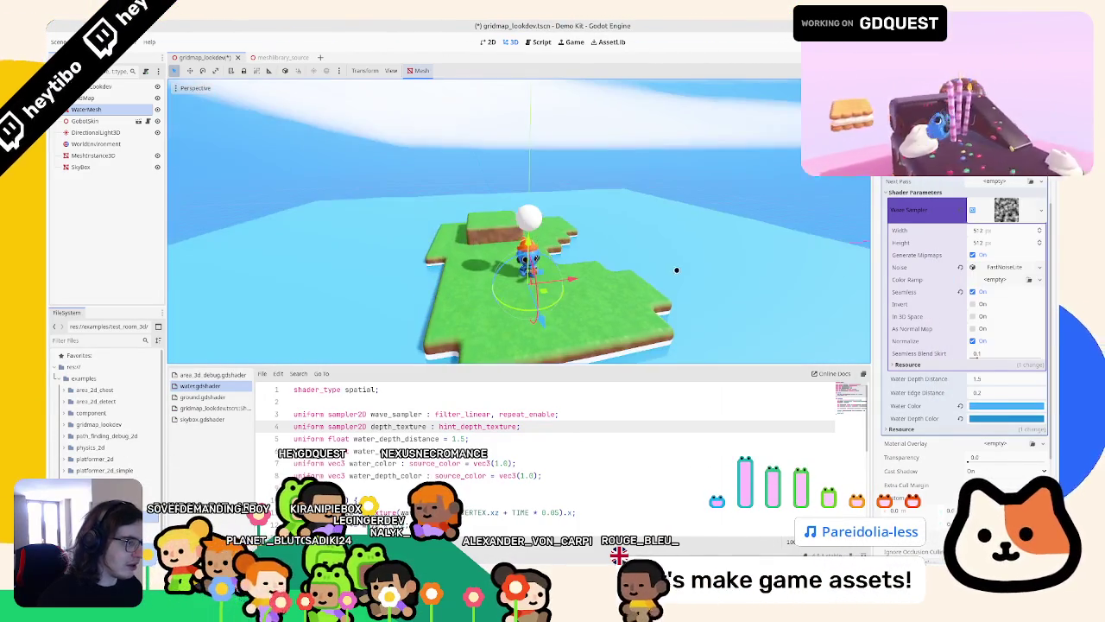
Step: Shift the Water Color bluer and deeper, then view the island from the side
{"action": "left_click", "coordinate": [1014, 403]}
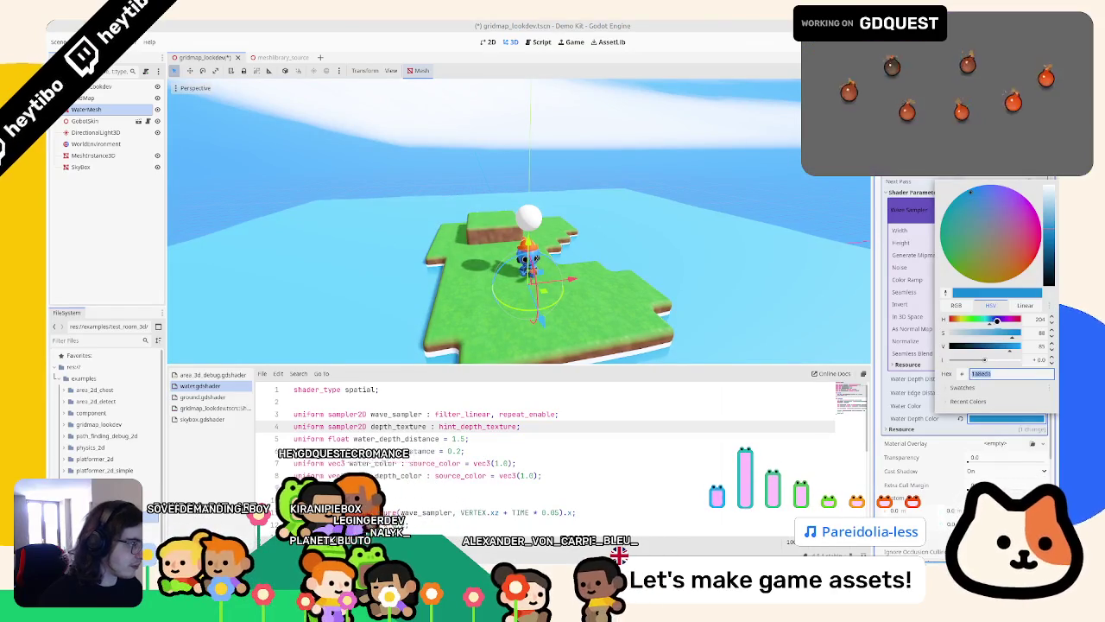
{"action": "left_click_drag", "start_coordinate": [976, 188], "coordinate": [979, 188]}
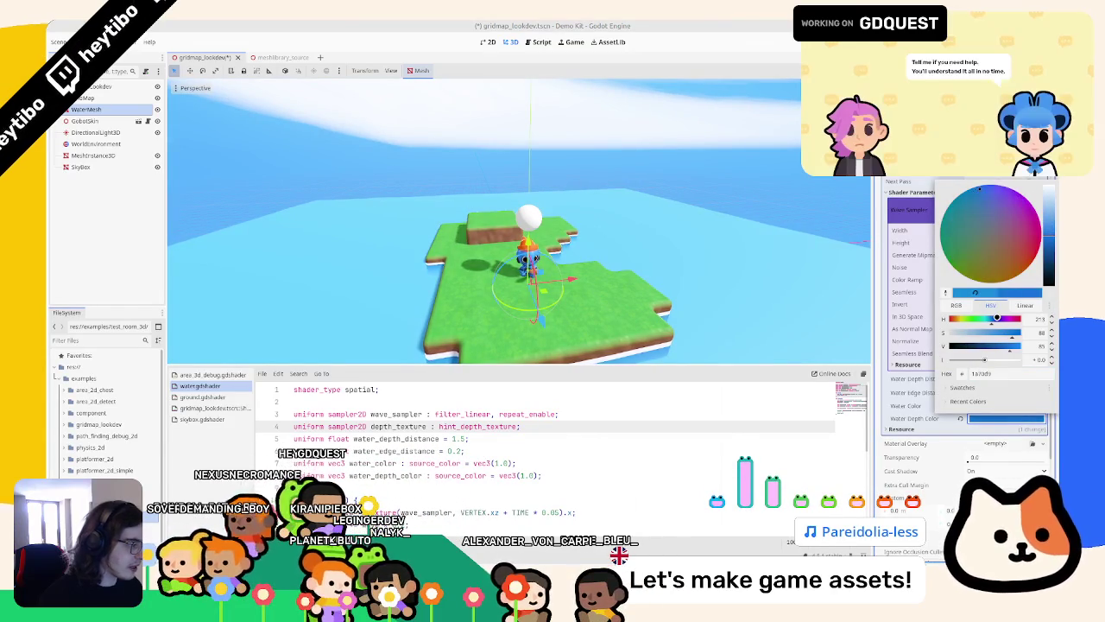
{"action": "mouse_move", "coordinate": [1008, 343]}
{"action": "left_mouse_down"}
{"action": "mouse_move", "coordinate": [999, 344]}
{"action": "mouse_move", "coordinate": [1017, 333]}
{"action": "left_mouse_up"}
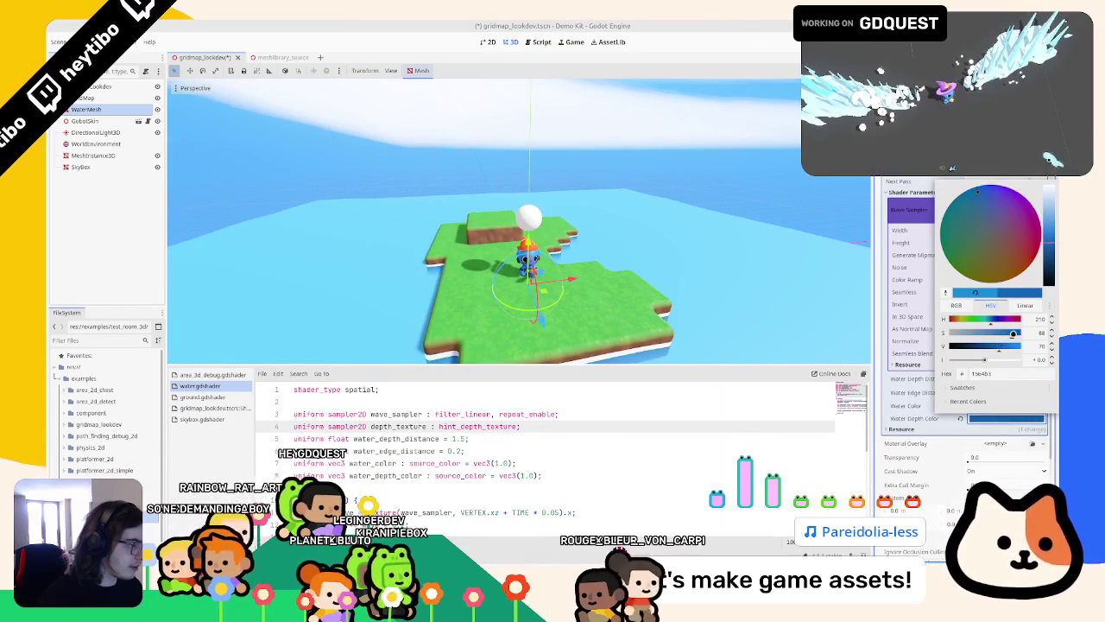
{"action": "middle_click_drag", "start_coordinate": [518, 272], "coordinate": [668, 256]}
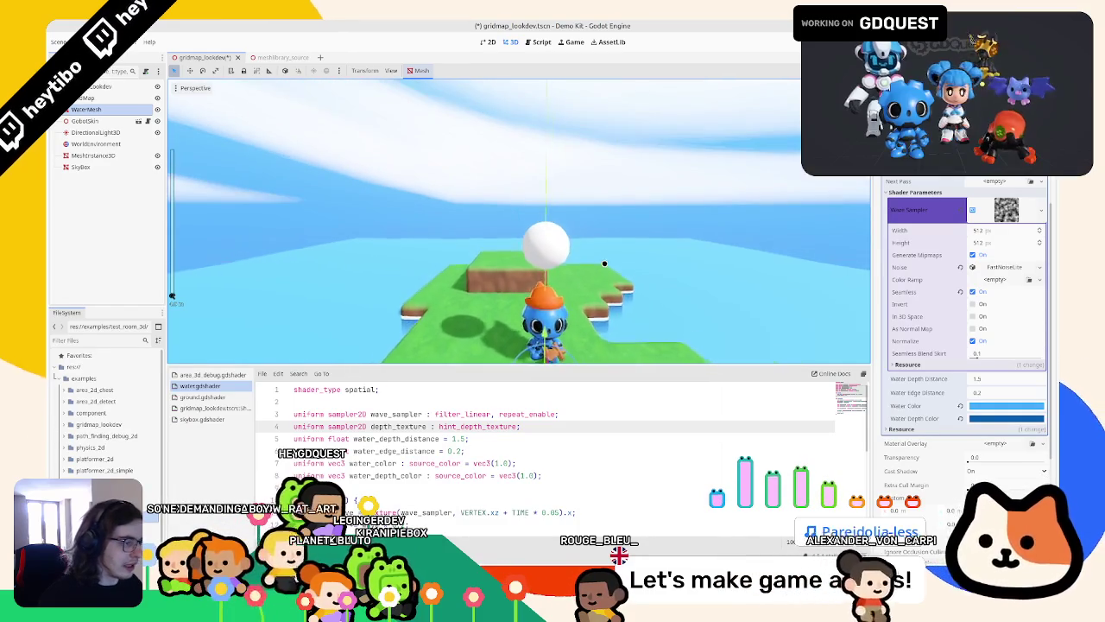
{"action": "scroll", "coordinate": [669, 256], "scroll_direction": "down", "scroll_amount": 5}
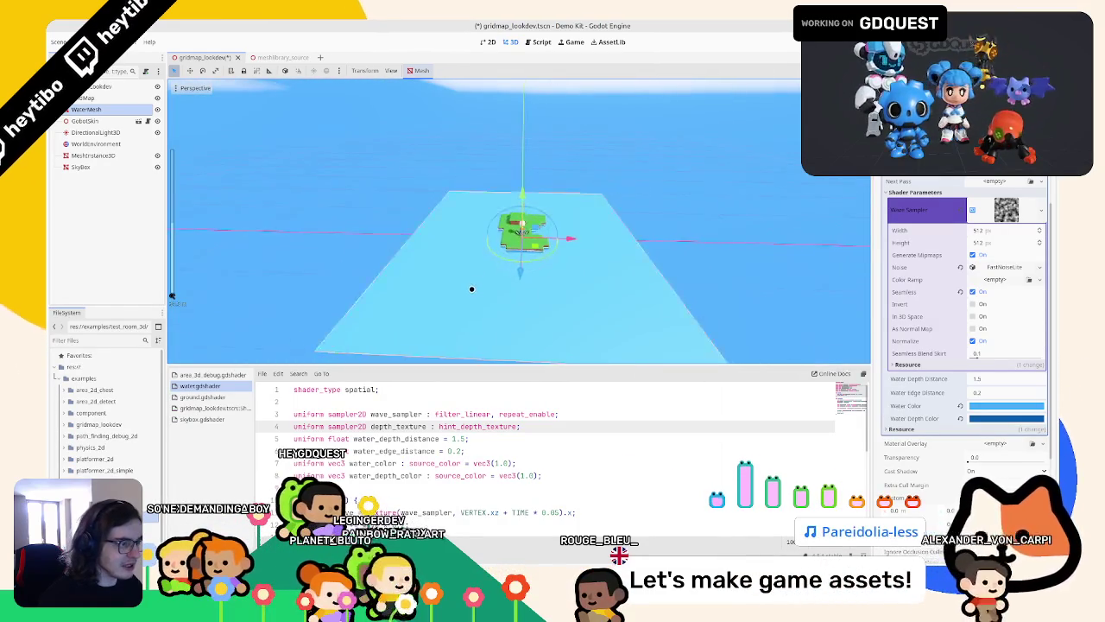
{"action": "scroll", "coordinate": [478, 277], "scroll_direction": "up", "scroll_amount": 4}
{"action": "mouse_move", "coordinate": [478, 277]}
{"action": "middle_mouse_down"}
{"action": "mouse_move", "coordinate": [523, 269]}
{"action": "mouse_move", "coordinate": [383, 123]}
{"action": "mouse_move", "coordinate": [436, 163]}
{"action": "mouse_move", "coordinate": [514, 282]}
{"action": "middle_mouse_up"}
{"action": "left_click", "coordinate": [382, 123]}
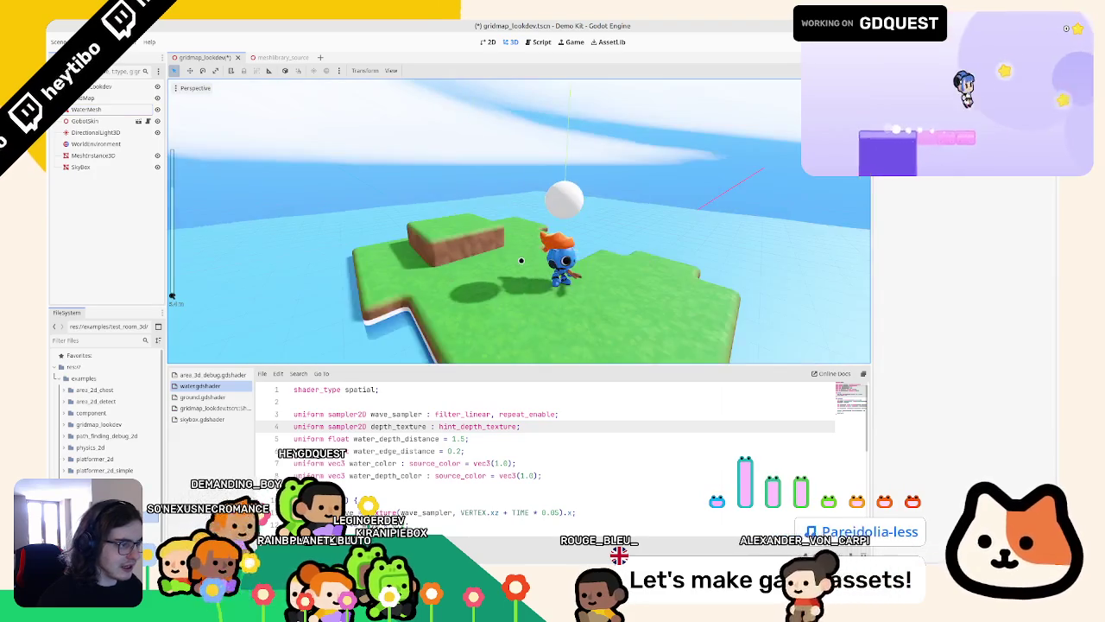
{"action": "left_click", "coordinate": [544, 274]}
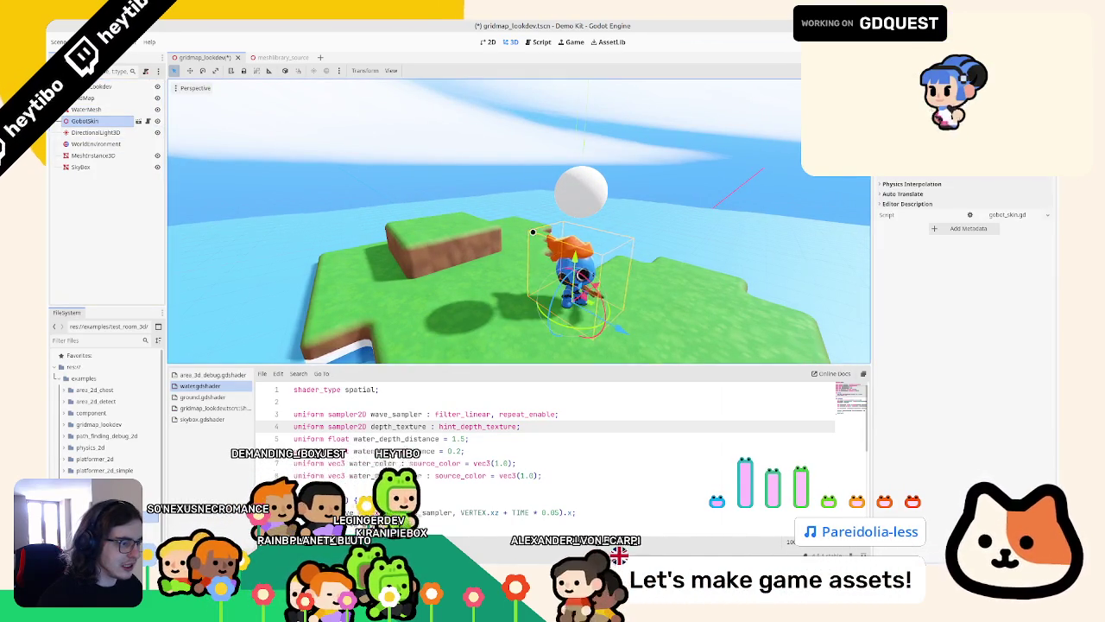
{"action": "scroll", "coordinate": [533, 232], "scroll_direction": "down", "scroll_amount": 5}
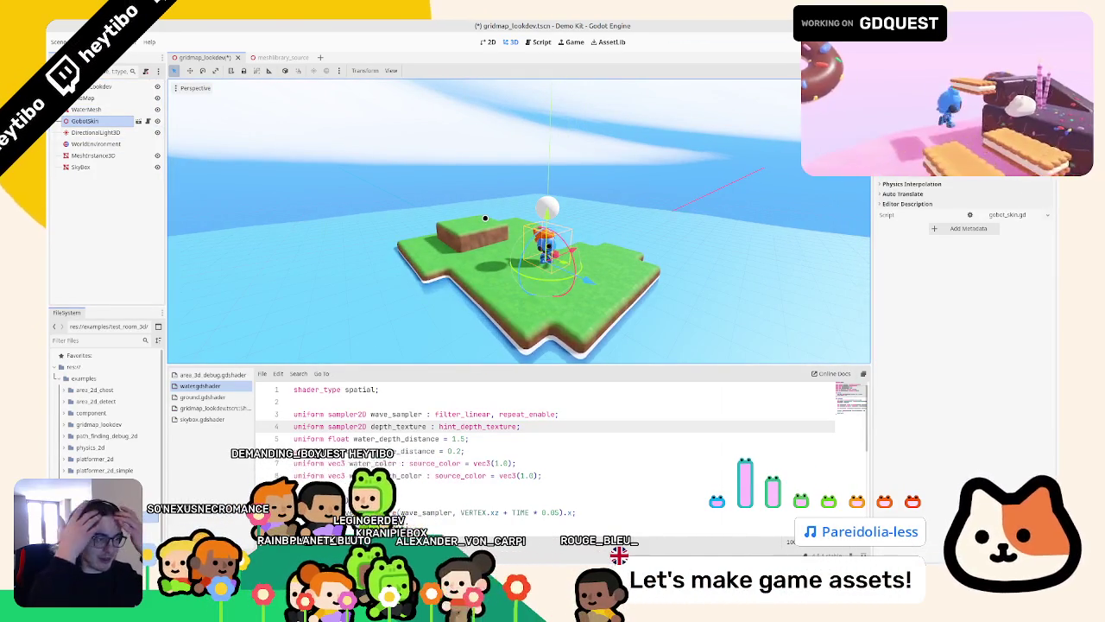
{"action": "scroll", "coordinate": [486, 219], "scroll_direction": "up", "scroll_amount": 3}
{"action": "left_click", "coordinate": [171, 295]}
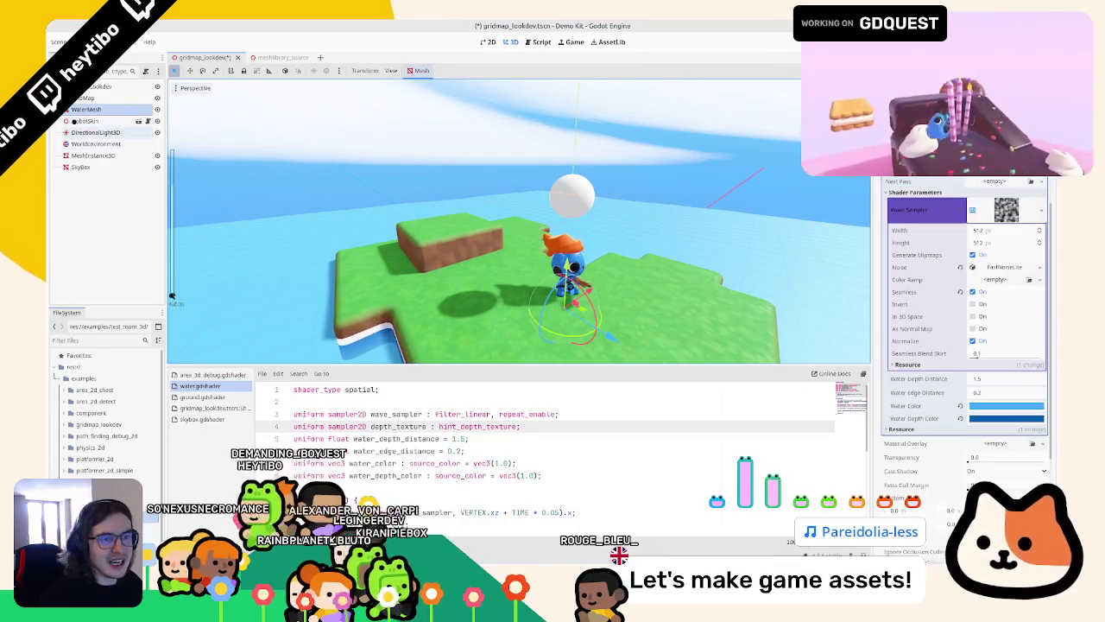
{"action": "left_click", "coordinate": [84, 98]}
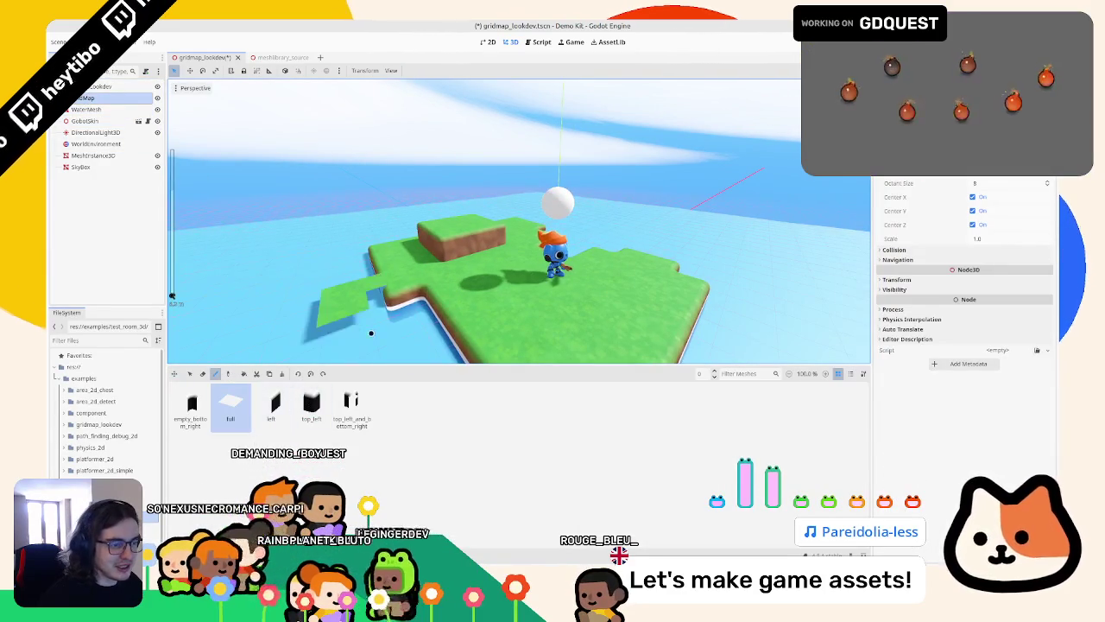
{"action": "middle_click_drag", "start_coordinate": [360, 323], "coordinate": [488, 321]}
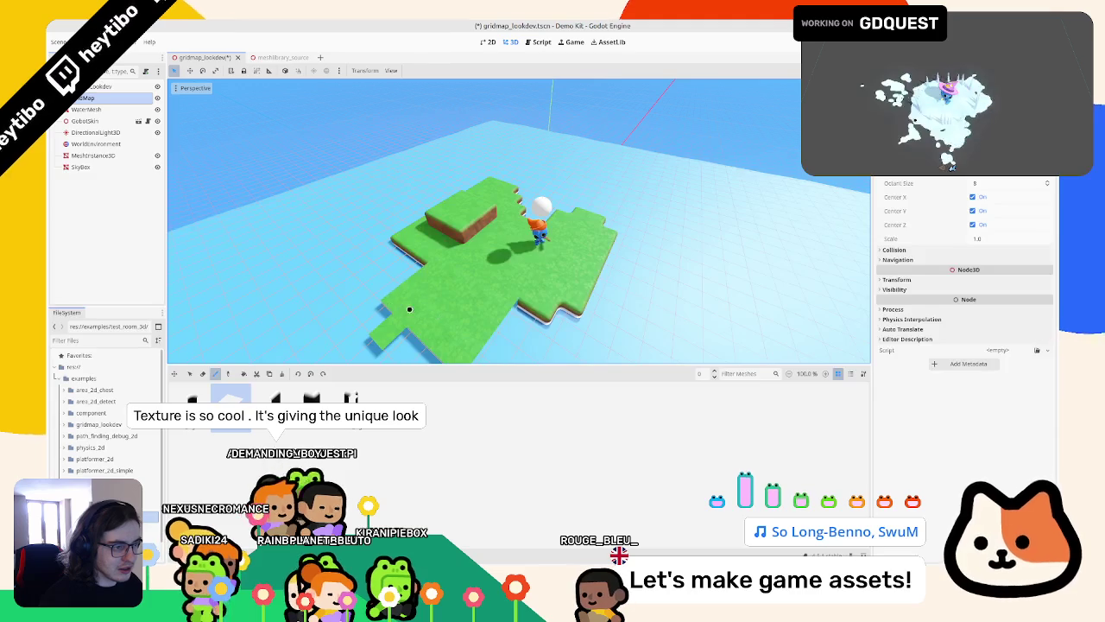
{"action": "scroll", "coordinate": [422, 348], "scroll_direction": "up", "scroll_amount": 3}
{"action": "middle_click_drag", "start_coordinate": [421, 348], "coordinate": [545, 297]}
{"action": "scroll", "coordinate": [514, 305], "scroll_direction": "up", "scroll_amount": 4}
{"action": "scroll", "coordinate": [513, 305], "scroll_direction": "down", "scroll_amount": 3}
{"action": "scroll", "coordinate": [545, 298], "scroll_direction": "up", "scroll_amount": 4}
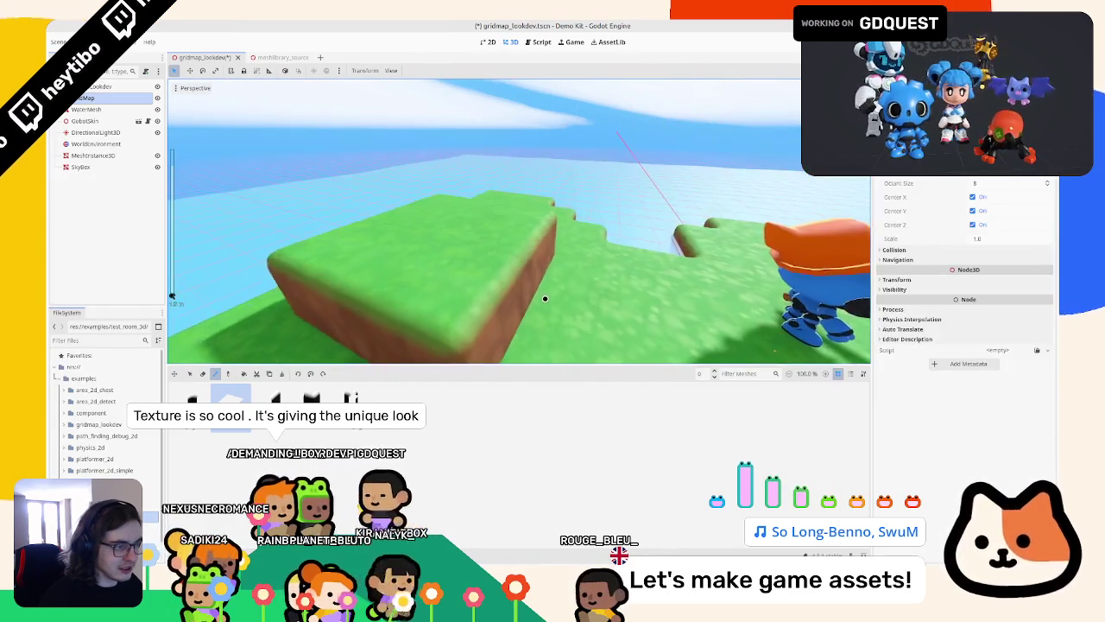
{"action": "left_click", "coordinate": [371, 557]}
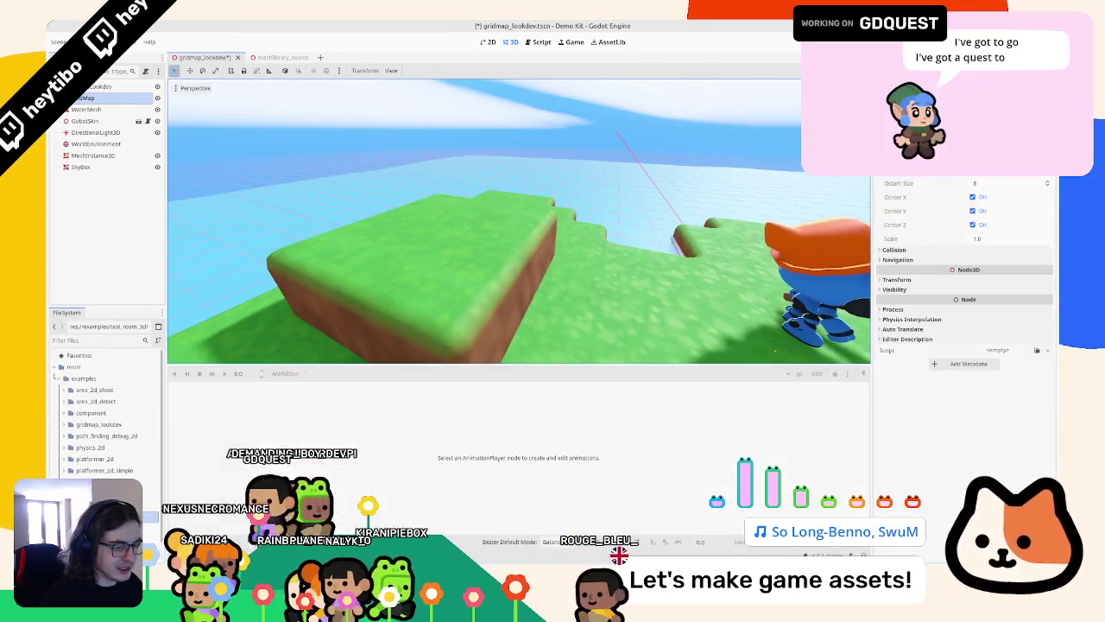
{"action": "scroll", "coordinate": [395, 466], "scroll_direction": "down", "scroll_amount": 2}
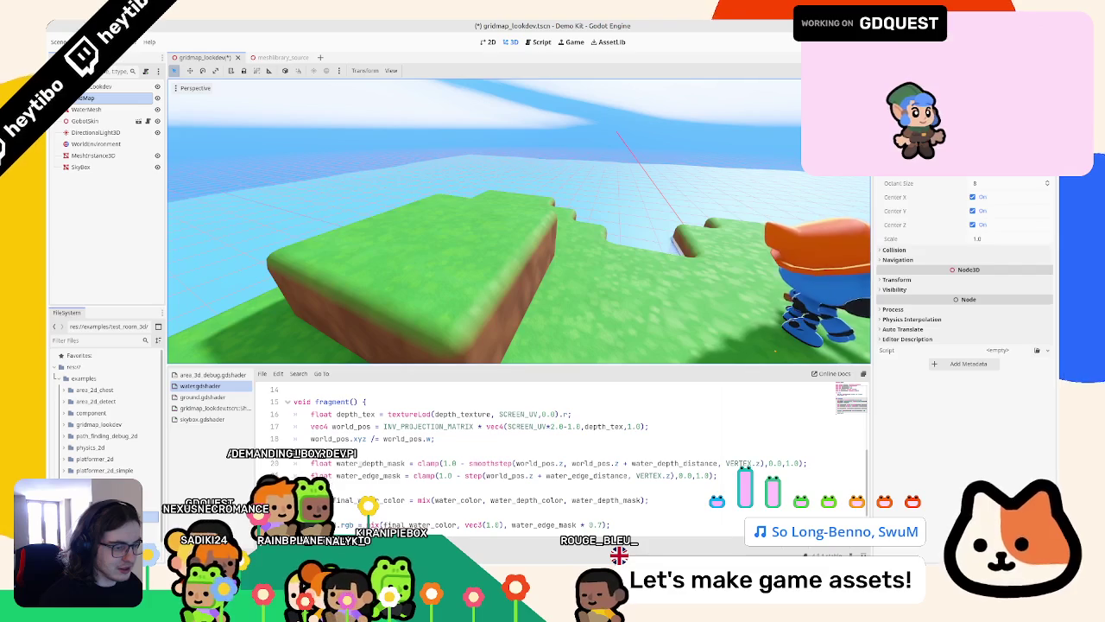
Step: Close water.gdshader and enlarge the code editor by narrowing the inspector and raising the code panel
{"action": "double_click", "coordinate": [366, 464]}
{"action": "middle_click", "coordinate": [209, 375]}
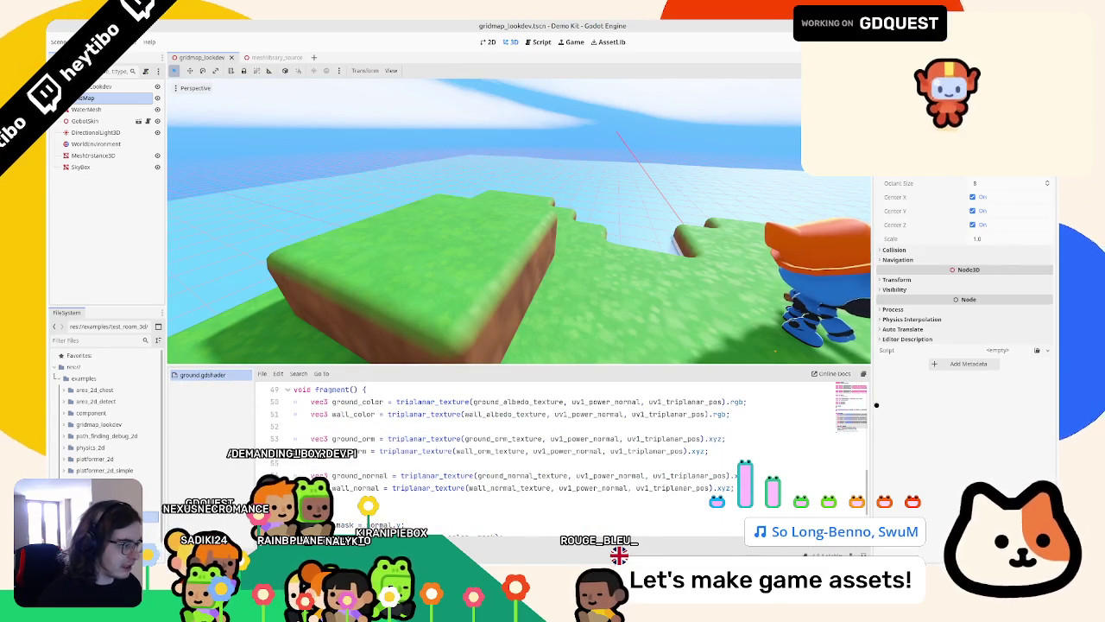
{"action": "left_click_drag", "start_coordinate": [926, 390], "coordinate": [939, 390]}
{"action": "left_click_drag", "start_coordinate": [803, 366], "coordinate": [803, 318]}
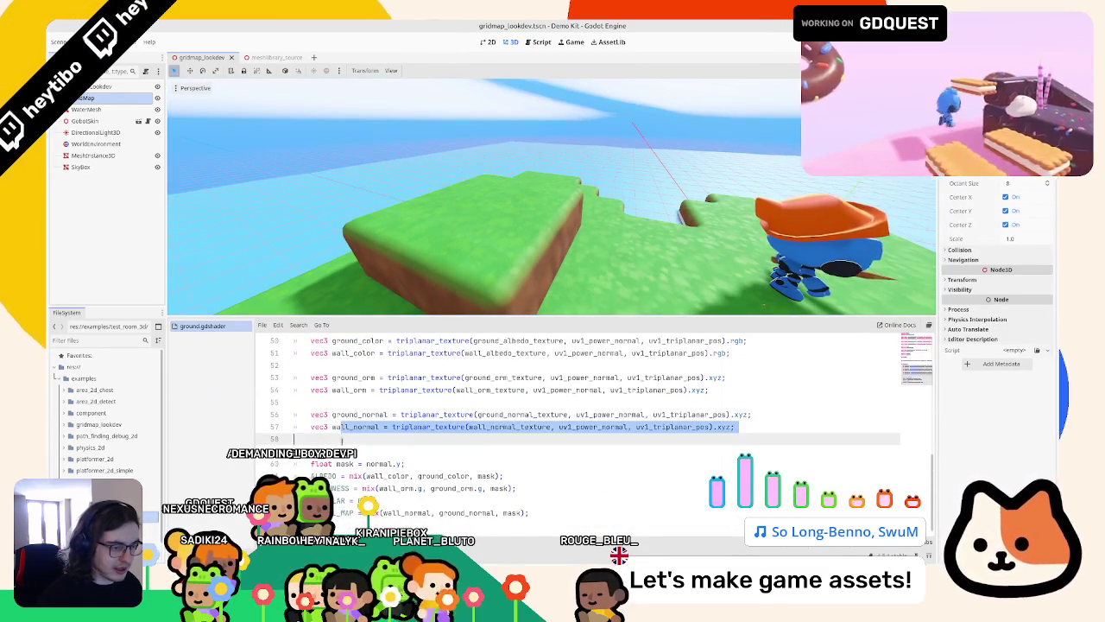
Step: In ground.gdshader, append '* wall_color.r' to the terrain mask line and check the shading
{"action": "double_click", "coordinate": [380, 464]}
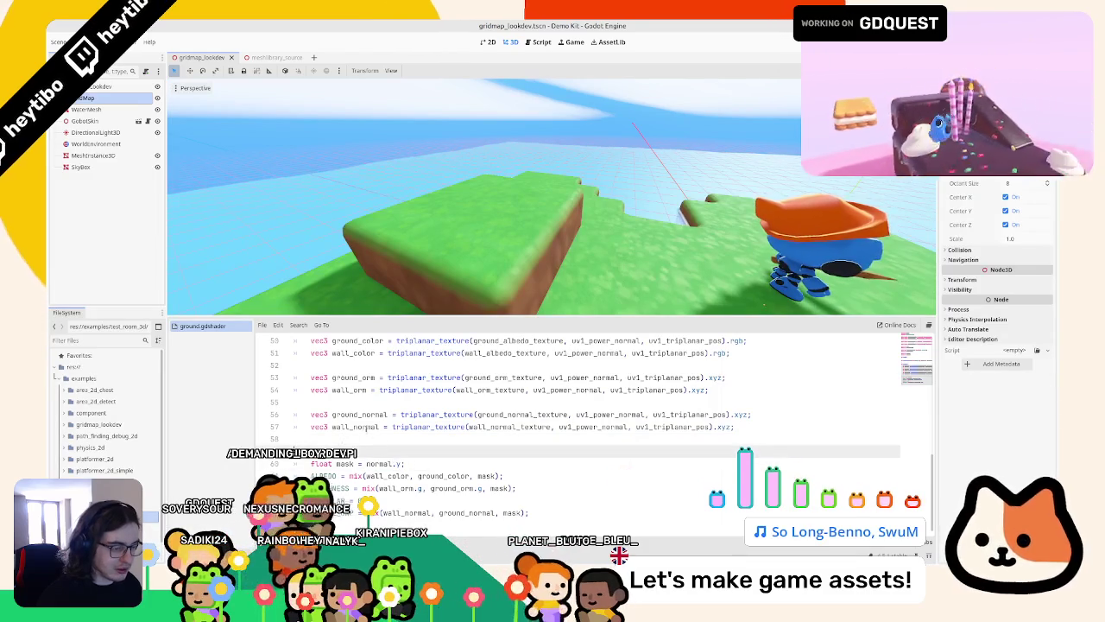
{"action": "scroll", "coordinate": [371, 414], "scroll_direction": "up", "scroll_amount": 2}
{"action": "double_click", "coordinate": [357, 377]}
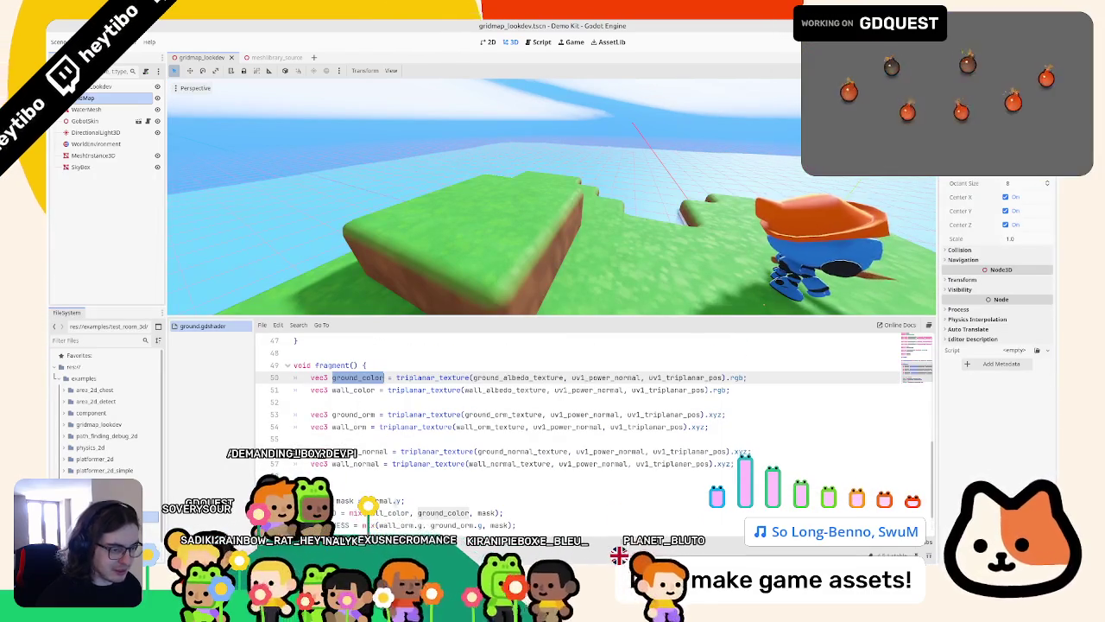
{"action": "double_click", "coordinate": [354, 389]}
{"action": "left_click", "coordinate": [406, 494]}
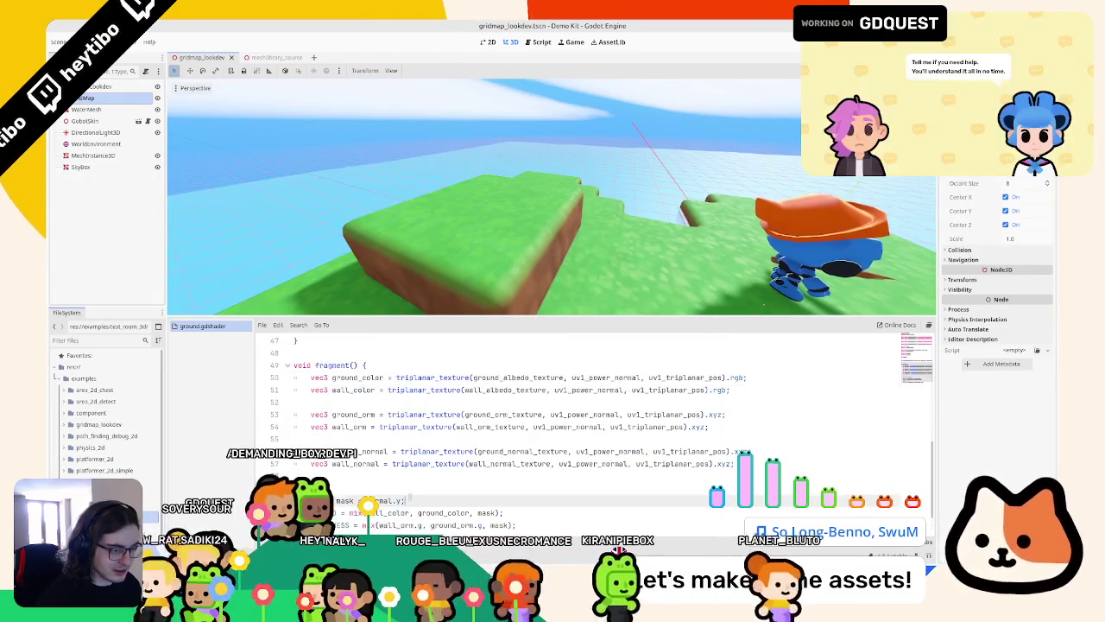
{"action": "type", "text": "* wall_color"}
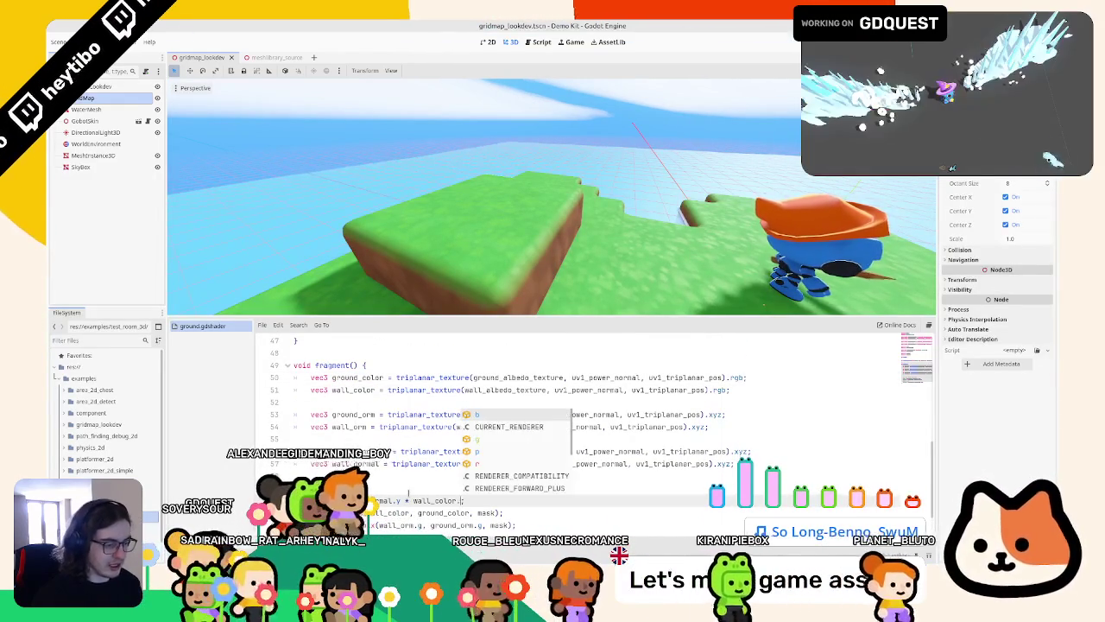
{"action": "type", "text": ".r"}
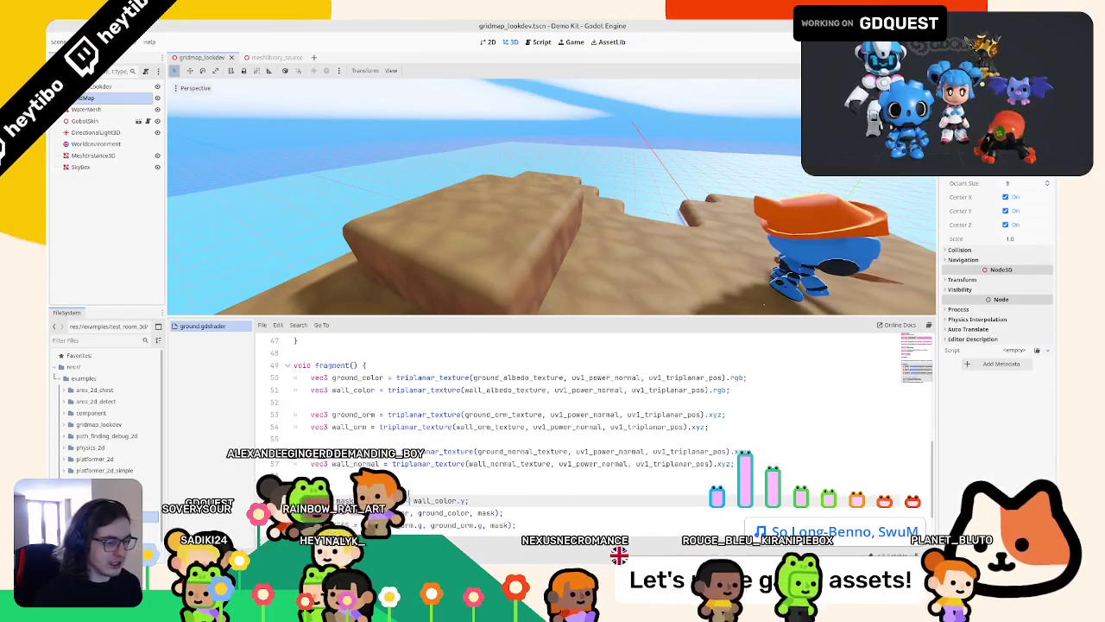
{"action": "middle_click_drag", "start_coordinate": [765, 304], "coordinate": [459, 189]}
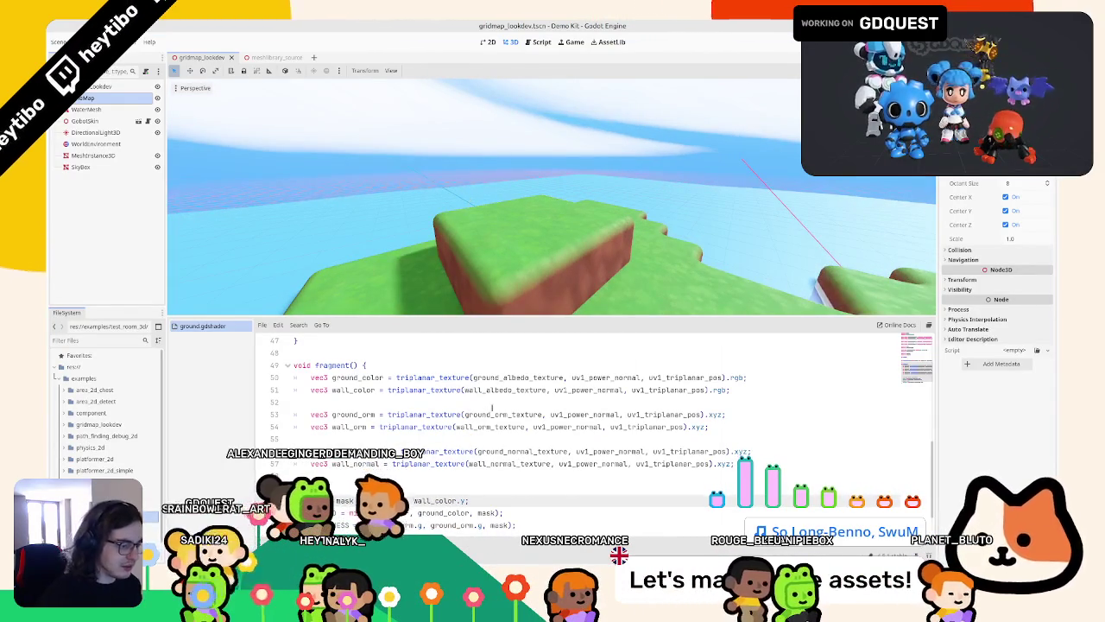
Step: Try mask values 5.0 and 10.0x, saving each to preview, then undo the wall-colour mask
{"action": "type", "text": "* 0.5"}
{"action": "key", "text": "ctrl+s"}
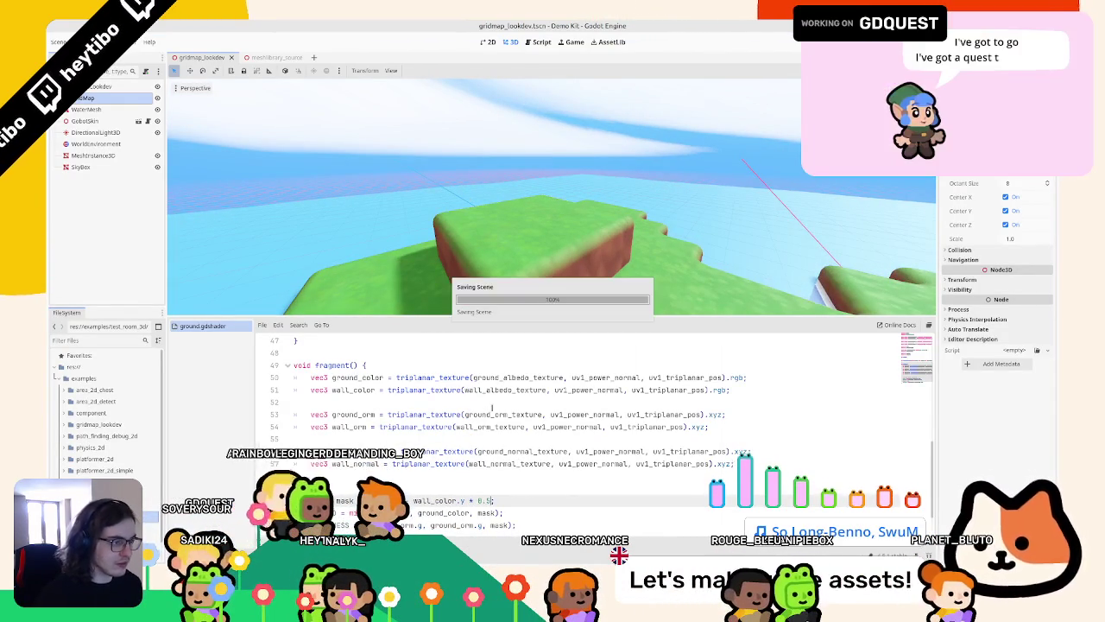
{"action": "type", "text": ".0"}
{"action": "key", "text": "ctrl+s"}
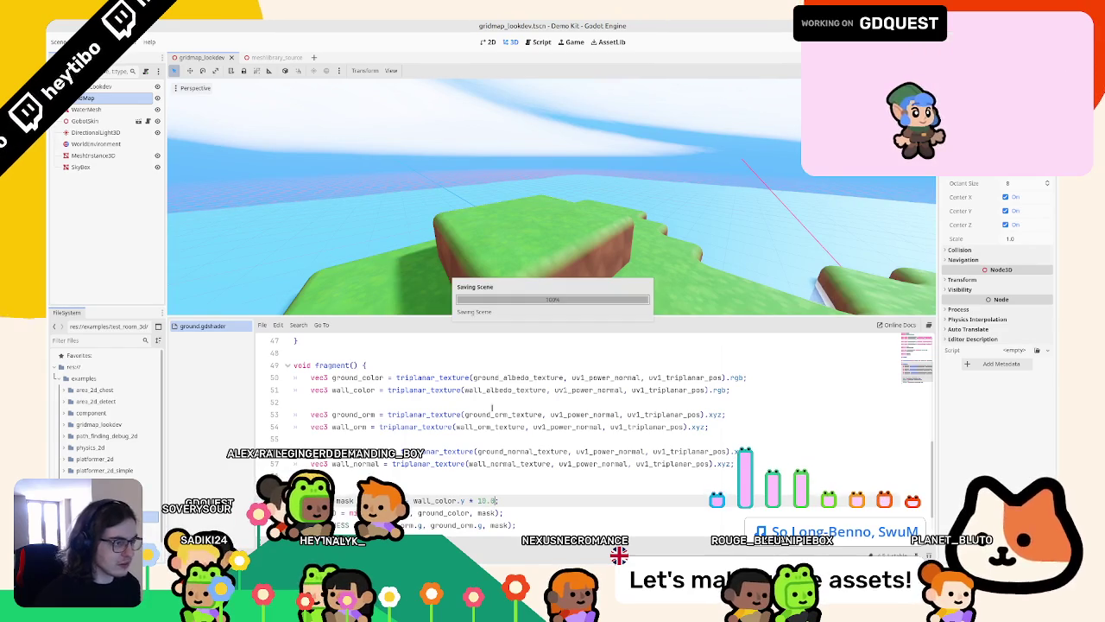
{"action": "type", "text": "10.0"}
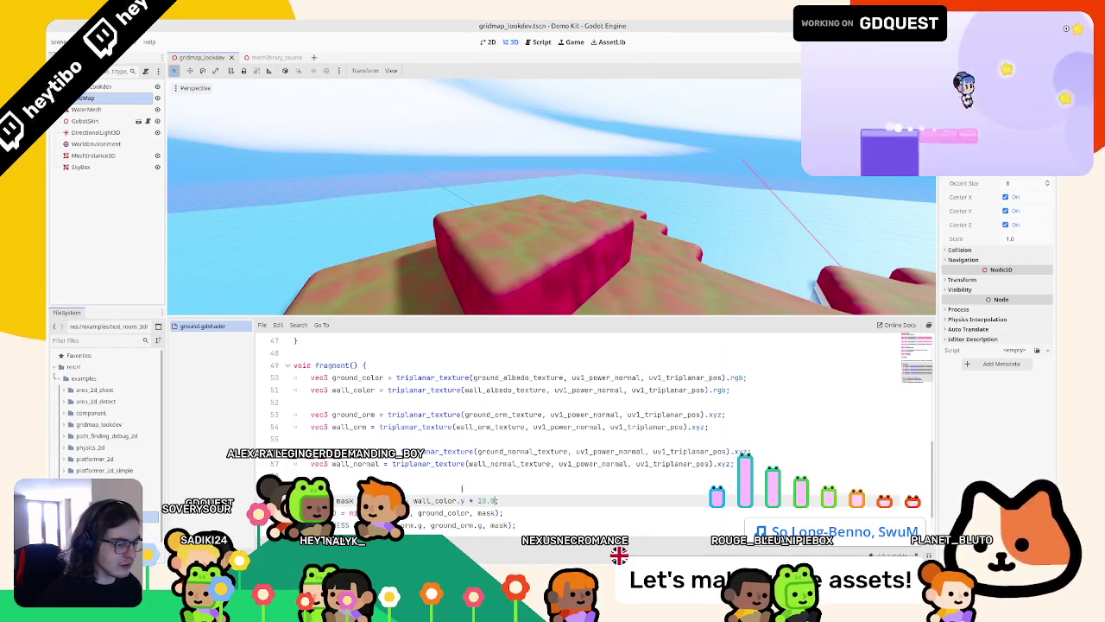
{"action": "type", "text": "x"}
{"action": "key", "text": "ctrl+s"}
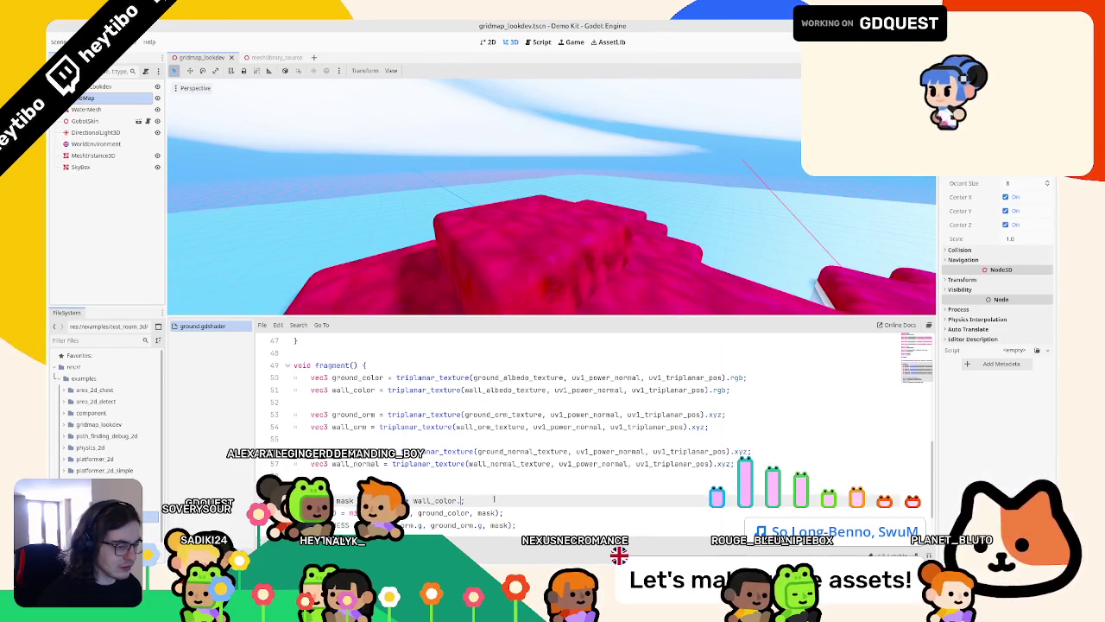
{"action": "key", "text": "ctrl+z"}
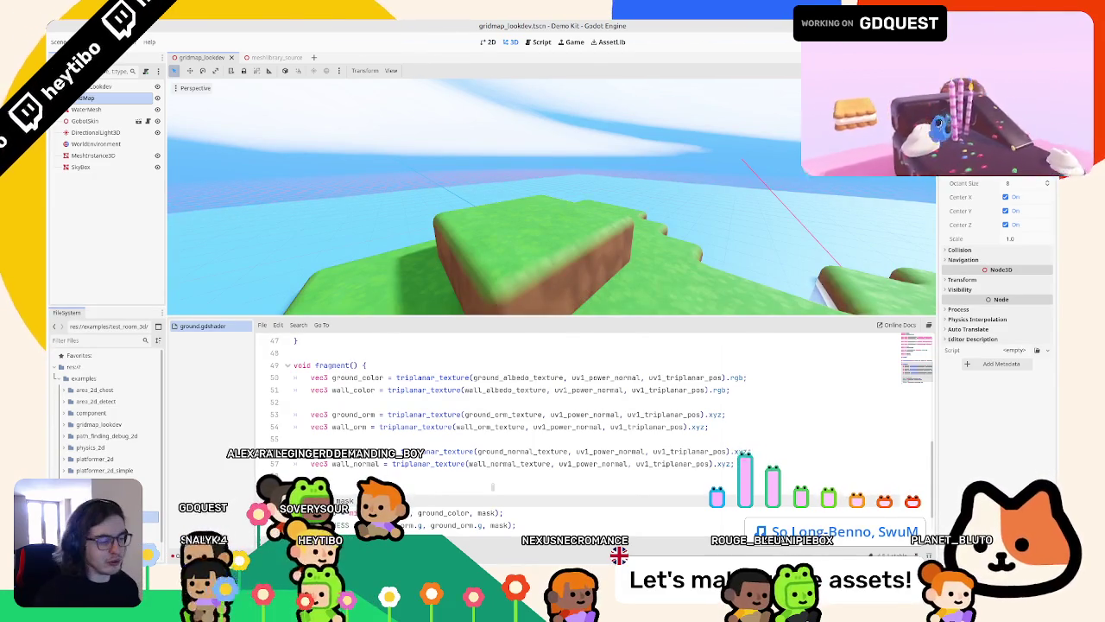
{"action": "scroll", "coordinate": [595, 389], "scroll_direction": "down", "scroll_amount": 1}
{"action": "double_click", "coordinate": [355, 427]}
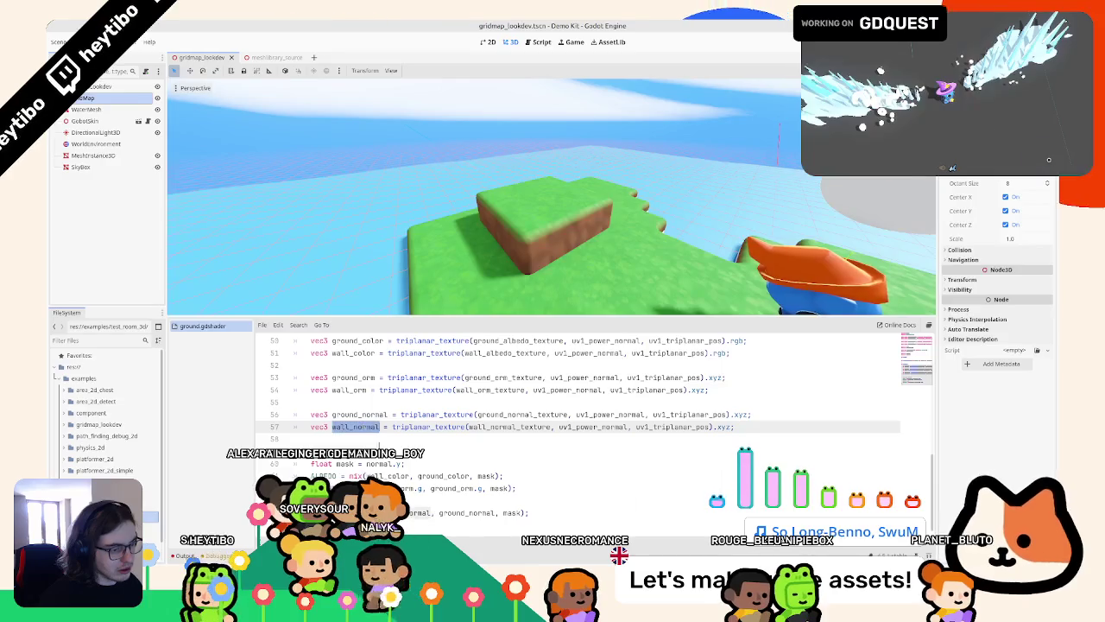
{"action": "left_click", "coordinate": [402, 464]}
{"action": "type", "text": ".5"}
{"action": "key", "text": "BackSpace"}
{"action": "key", "text": "BackSpace"}
{"action": "key", "text": "BackSpace"}
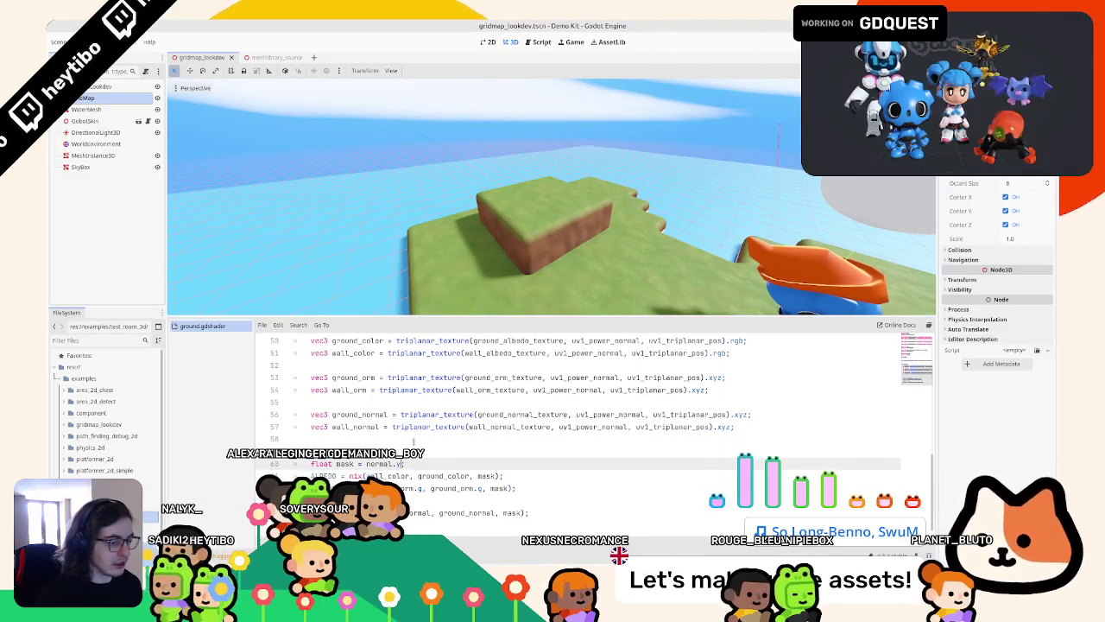
{"action": "type", "text": " * 2.0"}
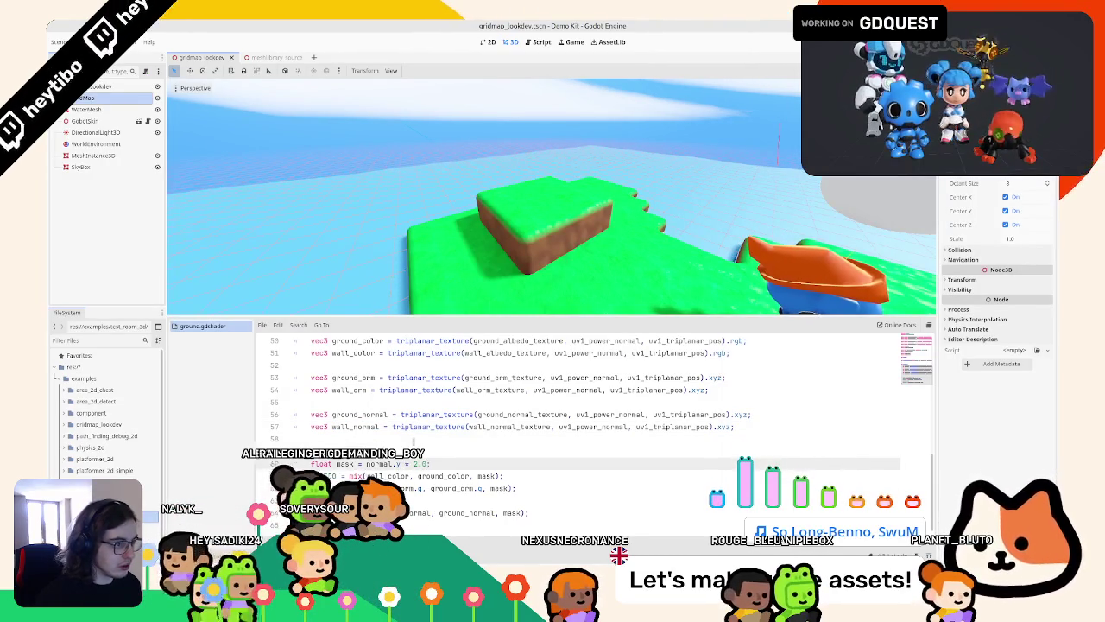
{"action": "key", "text": "shift+Left"}
{"action": "key", "text": "shift+Left"}
{"action": "key", "text": "shift+Left"}
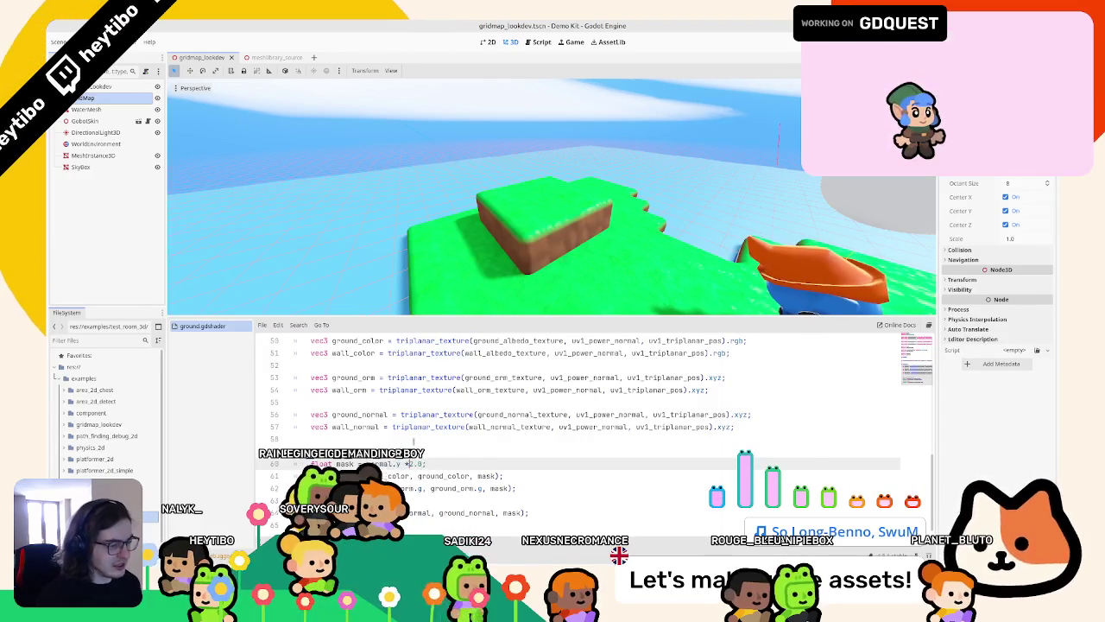
{"action": "key", "text": "BackSpace"}
{"action": "key", "text": "BackSpace"}
{"action": "key", "text": "BackSpace"}
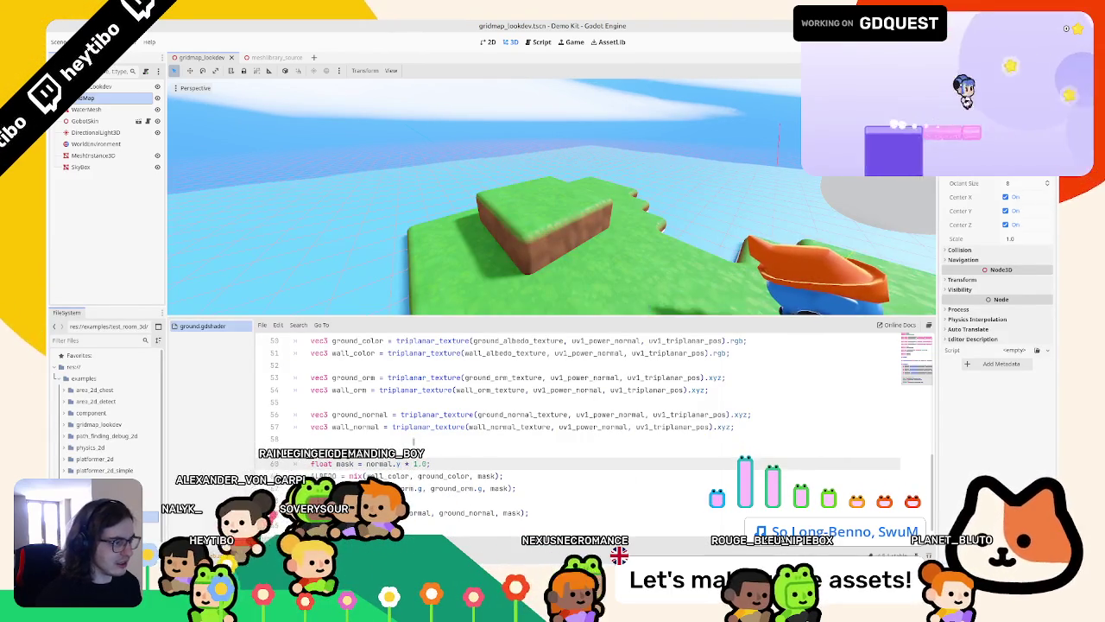
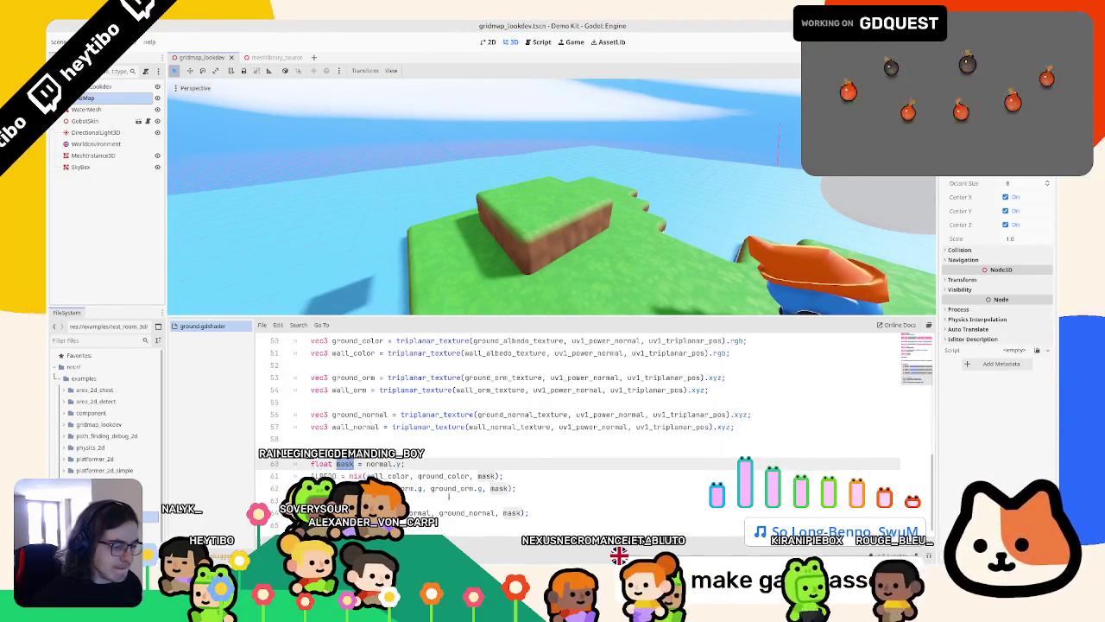
Step: Orbit Godot's view above the grass platform, then switch to the Blender 3d_gridmap.blend window
{"action": "mouse_move", "coordinate": [552, 215]}
{"action": "middle_mouse_down"}
{"action": "mouse_move", "coordinate": [558, 293]}
{"action": "mouse_move", "coordinate": [609, 208]}
{"action": "mouse_move", "coordinate": [589, 258]}
{"action": "mouse_move", "coordinate": [543, 226]}
{"action": "middle_mouse_up"}
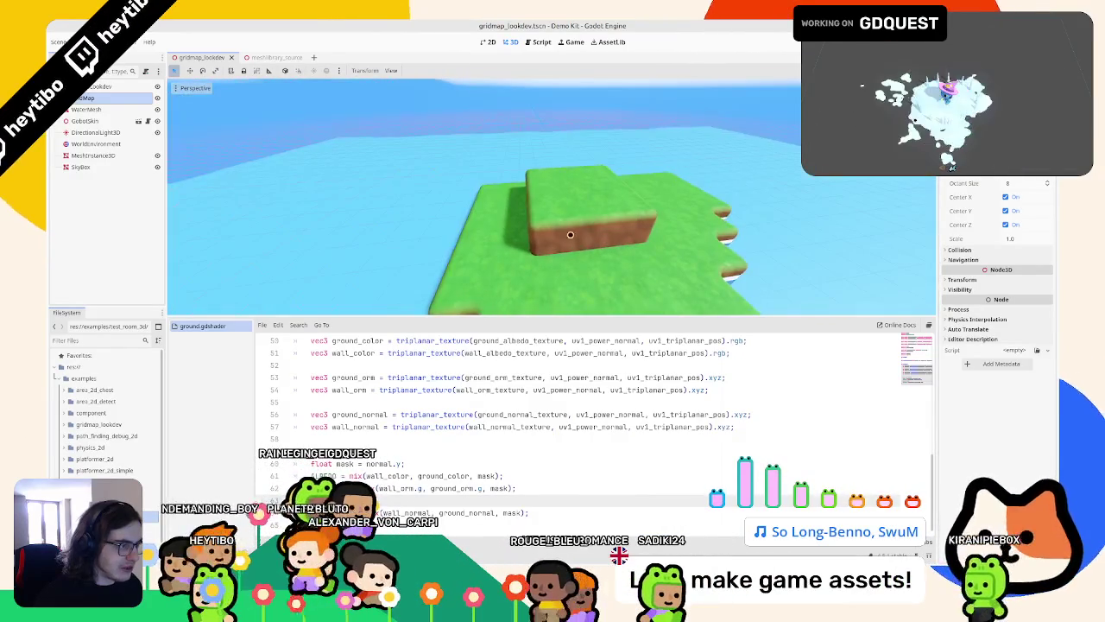
{"action": "key", "text": "alt+Tab"}
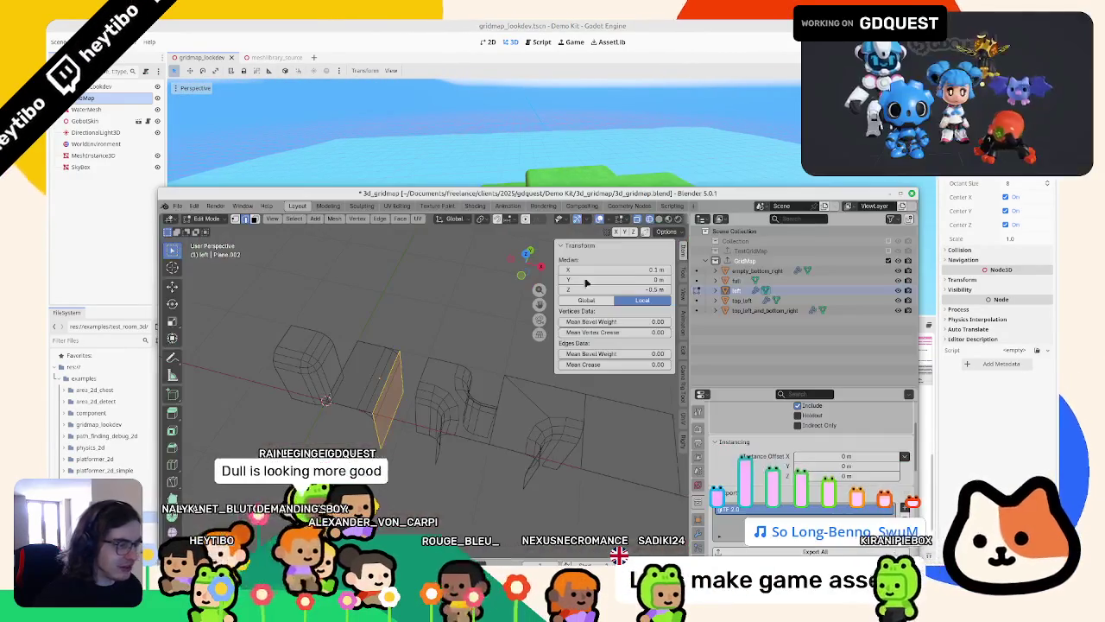
Step: Maximize Blender and select the rounded top_left corner tile in an Object Mode top view
{"action": "double_click", "coordinate": [875, 192]}
{"action": "middle_click_drag", "start_coordinate": [605, 225], "coordinate": [362, 233]}
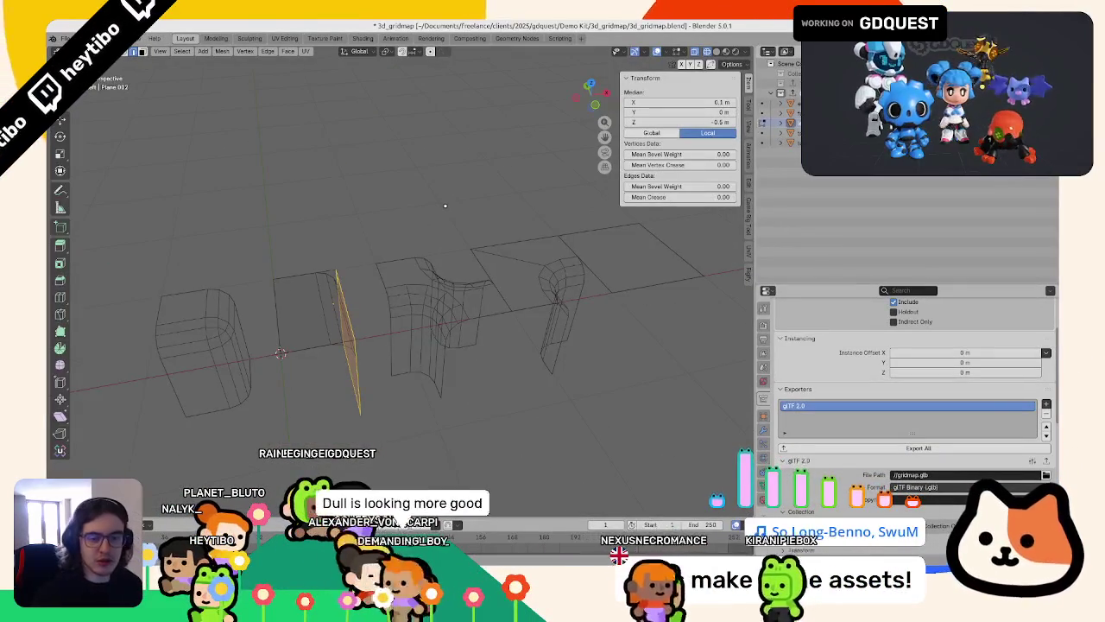
{"action": "key", "text": "KP_7"}
{"action": "key", "text": "Tab"}
{"action": "scroll", "coordinate": [363, 251], "scroll_direction": "down", "scroll_amount": 2}
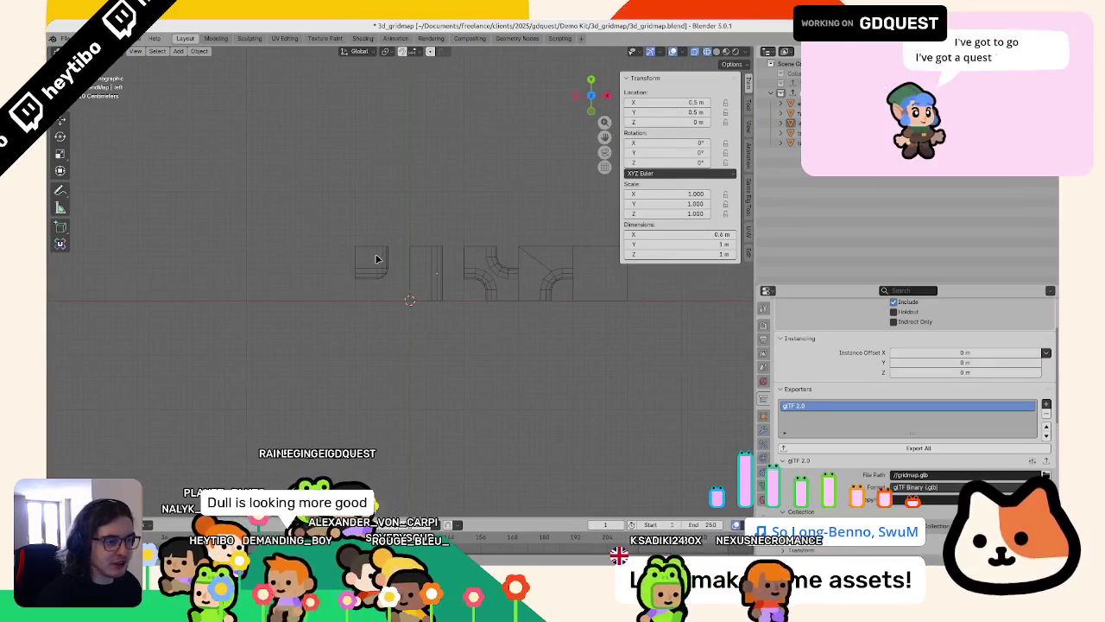
{"action": "left_click", "coordinate": [374, 256]}
{"action": "scroll", "coordinate": [393, 265], "scroll_direction": "down", "scroll_amount": 3}
{"action": "scroll", "coordinate": [393, 266], "scroll_direction": "up", "scroll_amount": 5}
Step: Duplicate the corner tile 1 m below, delete the stray copy, and duplicate top_left again
{"action": "key", "text": "shift+d"}
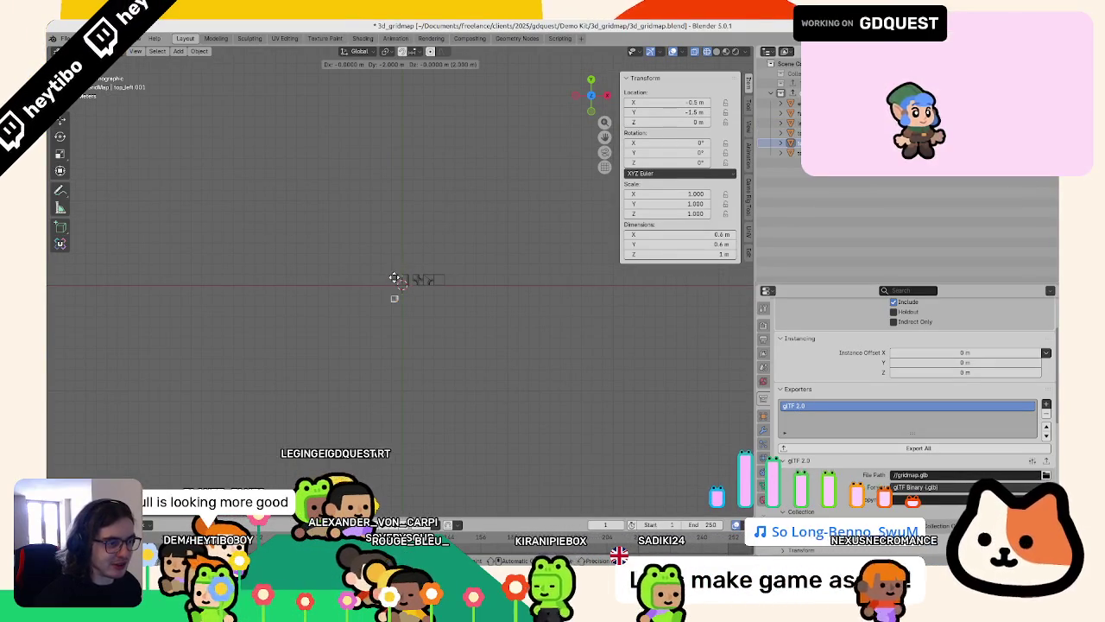
{"action": "left_click", "coordinate": [402, 289]}
{"action": "scroll", "coordinate": [401, 290], "scroll_direction": "up", "scroll_amount": 4}
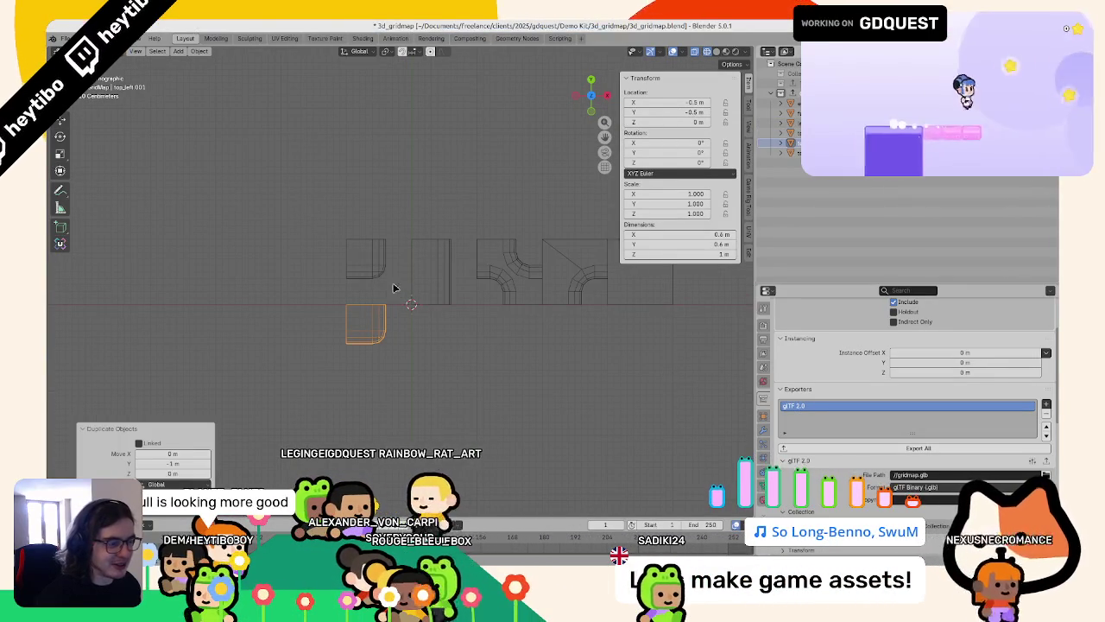
{"action": "key", "text": "ctrl+z"}
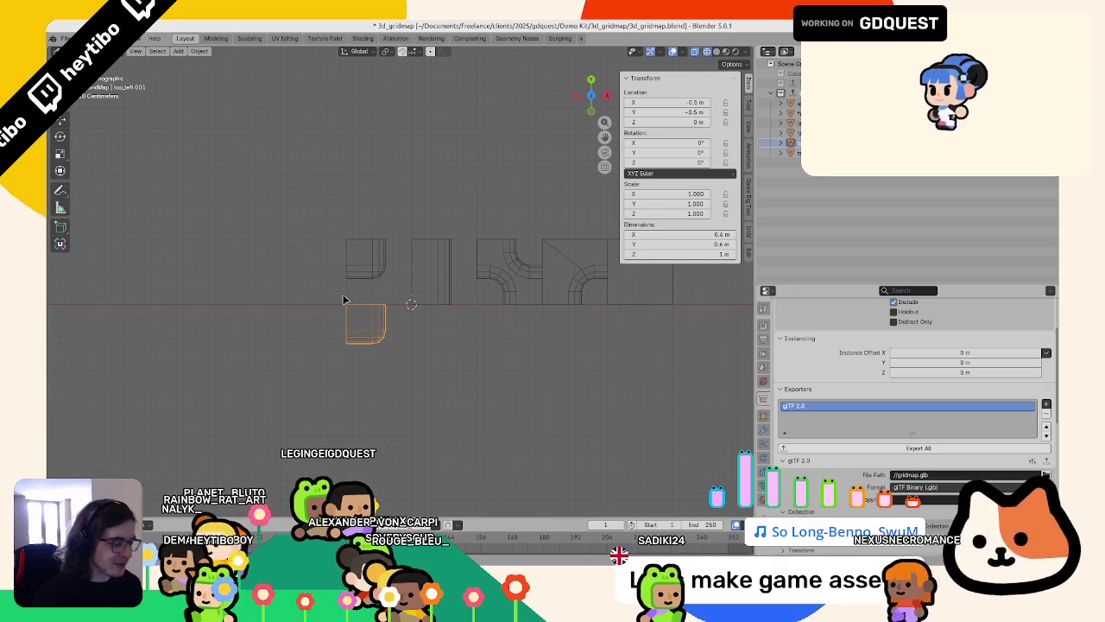
{"action": "key", "text": "Delete"}
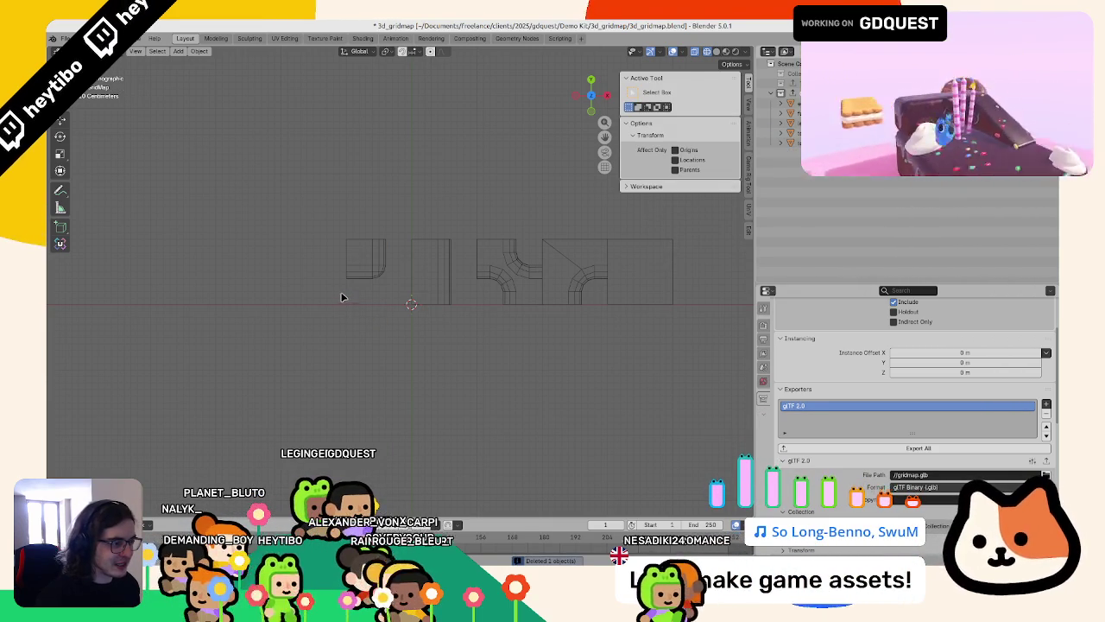
{"action": "left_click", "coordinate": [357, 255]}
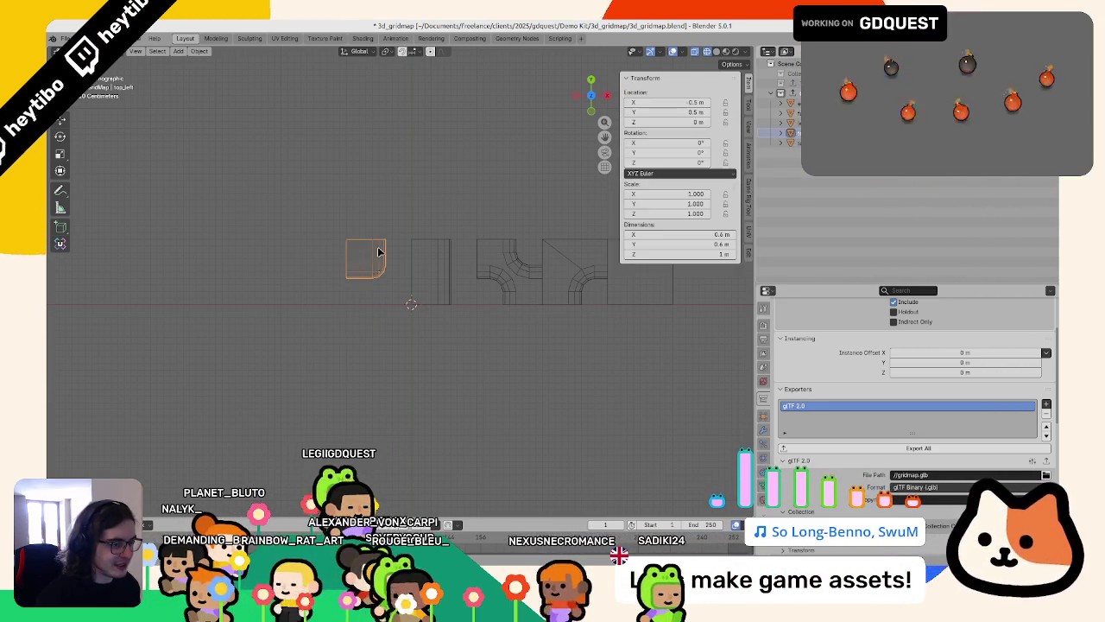
{"action": "key", "text": "shift+d"}
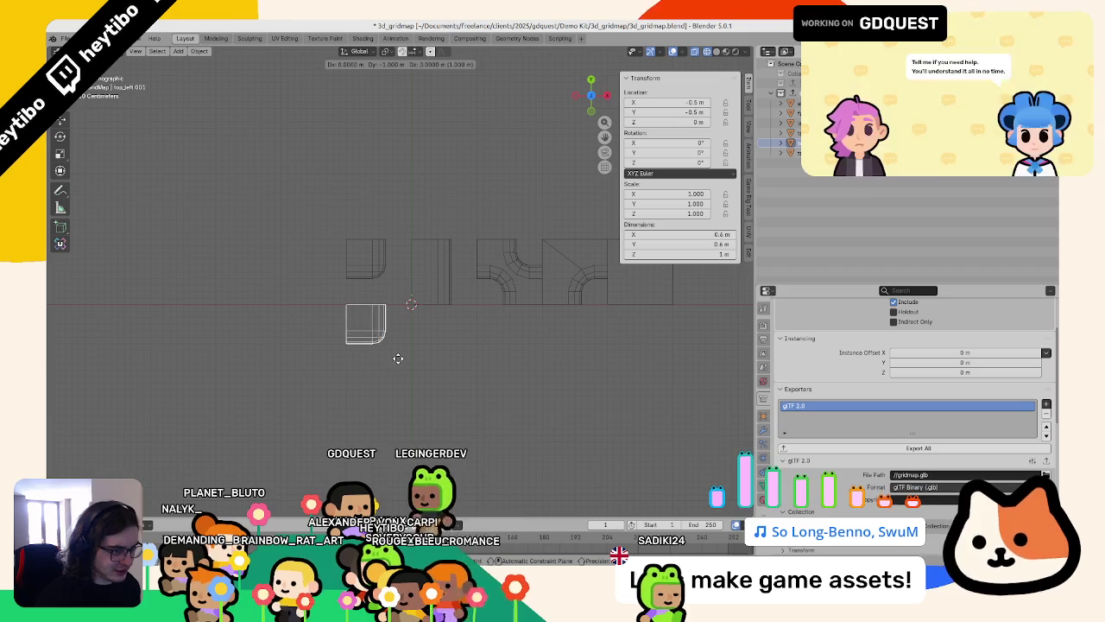
Step: Place the copy 1 m below and delete its corner vertices to leave a diagonal triangle
{"action": "left_click", "coordinate": [394, 357]}
{"action": "key", "text": "Tab"}
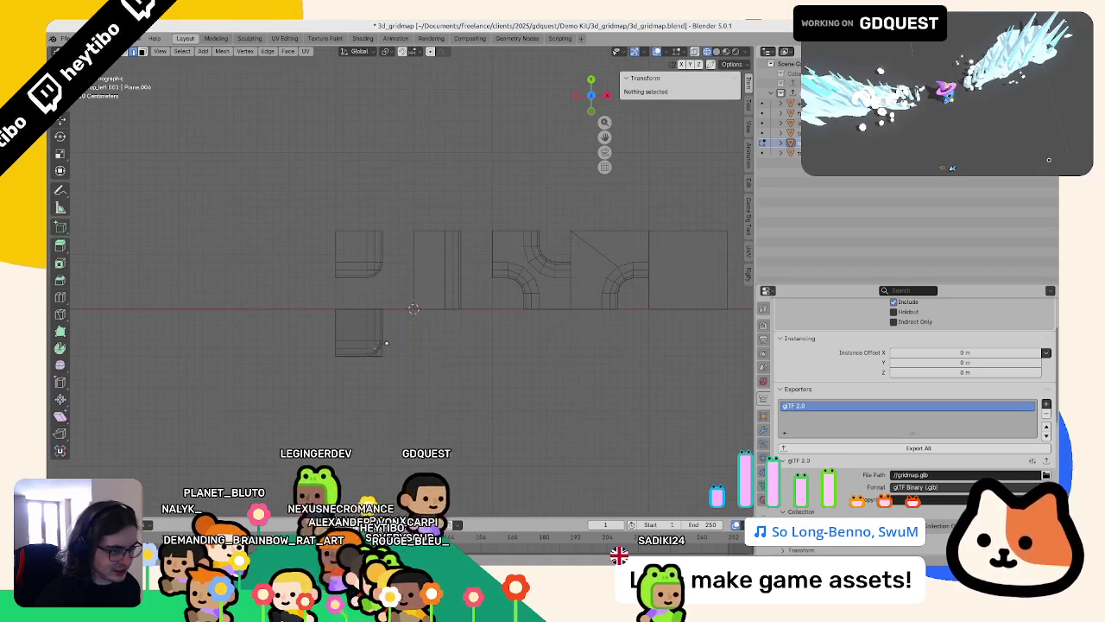
{"action": "middle_click_drag", "start_coordinate": [394, 358], "coordinate": [415, 308]}
{"action": "left_click", "coordinate": [371, 363]}
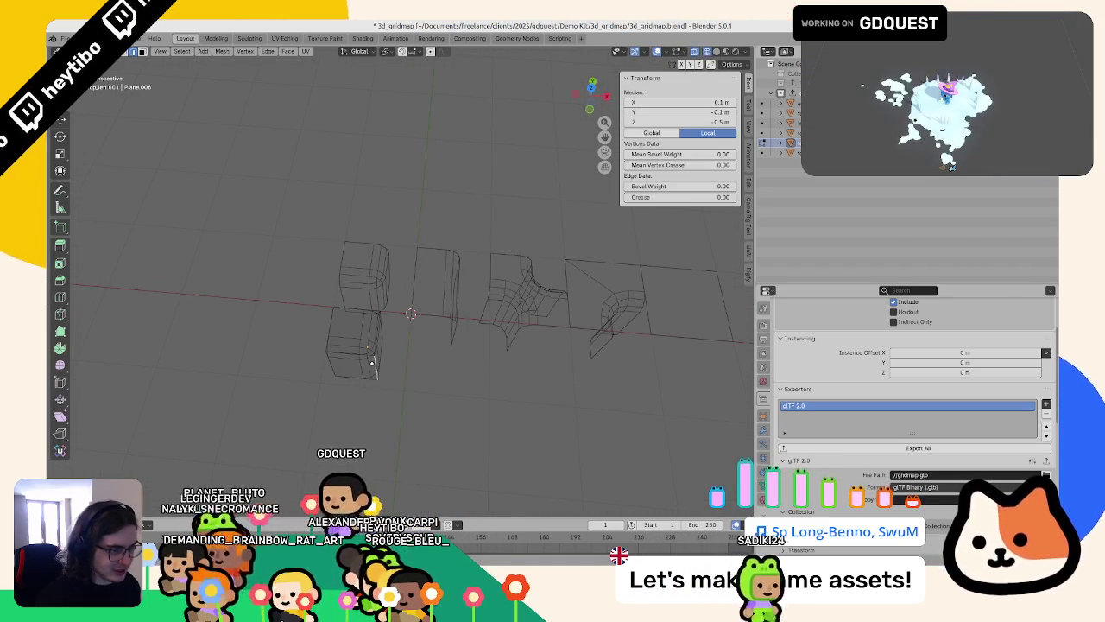
{"action": "key", "text": "x"}
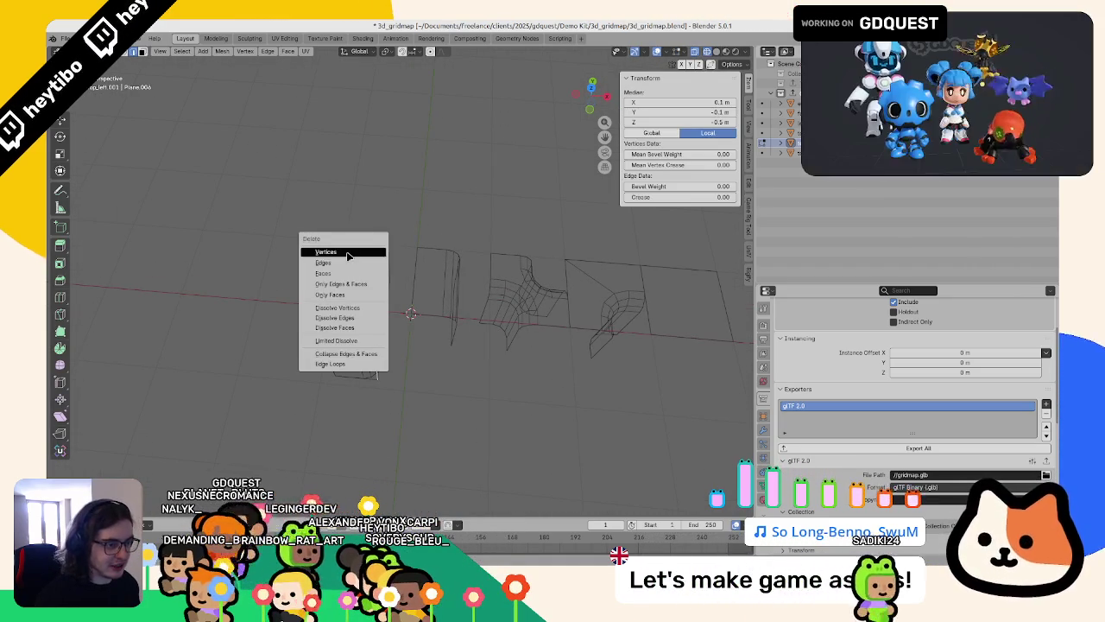
{"action": "left_click", "coordinate": [350, 252]}
{"action": "left_click", "coordinate": [330, 349]}
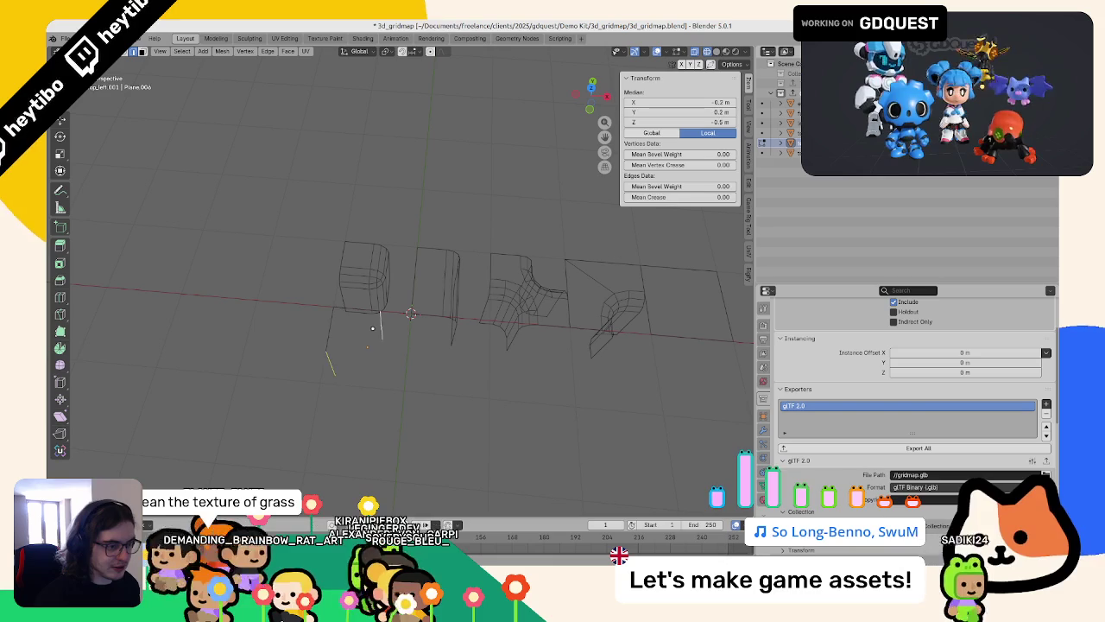
Step: Return to Object Mode in top view and apply the triangle piece's scale
{"action": "key", "text": "Tab"}
{"action": "key", "text": "KP_7"}
{"action": "key", "text": "KP_Decimal"}
{"action": "key", "text": "ctrl+a"}
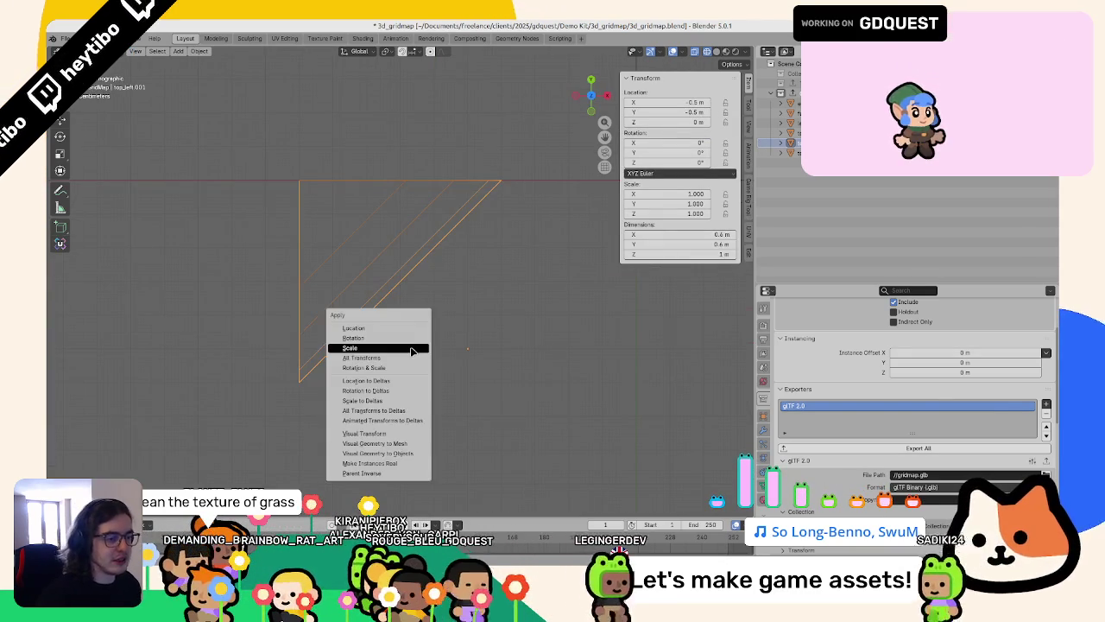
{"action": "left_click", "coordinate": [414, 349]}
{"action": "scroll", "coordinate": [423, 352], "scroll_direction": "down", "scroll_amount": 5}
{"action": "scroll", "coordinate": [418, 343], "scroll_direction": "down", "scroll_amount": 6}
{"action": "scroll", "coordinate": [418, 341], "scroll_direction": "up", "scroll_amount": 3}
{"action": "scroll", "coordinate": [405, 354], "scroll_direction": "down", "scroll_amount": 3}
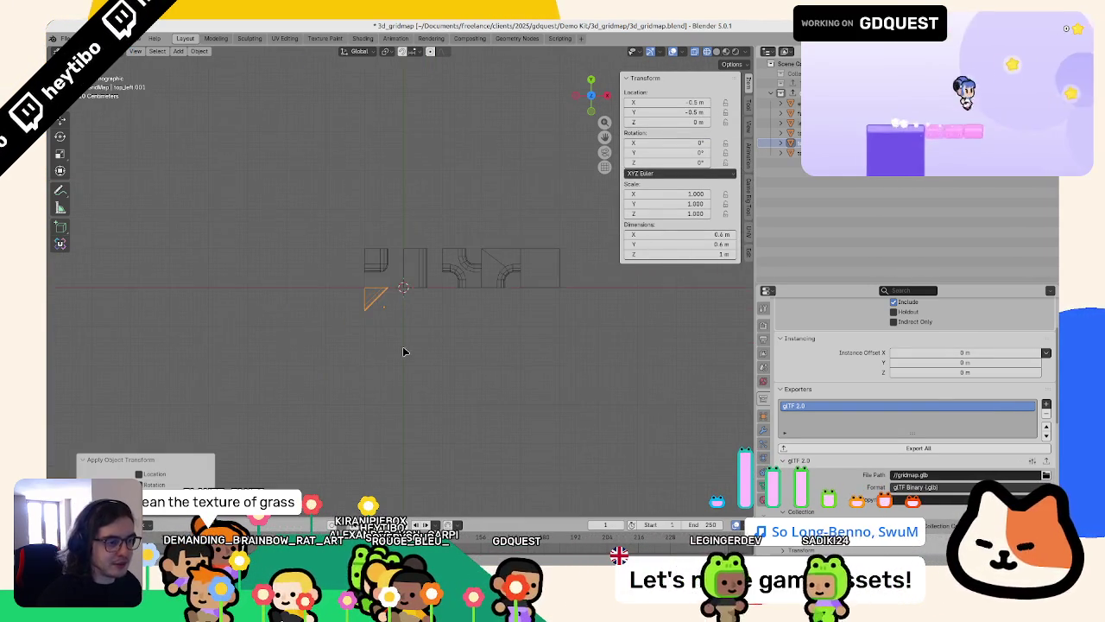
{"action": "scroll", "coordinate": [408, 350], "scroll_direction": "down", "scroll_amount": 4}
Step: Duplicate the triangle 1 m diagonally and move the first triangle down into a new spot
{"action": "key", "text": "shift+d"}
{"action": "left_click", "coordinate": [414, 329]}
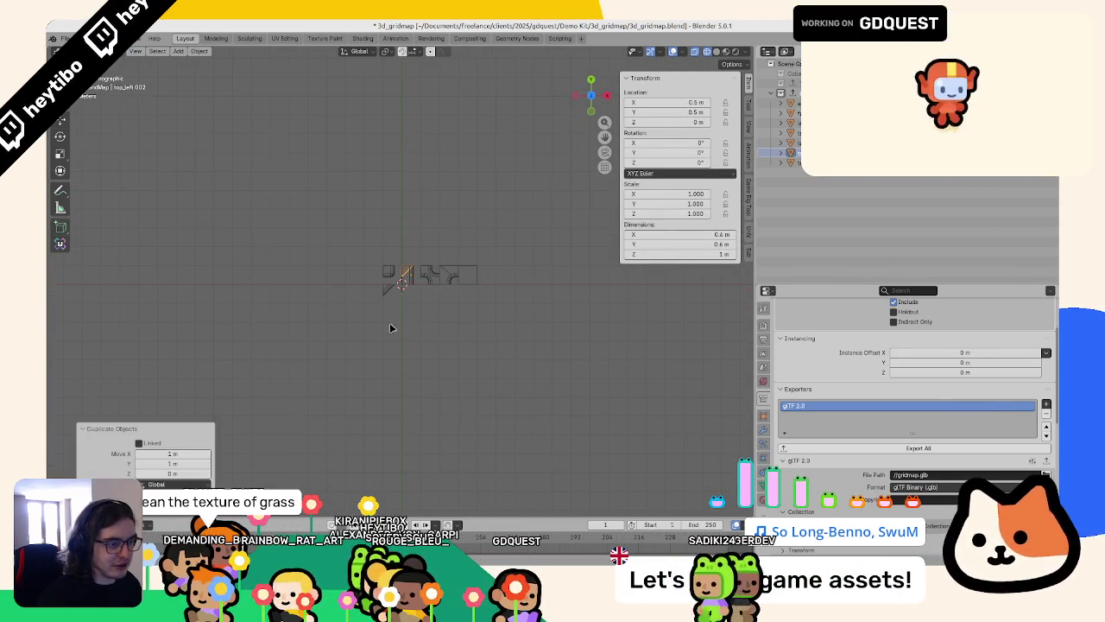
{"action": "left_click", "coordinate": [373, 295]}
{"action": "scroll", "coordinate": [397, 311], "scroll_direction": "down", "scroll_amount": 6}
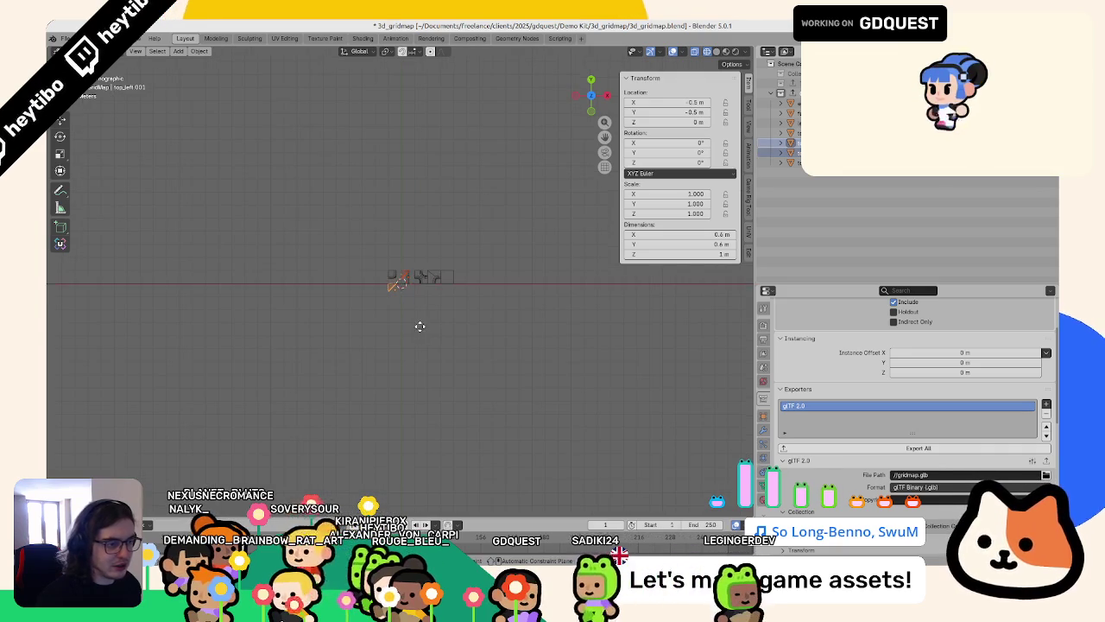
{"action": "key", "text": "g"}
{"action": "left_click", "coordinate": [414, 358]}
Step: Place another copy of the square corner tile below the row and enter Edit Mode on it
{"action": "key", "text": "shift+d"}
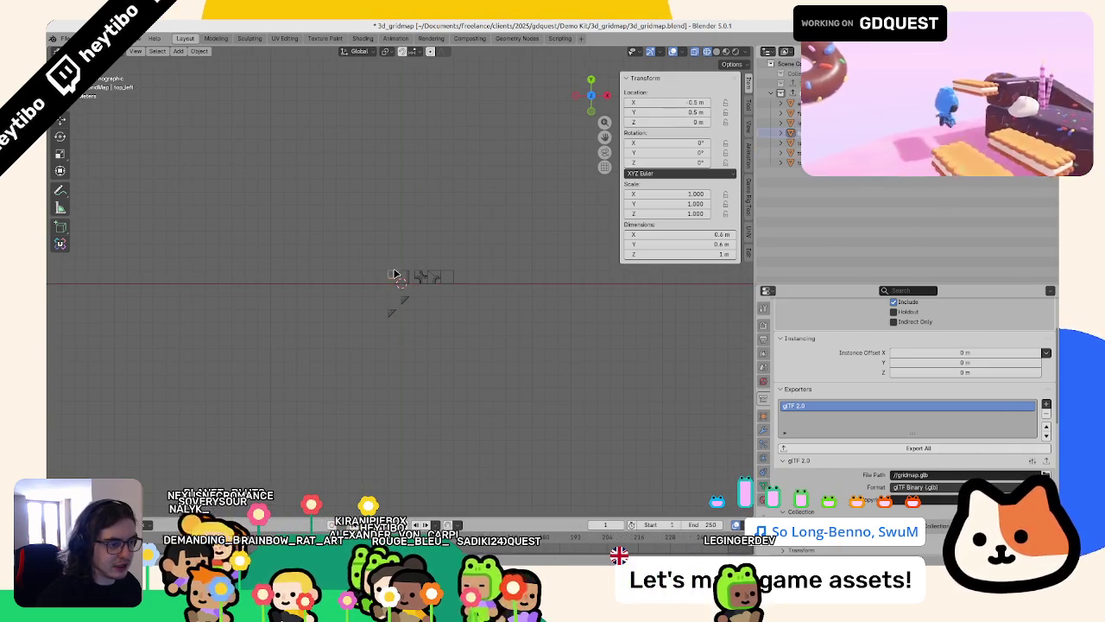
{"action": "left_click", "coordinate": [390, 313]}
{"action": "key", "text": "Tab"}
{"action": "scroll", "coordinate": [483, 285], "scroll_direction": "up", "scroll_amount": 8}
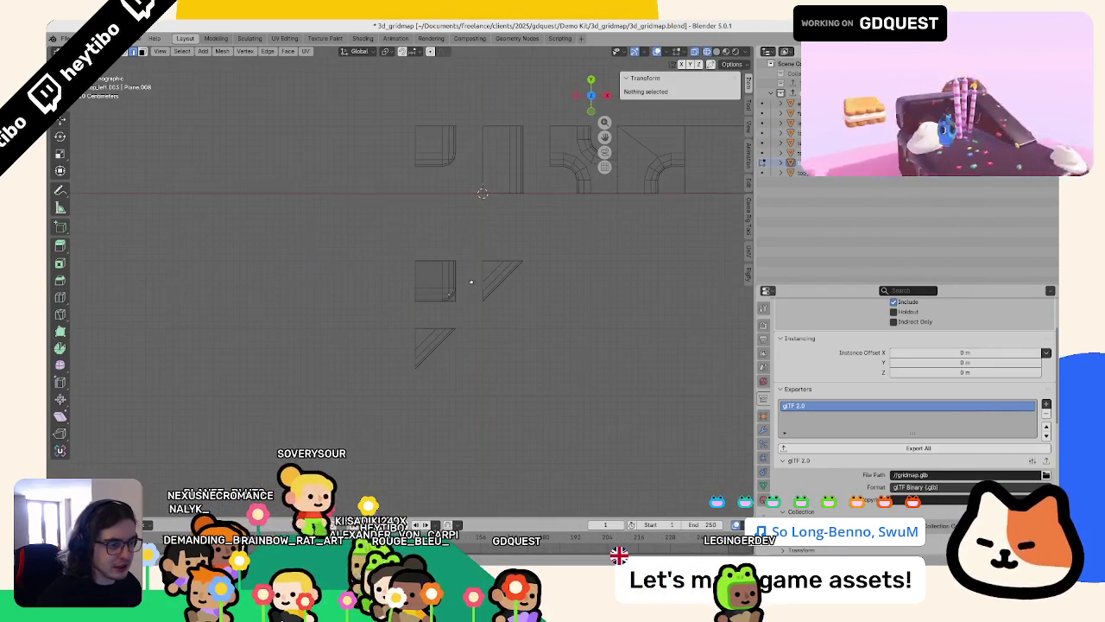
Step: Select the copy's vertical side edge and move it to a new position in top view
{"action": "middle_click_drag", "start_coordinate": [518, 270], "coordinate": [447, 257]}
{"action": "left_click", "coordinate": [413, 261]}
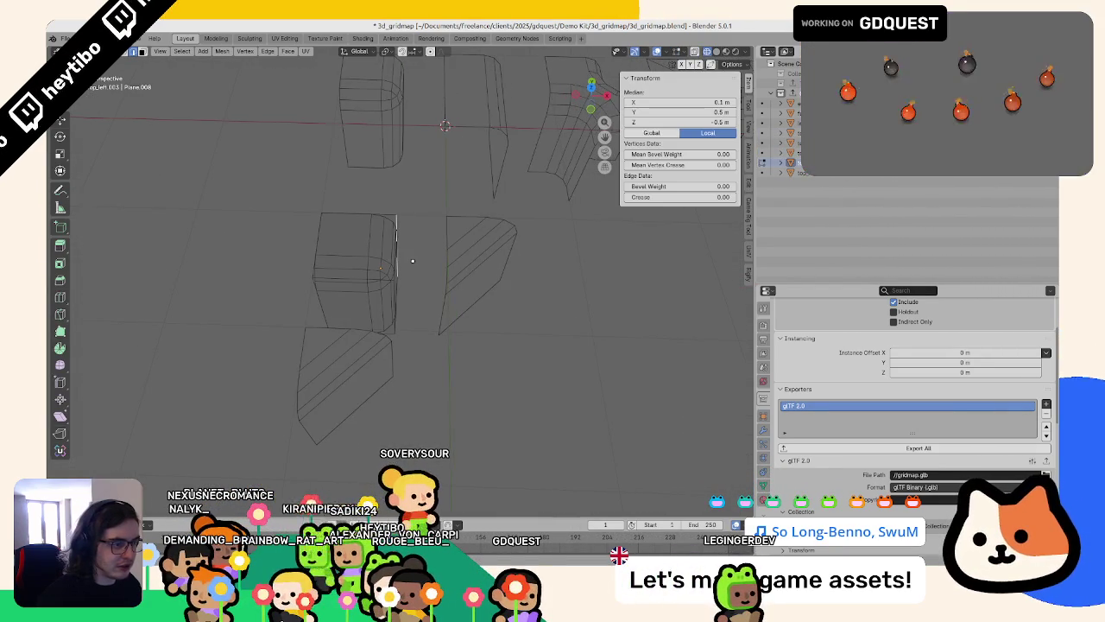
{"action": "key", "text": "KP_7"}
{"action": "key", "text": "g"}
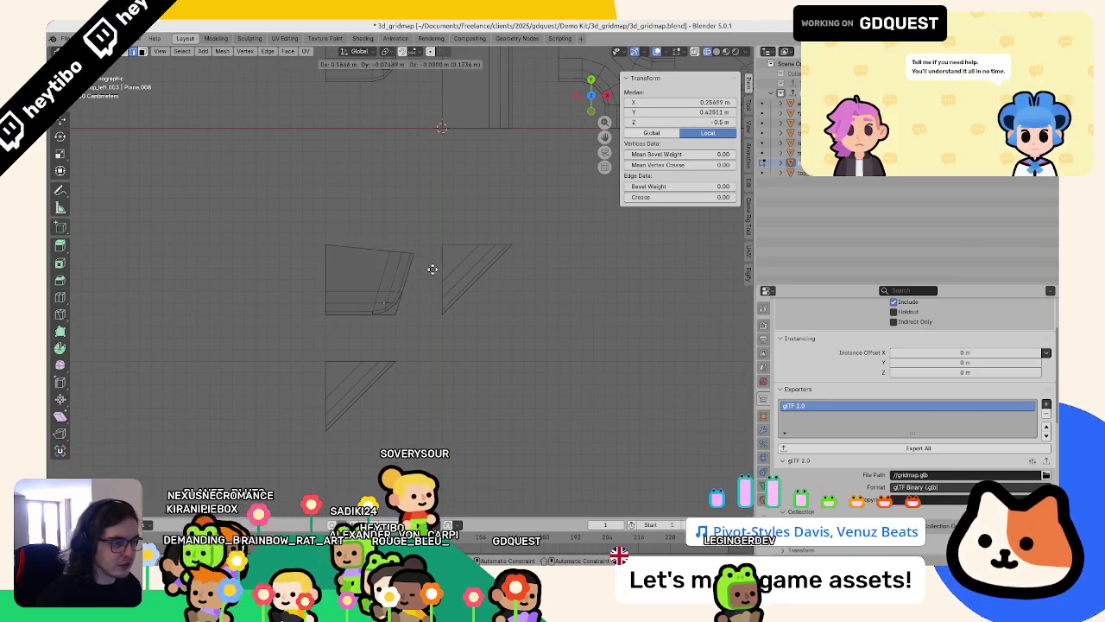
{"action": "left_click", "coordinate": [394, 286]}
{"action": "mouse_move", "coordinate": [394, 285]}
{"action": "middle_mouse_down"}
{"action": "mouse_move", "coordinate": [414, 259]}
{"action": "mouse_move", "coordinate": [321, 312]}
{"action": "middle_mouse_up"}
{"action": "key", "text": "KP_7"}
{"action": "left_click", "coordinate": [441, 291]}
{"action": "key", "text": "KP_7"}
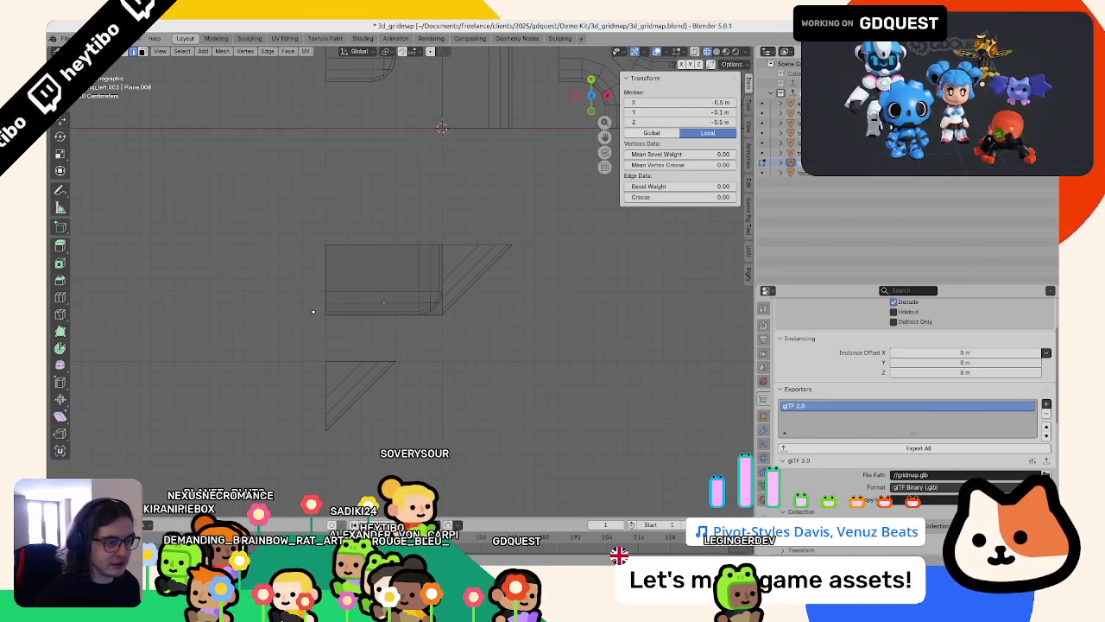
{"action": "left_click", "coordinate": [414, 296]}
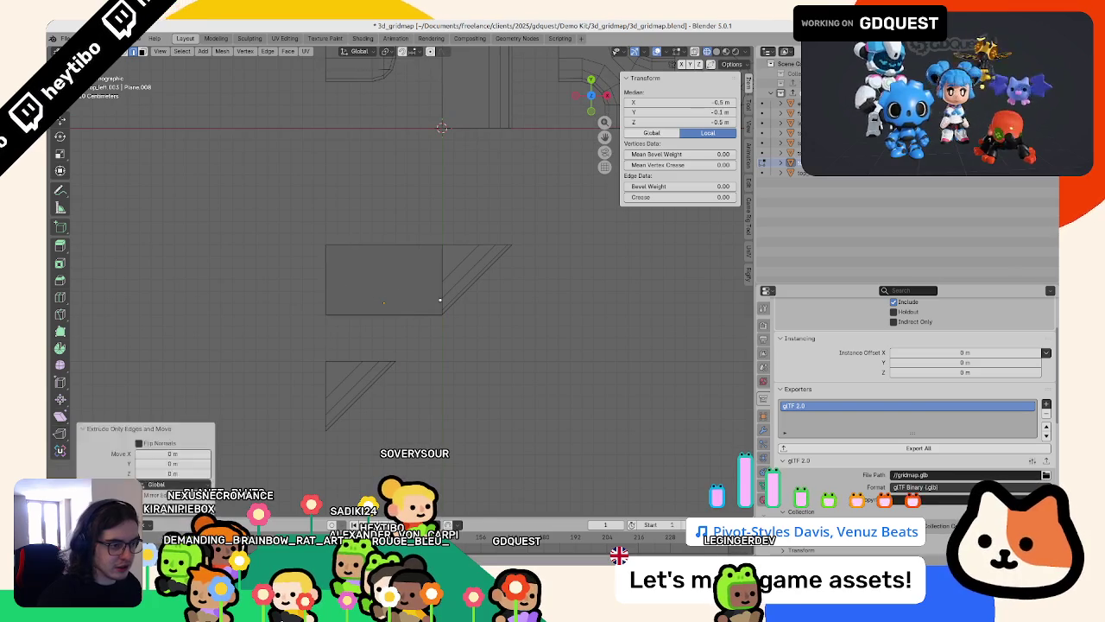
Step: Add a loop cut through the face centre and shift the piece's bottom edge
{"action": "key", "text": "ctrl+r"}
{"action": "double_click", "coordinate": [404, 315]}
{"action": "middle_click_drag", "start_coordinate": [380, 325], "coordinate": [367, 337]}
{"action": "left_click", "coordinate": [363, 342]}
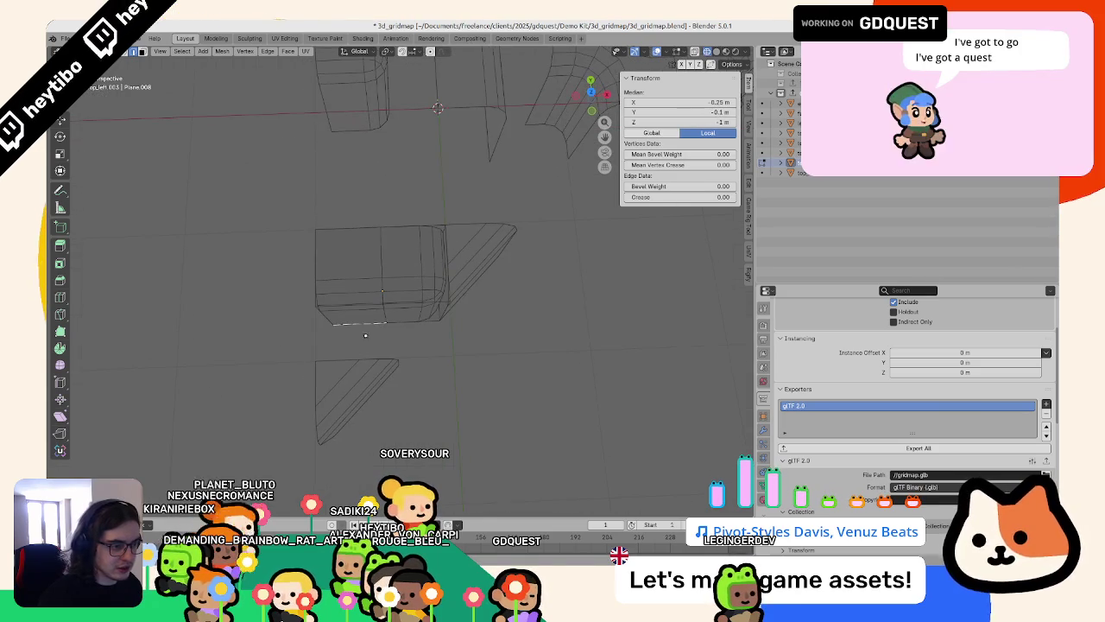
{"action": "key", "text": "KP_7"}
{"action": "key", "text": "g"}
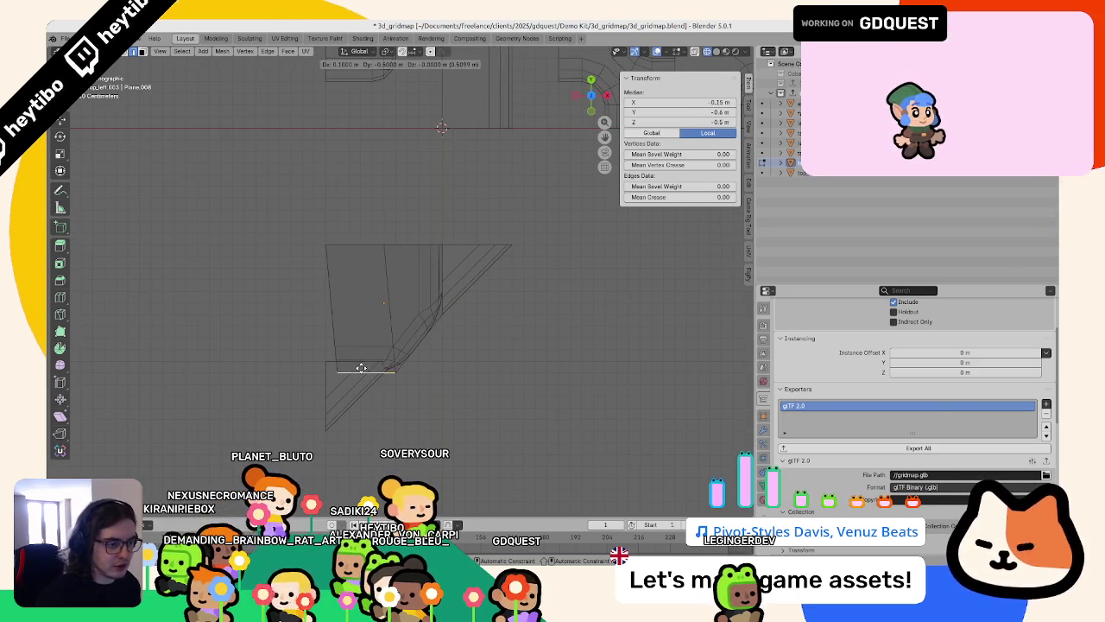
{"action": "left_click", "coordinate": [350, 350]}
{"action": "middle_click_drag", "start_coordinate": [351, 350], "coordinate": [386, 284]}
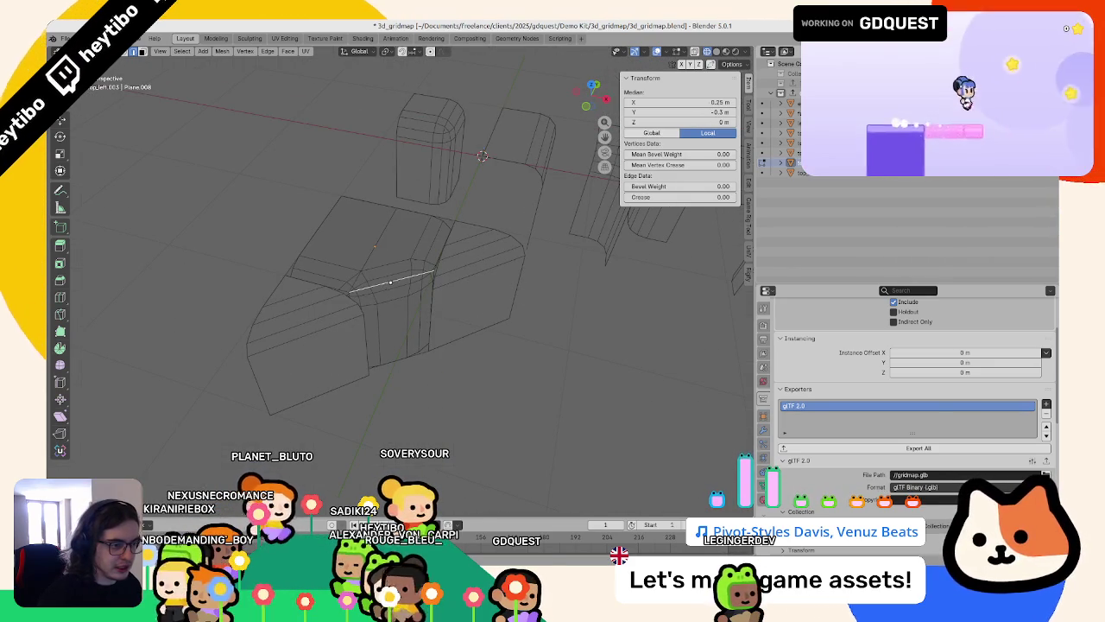
Step: Check the modifier settings, then slide the middle vertices, setting the top one at X 0.1 m
{"action": "key", "text": "Tab"}
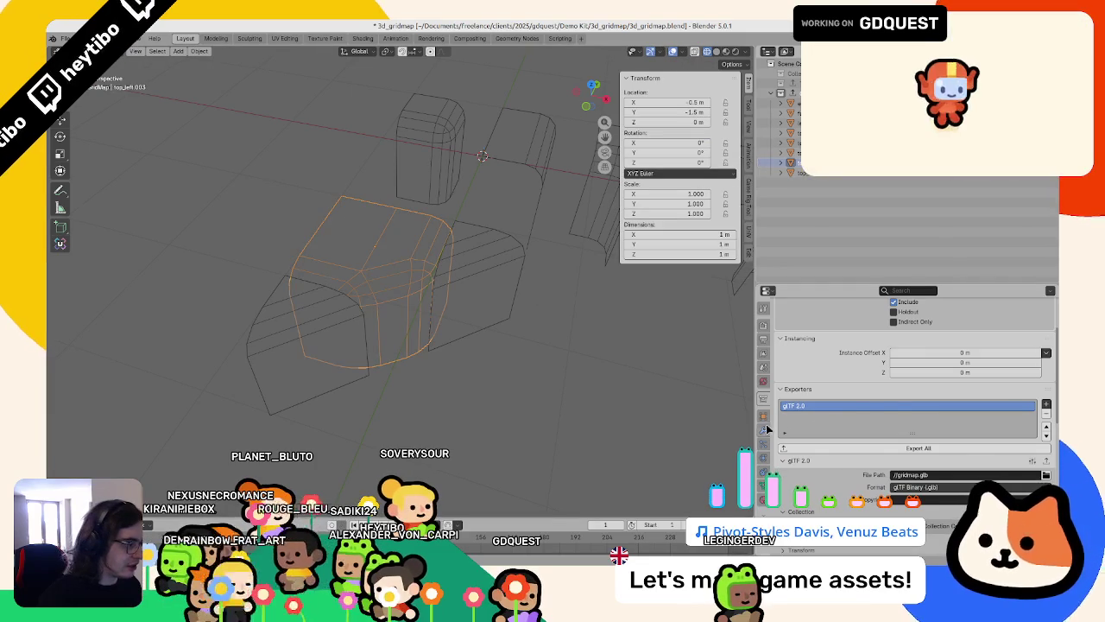
{"action": "left_click", "coordinate": [763, 415]}
{"action": "left_click", "coordinate": [763, 429]}
{"action": "key", "text": "Tab"}
{"action": "middle_click_drag", "start_coordinate": [315, 262], "coordinate": [354, 305]}
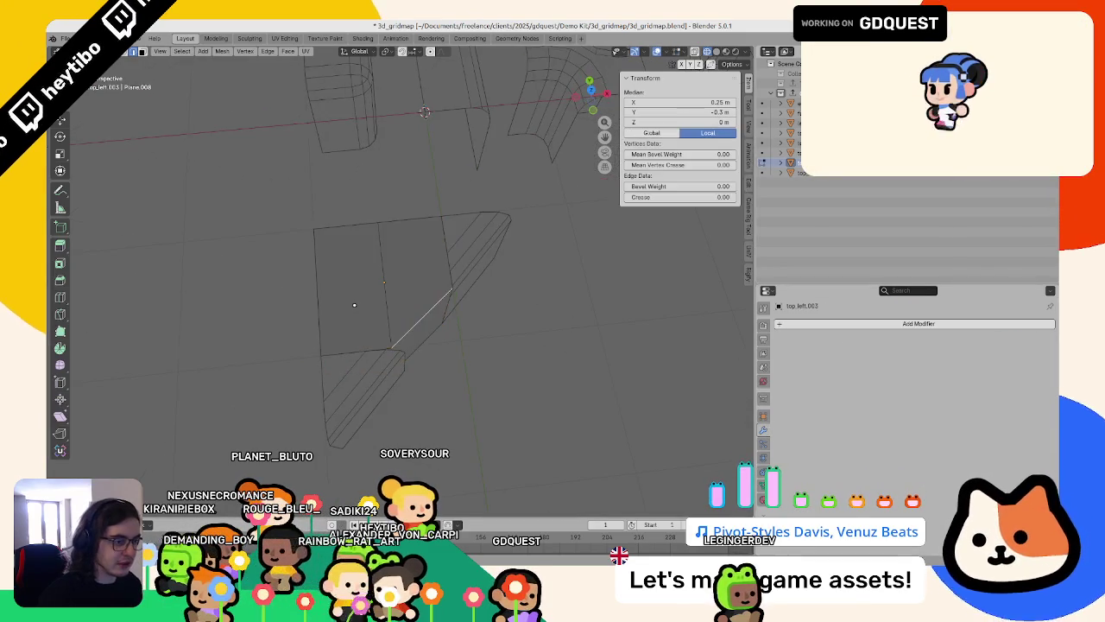
{"action": "key", "text": "KP_7"}
{"action": "key", "text": "a"}
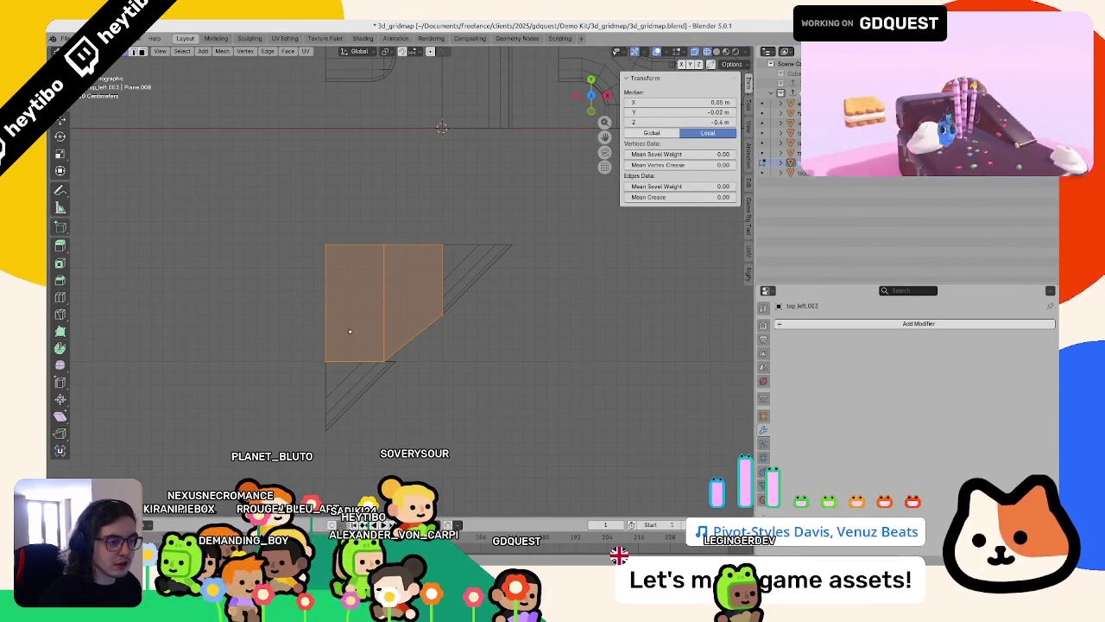
{"action": "left_click", "coordinate": [438, 380]}
{"action": "left_click_drag", "start_coordinate": [384, 360], "coordinate": [396, 361]}
{"action": "left_click", "coordinate": [460, 348]}
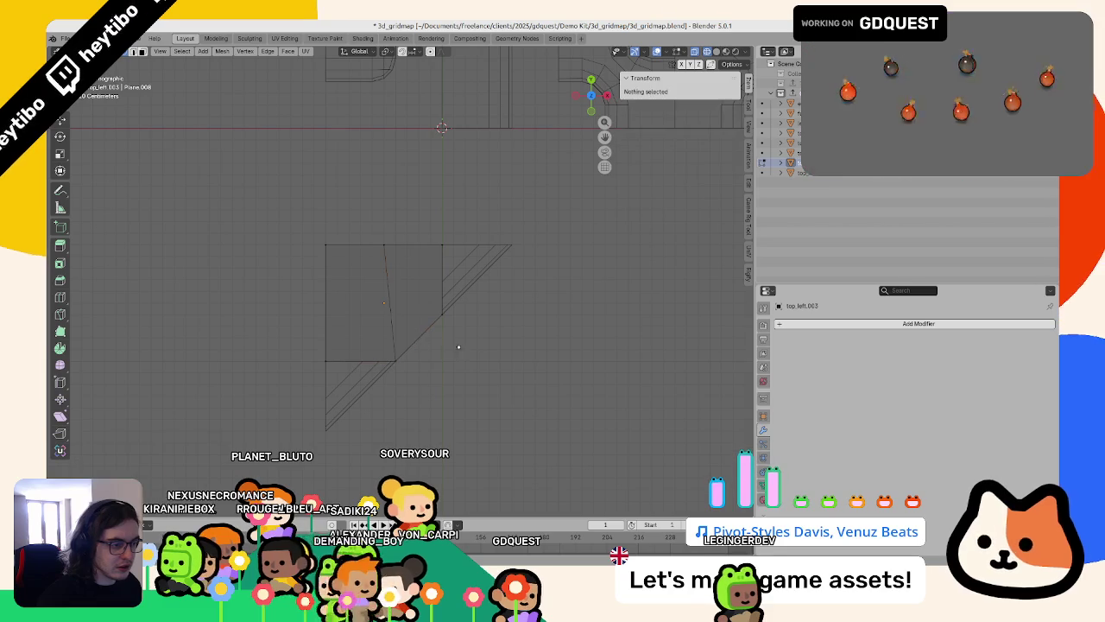
{"action": "mouse_move", "coordinate": [412, 272]}
{"action": "left_mouse_down"}
{"action": "mouse_move", "coordinate": [417, 262]}
{"action": "mouse_move", "coordinate": [343, 262]}
{"action": "left_mouse_up"}
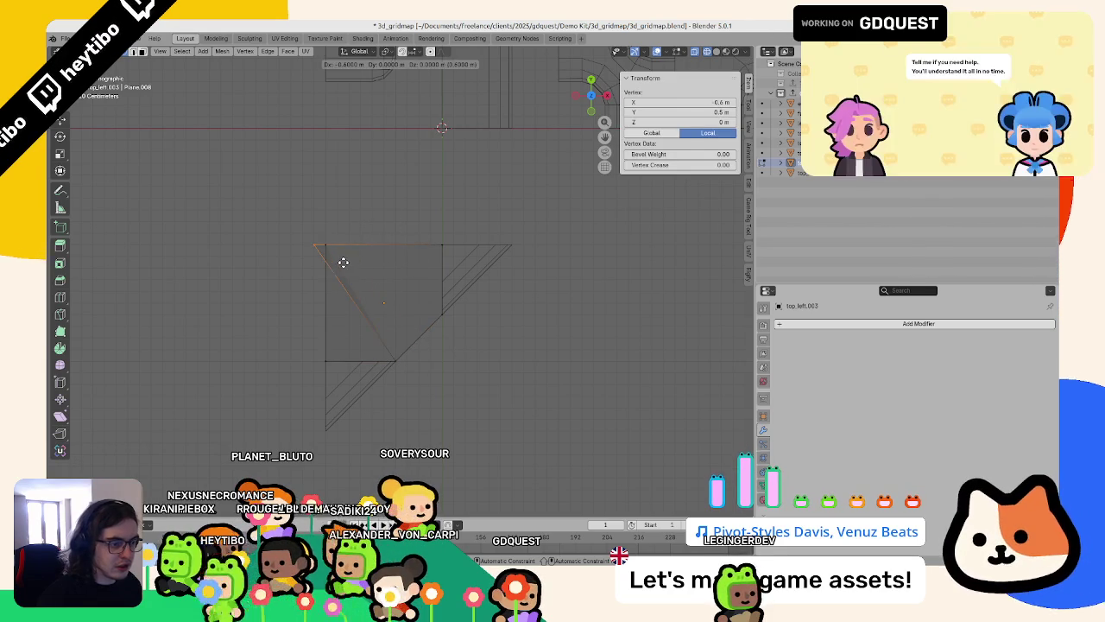
{"action": "left_click_drag", "start_coordinate": [418, 266], "coordinate": [419, 266]}
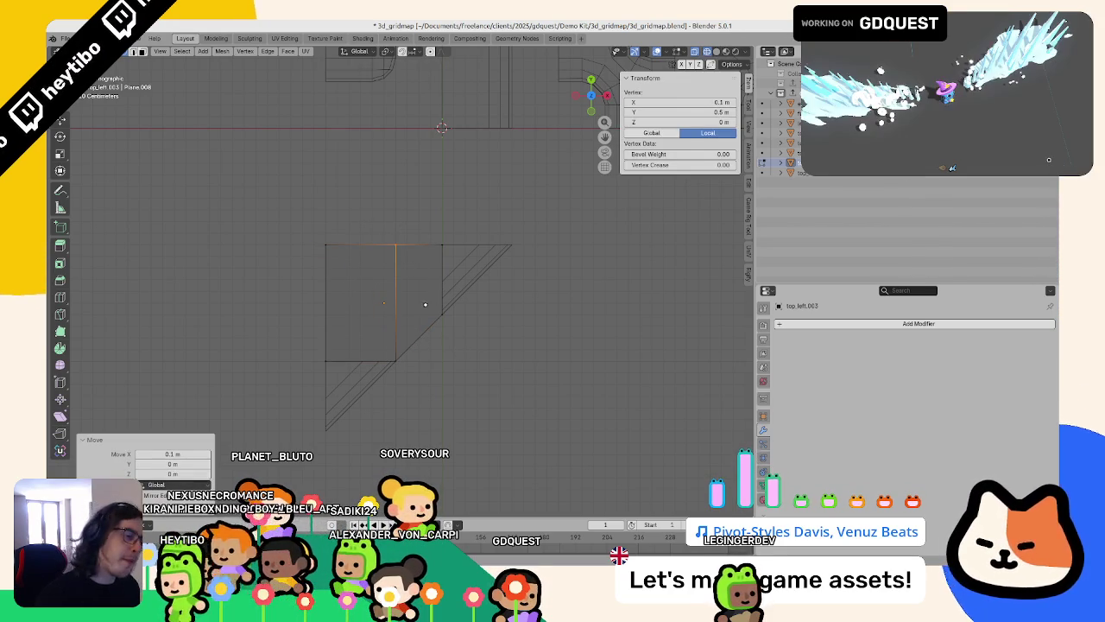
Step: Delete the middle edge loop of top_left.003 with X > Edge Loops
{"action": "left_click", "coordinate": [396, 303]}
{"action": "middle_click_drag", "start_coordinate": [395, 303], "coordinate": [410, 260]}
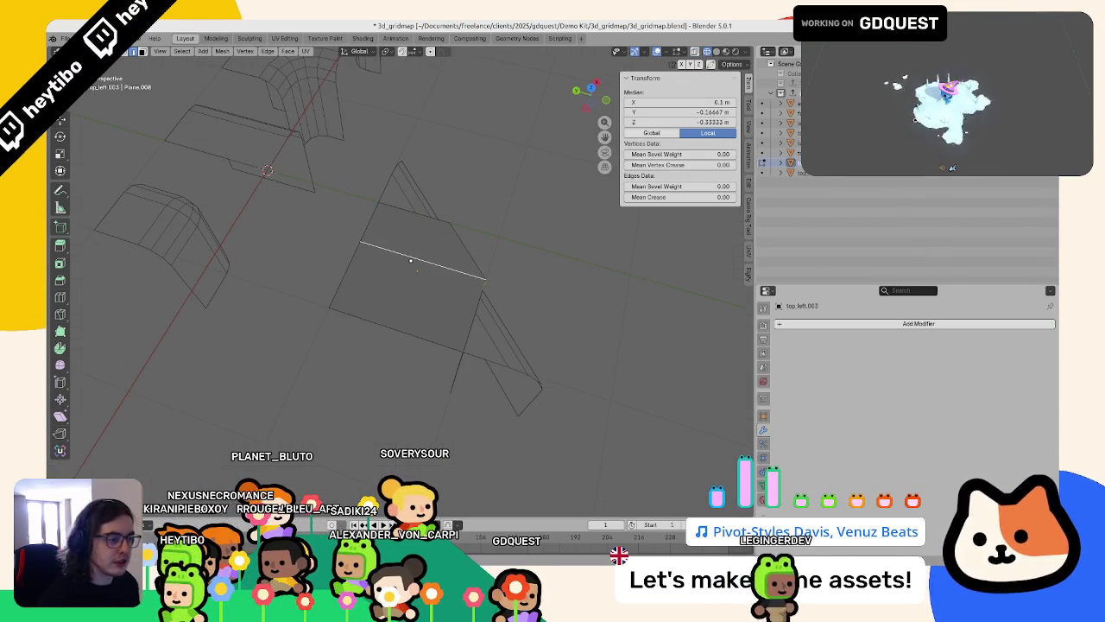
{"action": "key", "text": "x"}
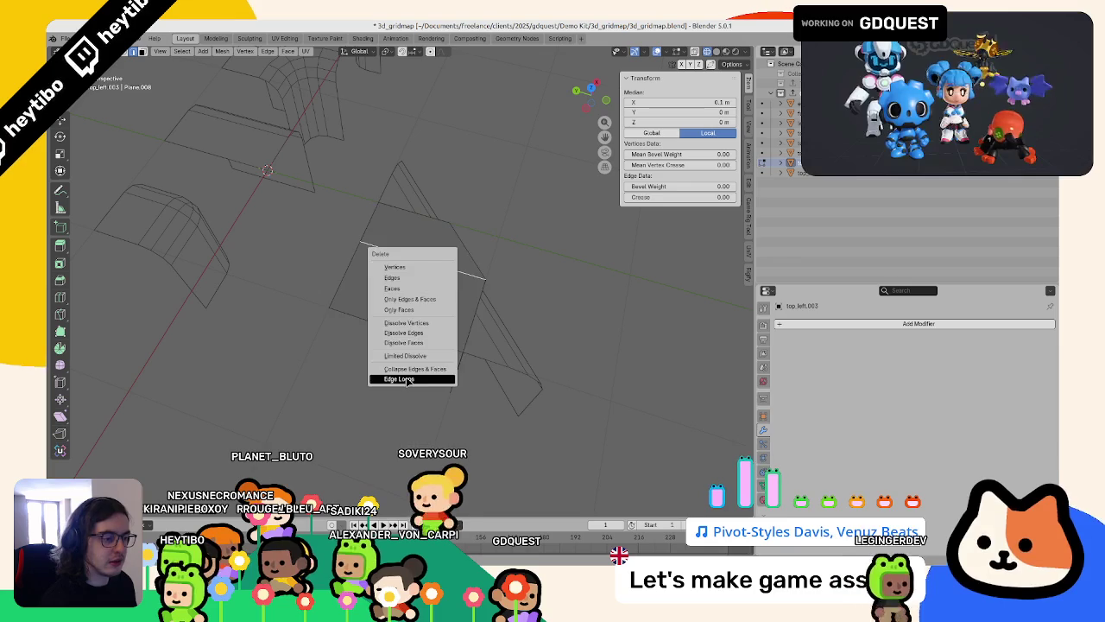
{"action": "left_click", "coordinate": [395, 378]}
{"action": "key", "text": "x"}
{"action": "left_click", "coordinate": [439, 248]}
{"action": "mouse_move", "coordinate": [439, 248]}
{"action": "middle_mouse_down"}
{"action": "mouse_move", "coordinate": [363, 185]}
{"action": "mouse_move", "coordinate": [385, 202]}
{"action": "middle_mouse_up"}
{"action": "key", "text": "Tab"}
{"action": "key", "text": "Tab"}
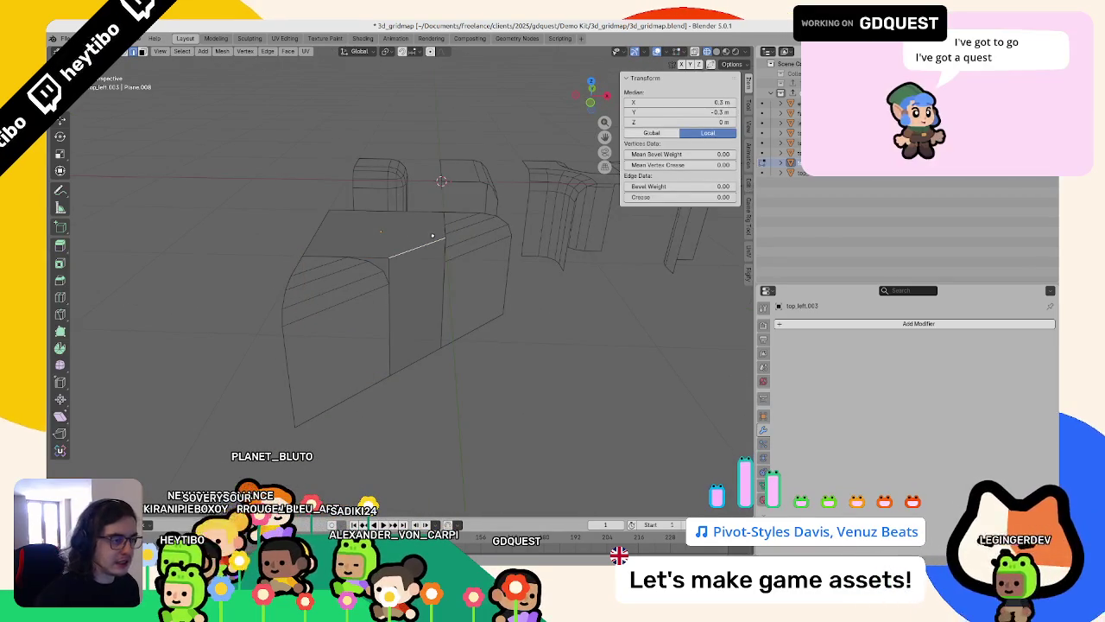
Step: Select top_left.001 and then top_left.003, opening and dismissing their context menus
{"action": "key", "text": "Tab"}
{"action": "left_click", "coordinate": [348, 276]}
{"action": "right_click", "coordinate": [348, 276]}
{"action": "key", "text": "Escape"}
{"action": "left_click", "coordinate": [412, 253]}
{"action": "right_click", "coordinate": [411, 253]}
{"action": "key", "text": "Escape"}
{"action": "key", "text": "Tab"}
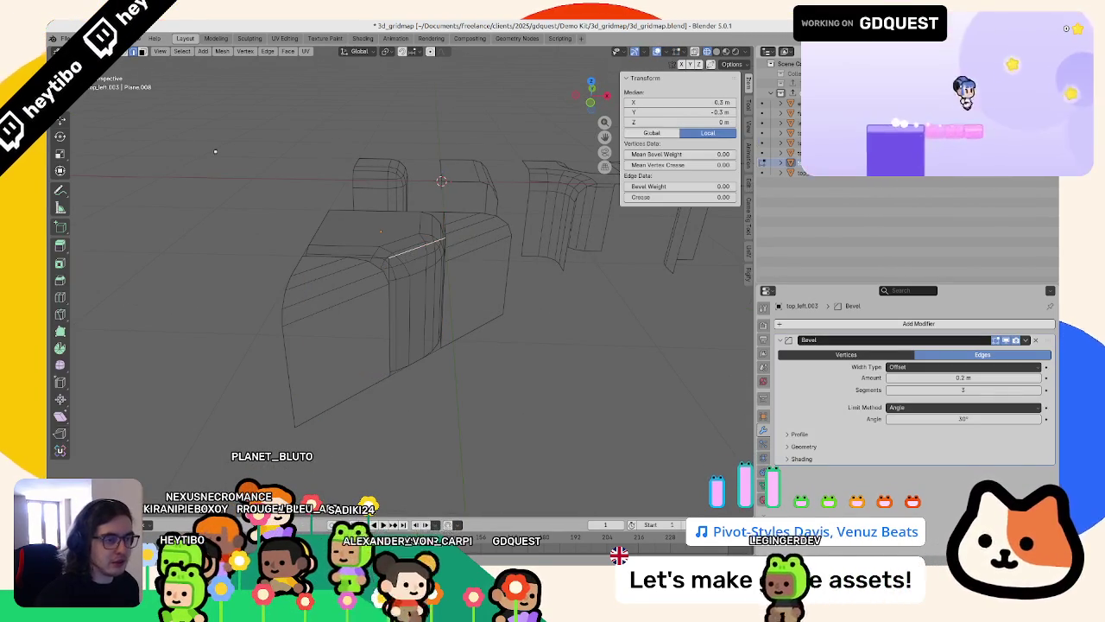
Step: Inspect top_left.003's edges in Edit Mode, then return to a top view of the triangles
{"action": "middle_click_drag", "start_coordinate": [380, 231], "coordinate": [474, 288]}
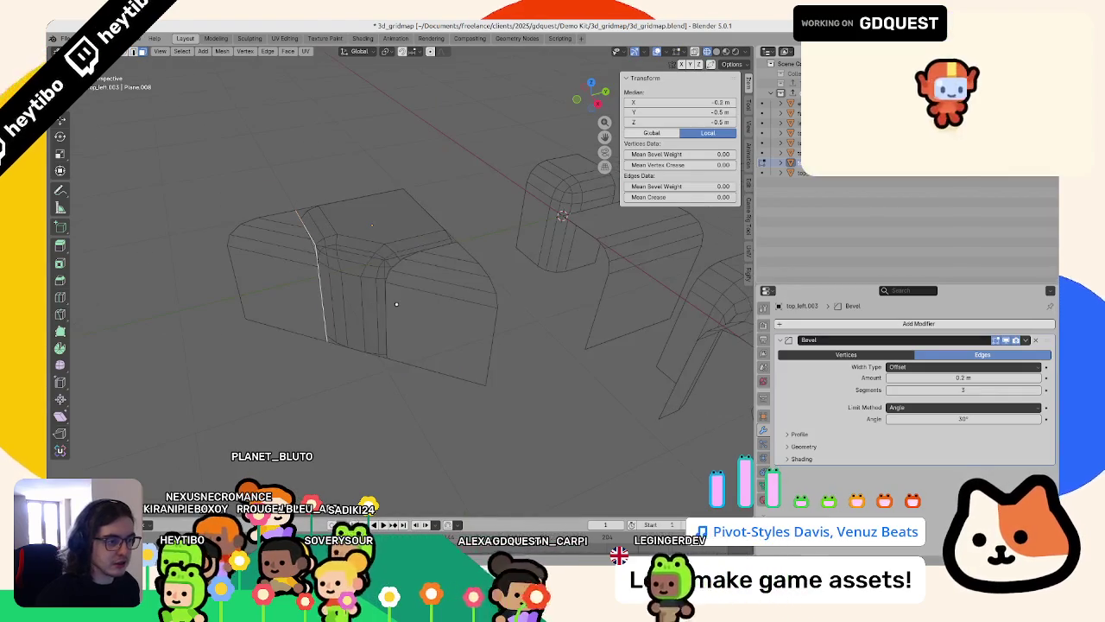
{"action": "left_click", "coordinate": [474, 289], "text": "shift"}
{"action": "right_click", "coordinate": [474, 289]}
{"action": "left_click", "coordinate": [443, 198]}
{"action": "key", "text": "Tab"}
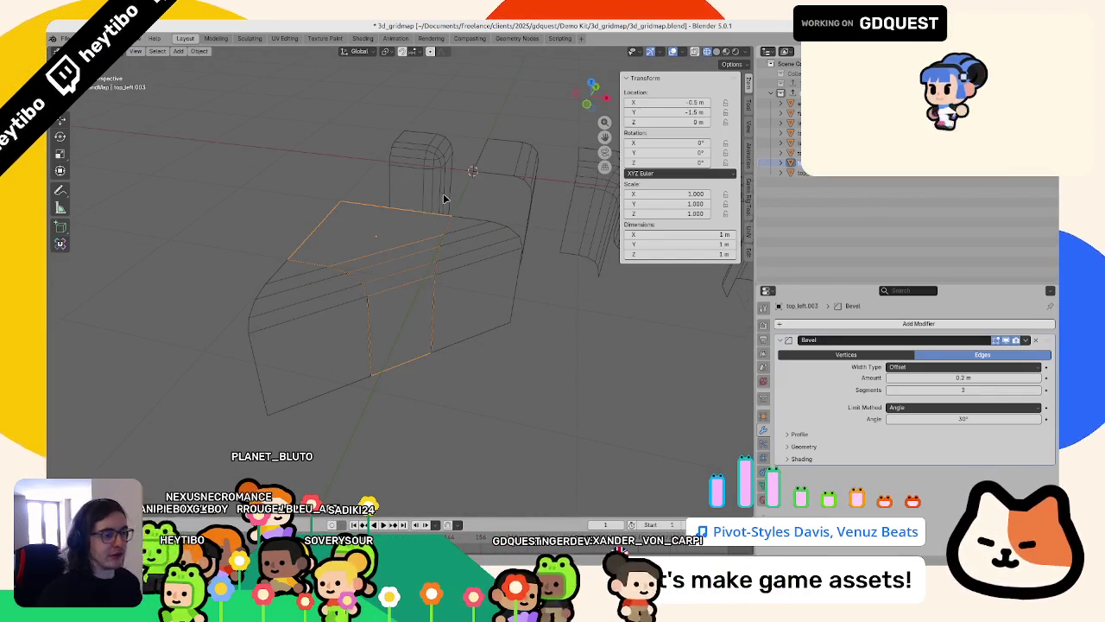
{"action": "key", "text": "KP_7"}
{"action": "scroll", "coordinate": [430, 199], "scroll_direction": "down", "scroll_amount": 3}
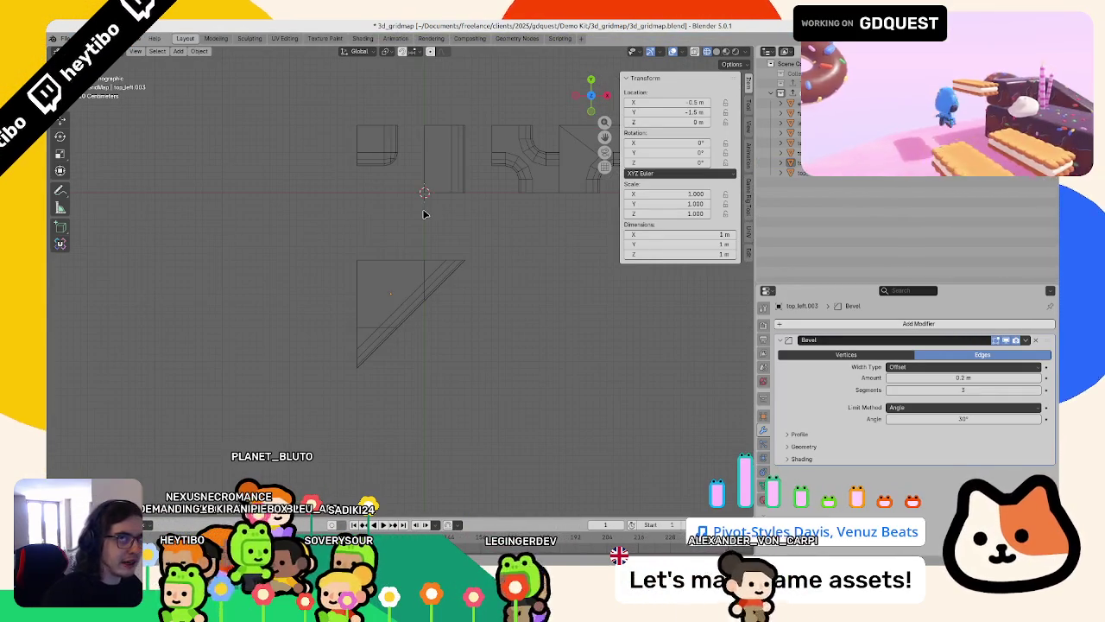
{"action": "middle_click_drag", "start_coordinate": [424, 215], "coordinate": [400, 318], "text": "shift"}
Step: Move top_left.002 to 0.5, -0.5 m and delete the small leftover triangle
{"action": "left_click", "coordinate": [424, 346]}
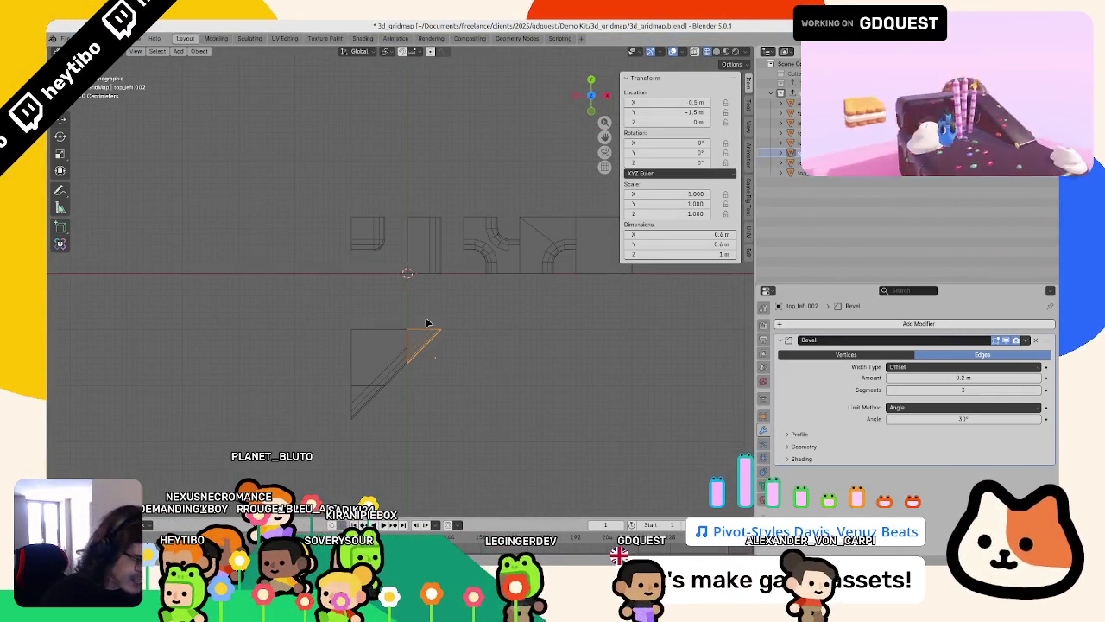
{"action": "scroll", "coordinate": [424, 332], "scroll_direction": "down", "scroll_amount": 2}
{"action": "key", "text": "g"}
{"action": "left_click", "coordinate": [421, 326]}
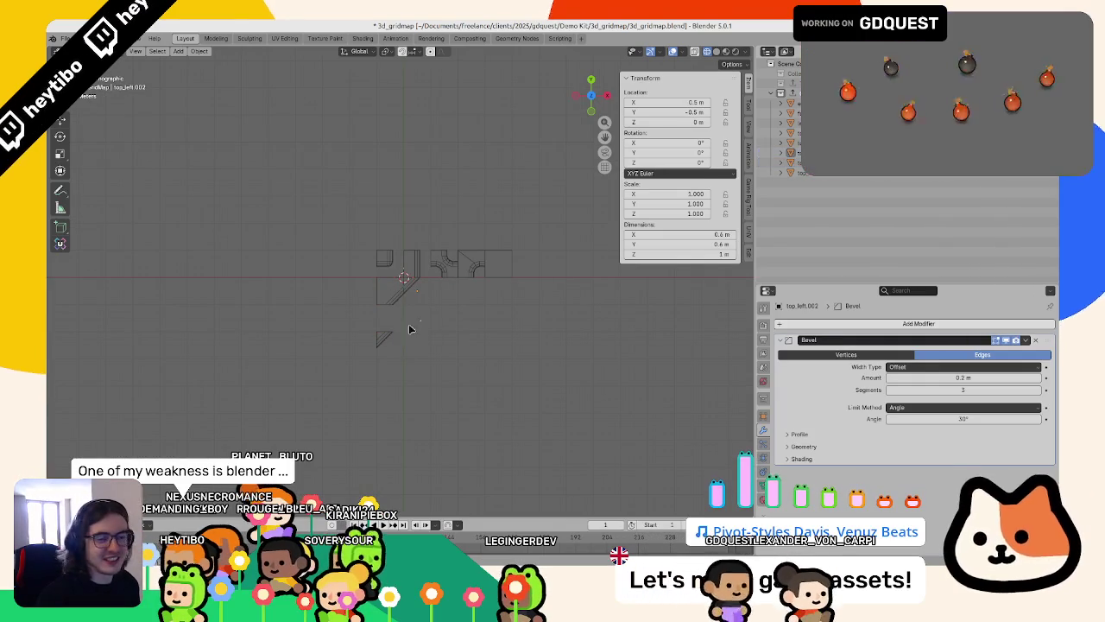
{"action": "key", "text": "Delete"}
{"action": "scroll", "coordinate": [367, 364], "scroll_direction": "up", "scroll_amount": 3}
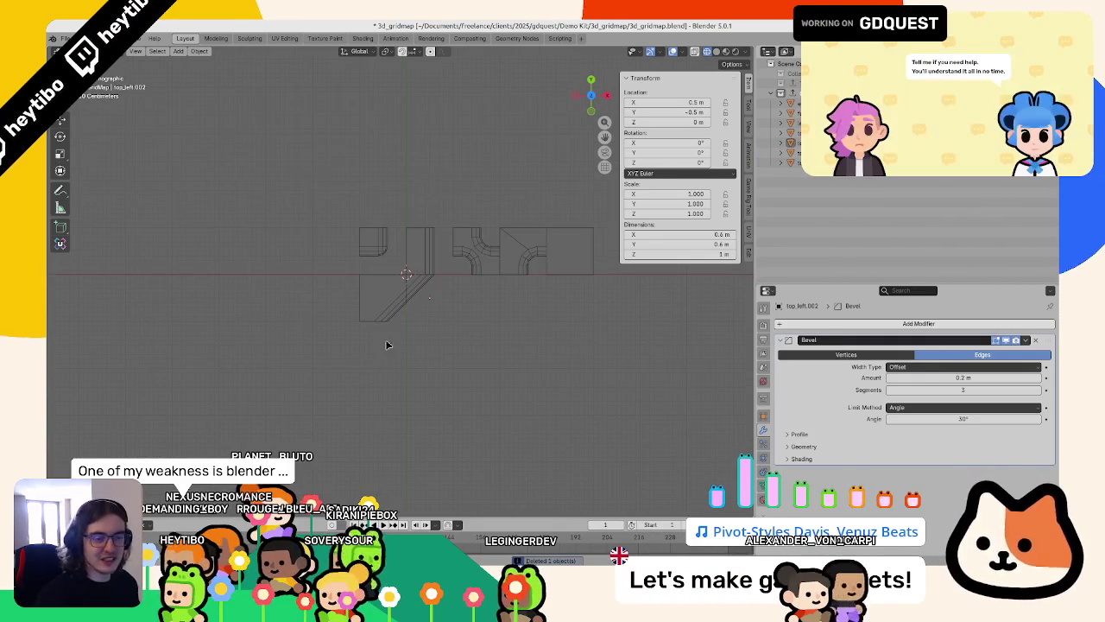
{"action": "left_click", "coordinate": [436, 315]}
{"action": "scroll", "coordinate": [434, 318], "scroll_direction": "up", "scroll_amount": 1}
{"action": "middle_click_drag", "start_coordinate": [455, 240], "coordinate": [370, 265], "text": "shift"}
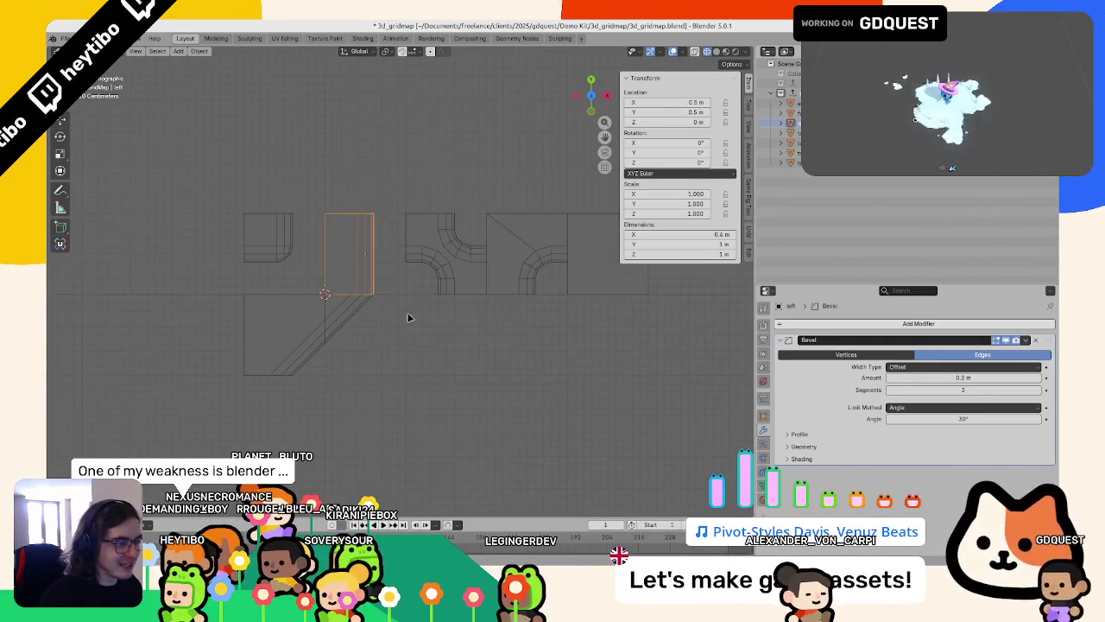
{"action": "middle_click_drag", "start_coordinate": [525, 315], "coordinate": [275, 261]}
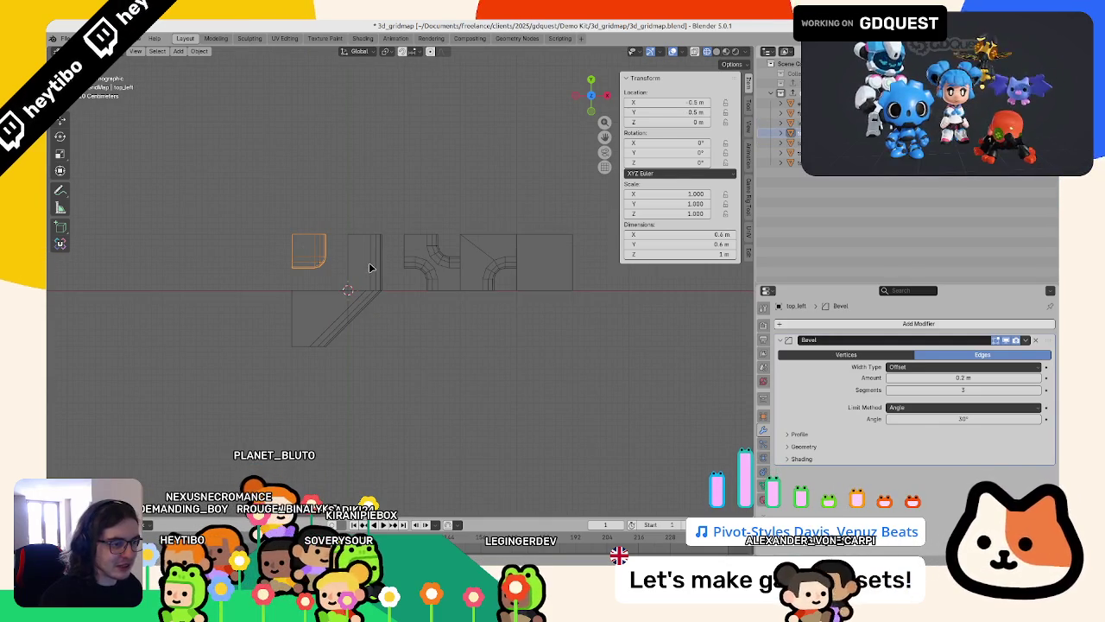
{"action": "scroll", "coordinate": [369, 322], "scroll_direction": "up", "scroll_amount": 3}
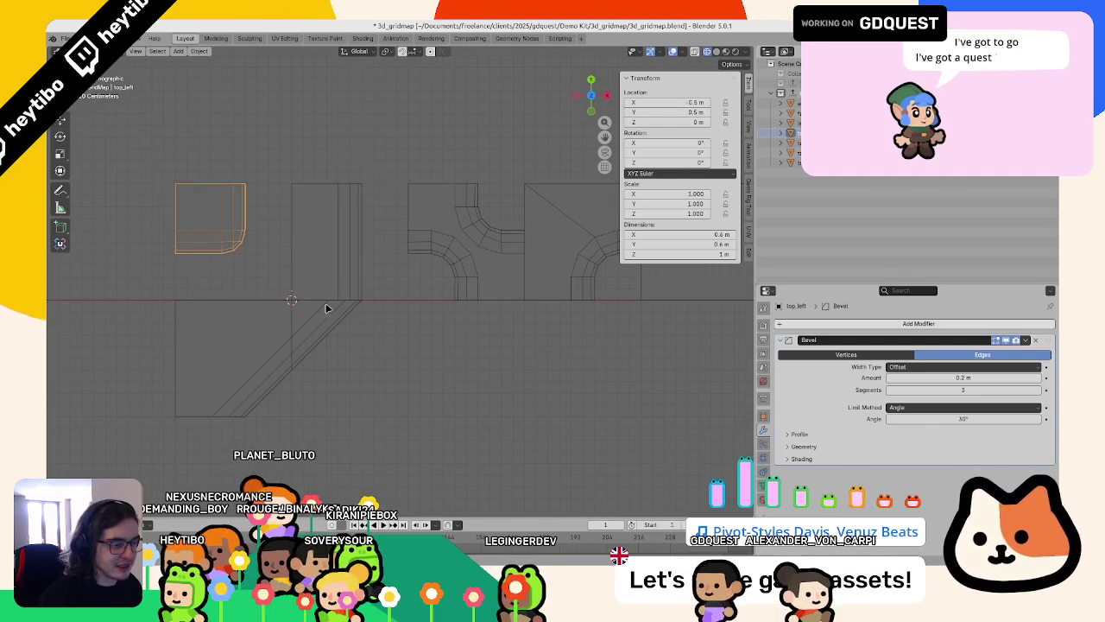
{"action": "middle_click_drag", "start_coordinate": [338, 307], "coordinate": [359, 254]}
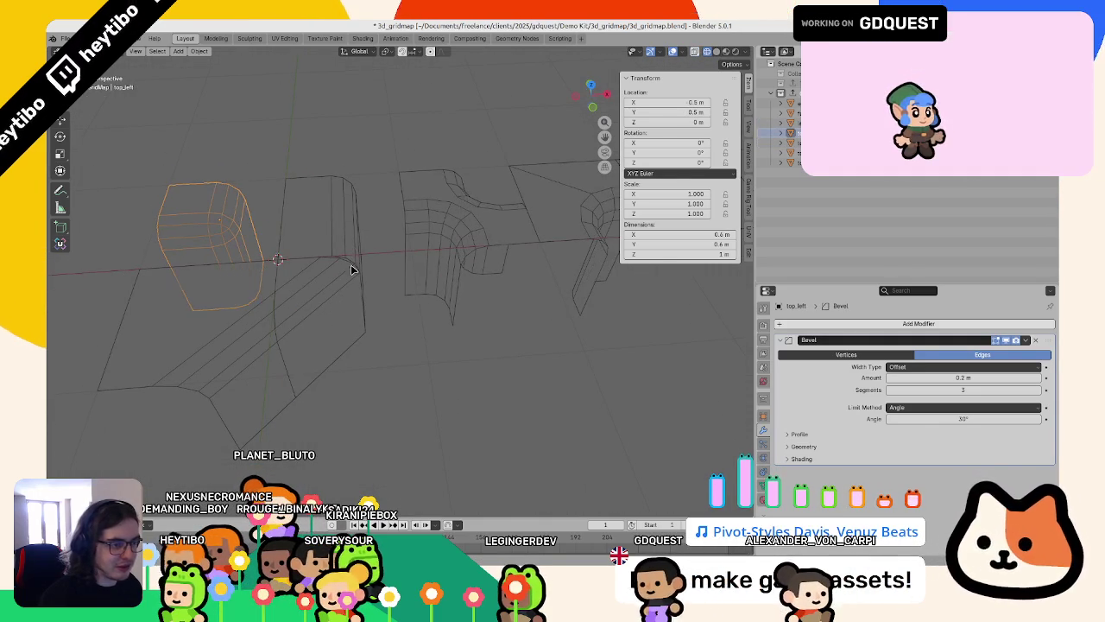
{"action": "left_click", "coordinate": [351, 270], "text": "alt"}
{"action": "left_click", "coordinate": [298, 250]}
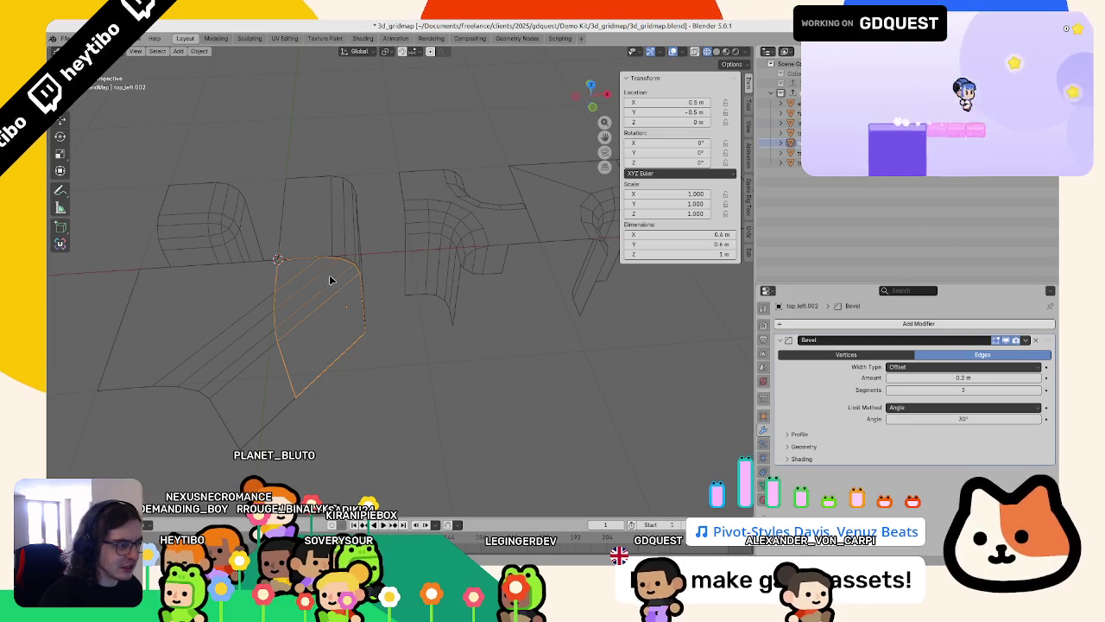
{"action": "left_click", "coordinate": [320, 258]}
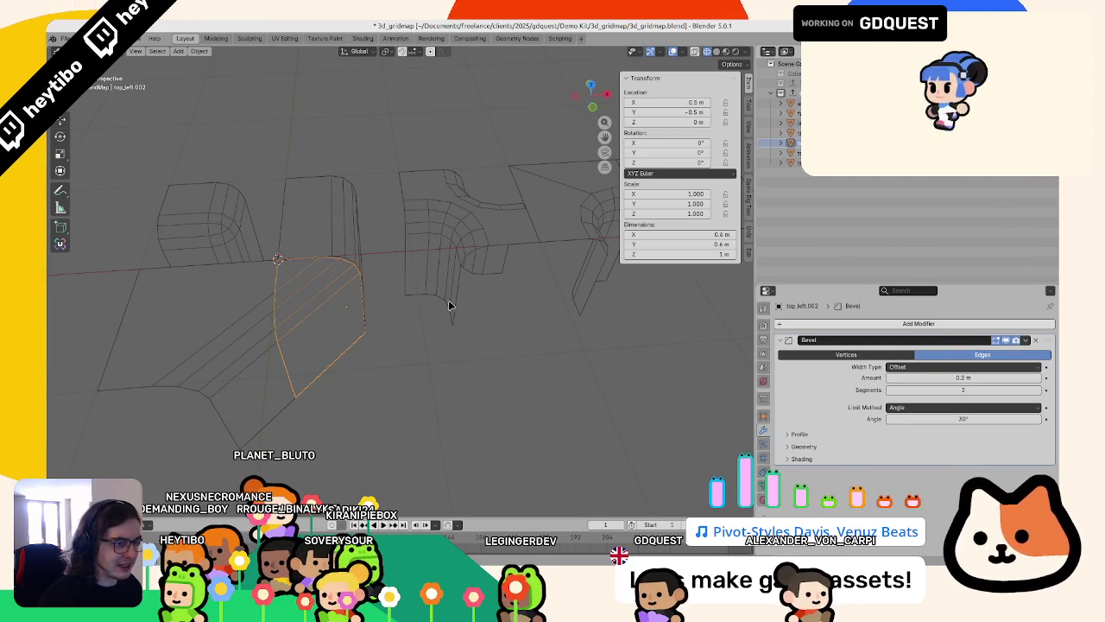
{"action": "left_click", "coordinate": [394, 307]}
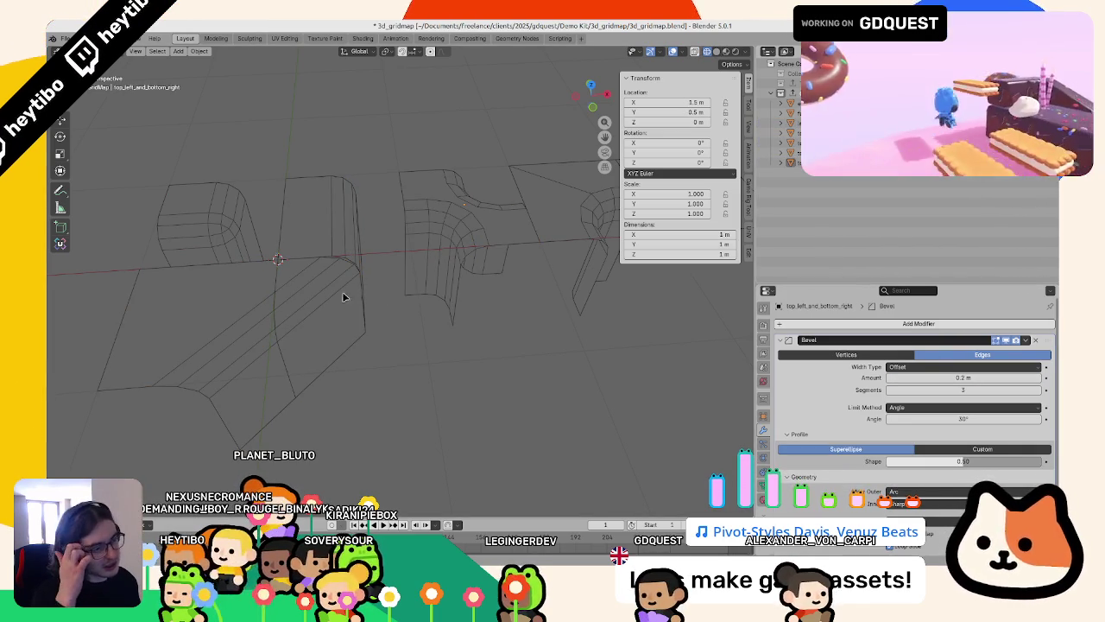
{"action": "left_click", "coordinate": [250, 226]}
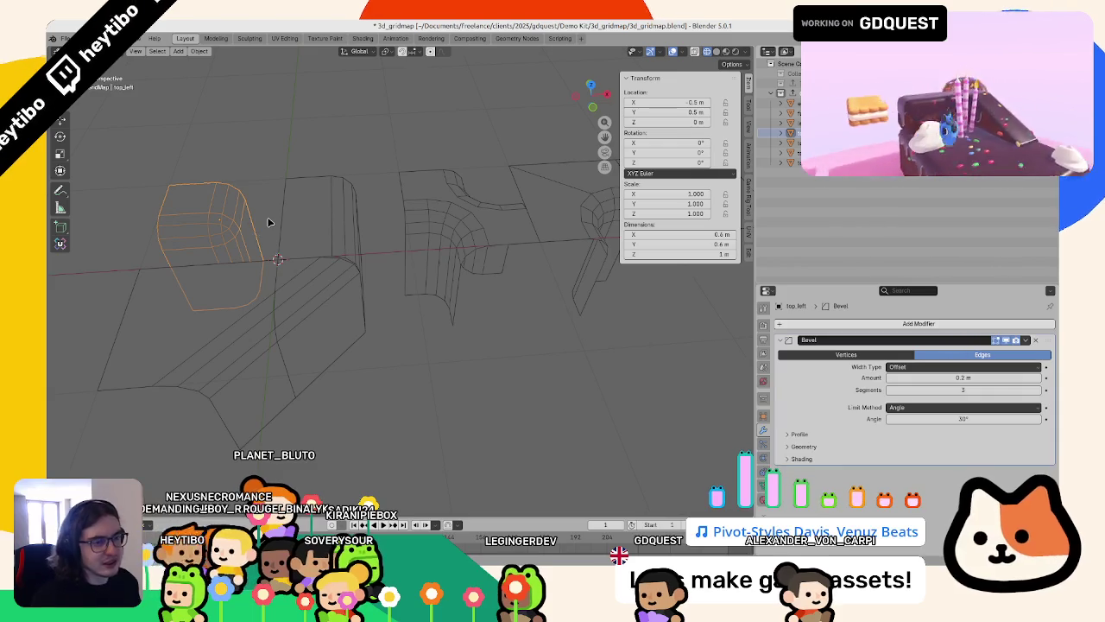
Step: Duplicate top_left, rotate it -90° around Z, and place it at 0.5, 0.5 m
{"action": "key", "text": "KP_7"}
{"action": "key", "text": "shift+d"}
{"action": "key", "text": "Escape"}
{"action": "key", "text": "r"}
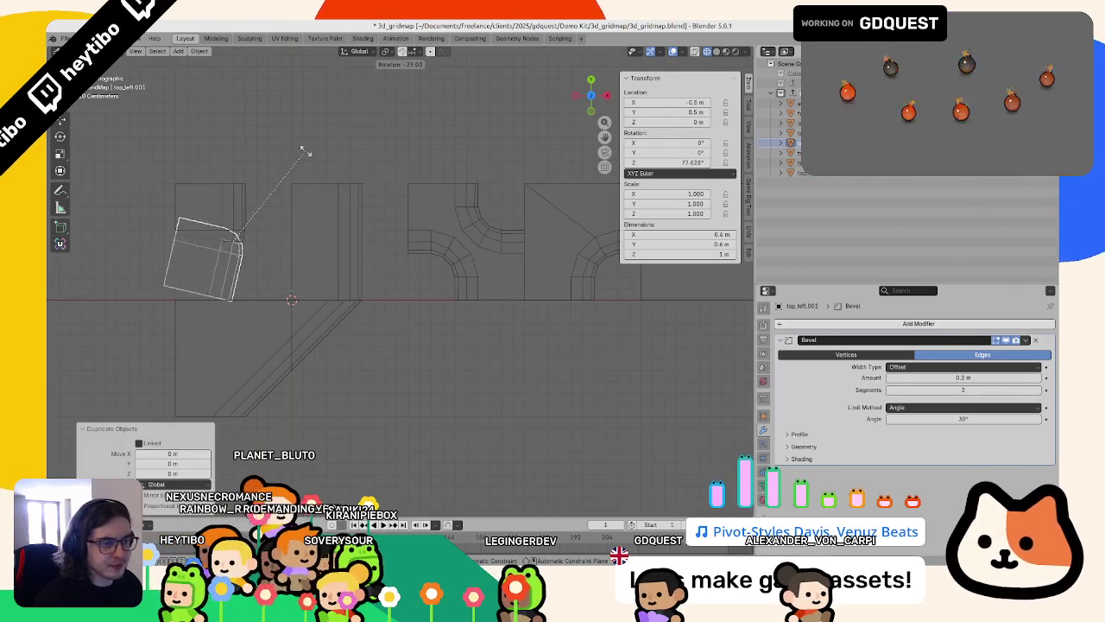
{"action": "left_click", "coordinate": [265, 173]}
{"action": "key", "text": "g"}
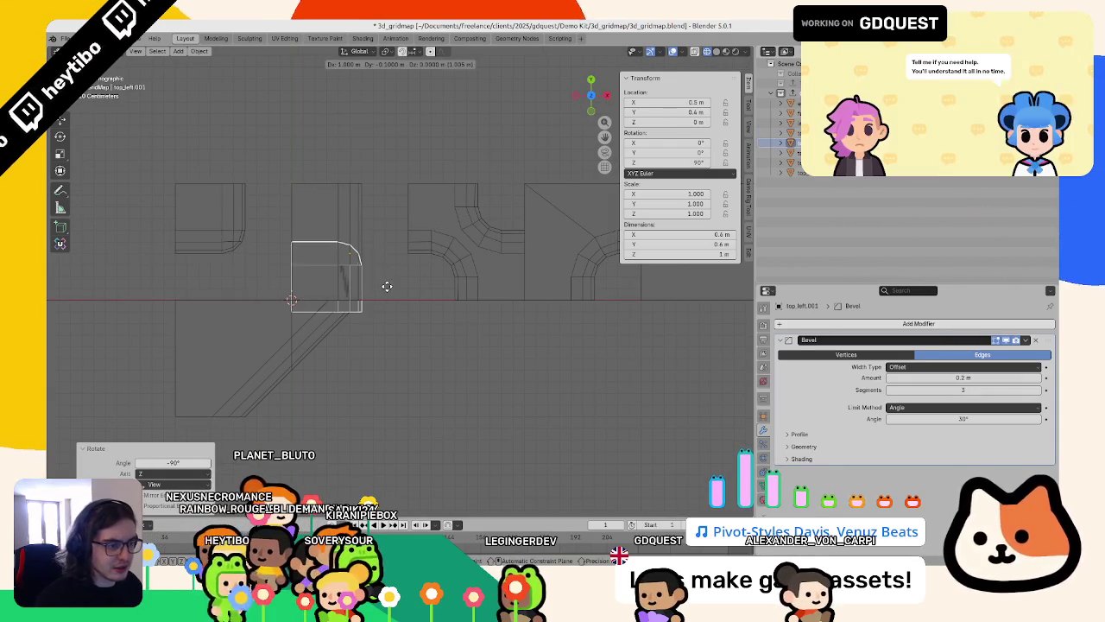
{"action": "left_click", "coordinate": [387, 276]}
Step: Run a searched command on the whole mesh in X-ray view, then apply All Transforms
{"action": "mouse_move", "coordinate": [365, 209]}
{"action": "middle_mouse_down"}
{"action": "mouse_move", "coordinate": [333, 229]}
{"action": "mouse_move", "coordinate": [370, 198]}
{"action": "mouse_move", "coordinate": [449, 229]}
{"action": "mouse_move", "coordinate": [340, 325]}
{"action": "mouse_move", "coordinate": [435, 340]}
{"action": "mouse_move", "coordinate": [241, 321]}
{"action": "middle_mouse_up"}
{"action": "key", "text": "alt+z"}
{"action": "key", "text": "Tab"}
{"action": "key", "text": "a"}
{"action": "key", "text": "F3"}
{"action": "key", "text": "Down"}
{"action": "key", "text": "Return"}
{"action": "key", "text": "Tab"}
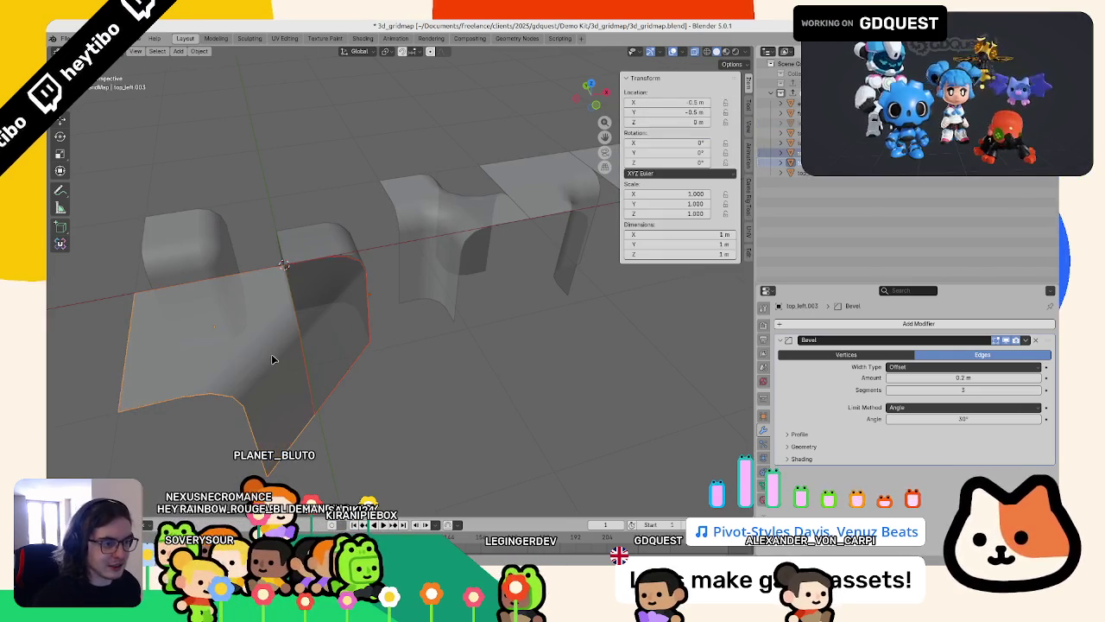
{"action": "key", "text": "alt+z"}
{"action": "key", "text": "ctrl+a"}
{"action": "left_click", "coordinate": [383, 350]}
{"action": "left_click", "coordinate": [461, 358]}
Step: Try a 0.08 m bevel amount on the piece, then cancel back to 0.2 m
{"action": "middle_click_drag", "start_coordinate": [449, 389], "coordinate": [372, 326]}
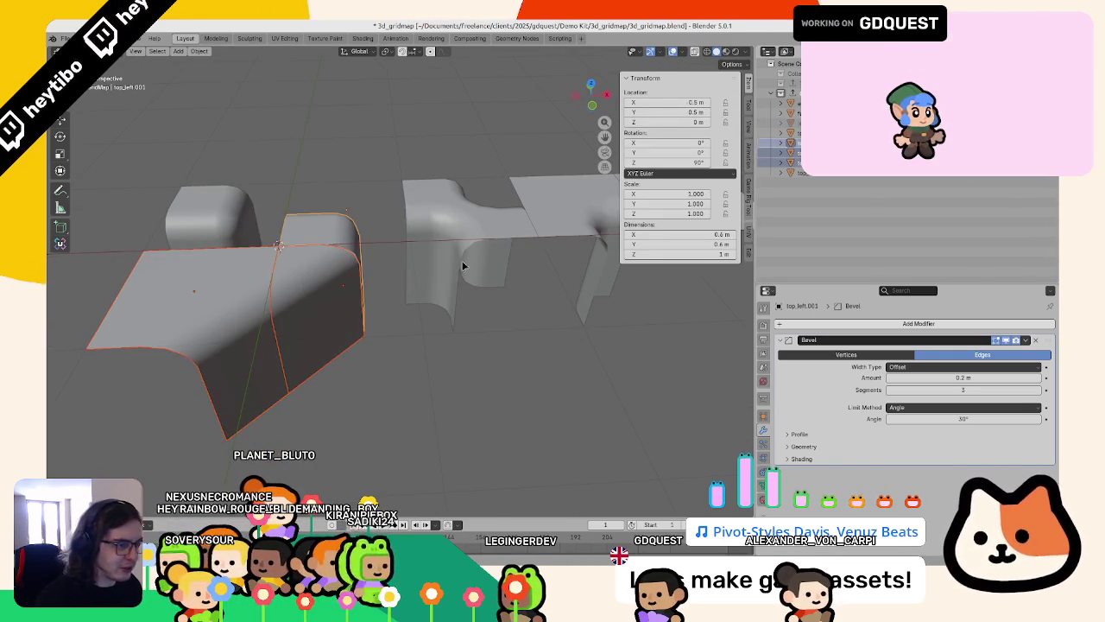
{"action": "left_click_drag", "start_coordinate": [952, 377], "coordinate": [915, 377]}
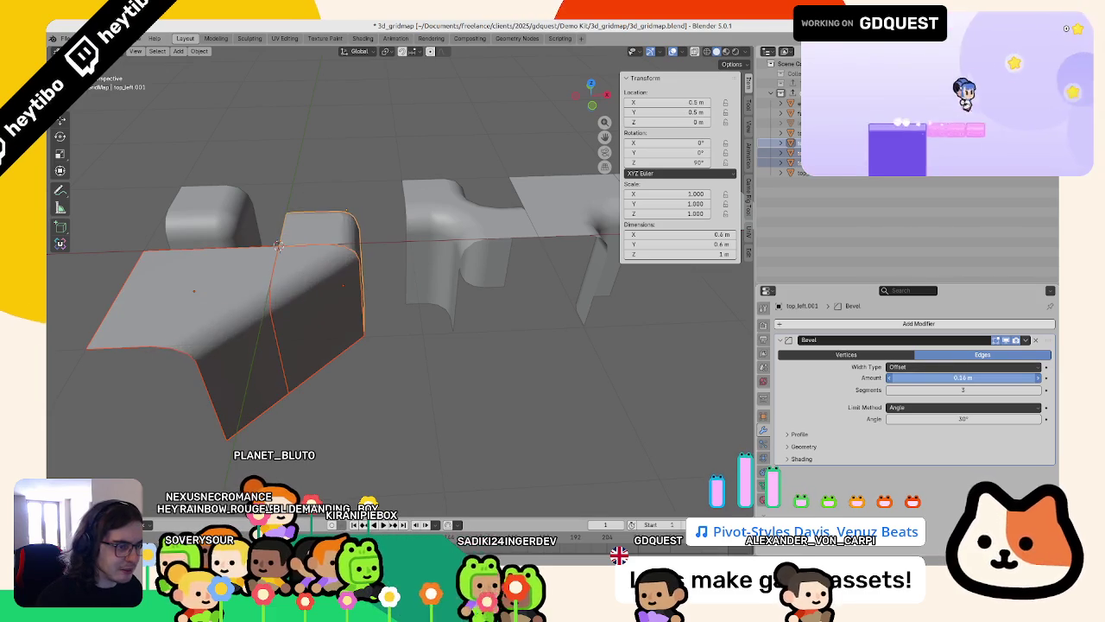
{"action": "key", "text": "Escape"}
{"action": "scroll", "coordinate": [420, 316], "scroll_direction": "up", "scroll_amount": 5}
{"action": "scroll", "coordinate": [419, 316], "scroll_direction": "down", "scroll_amount": 3}
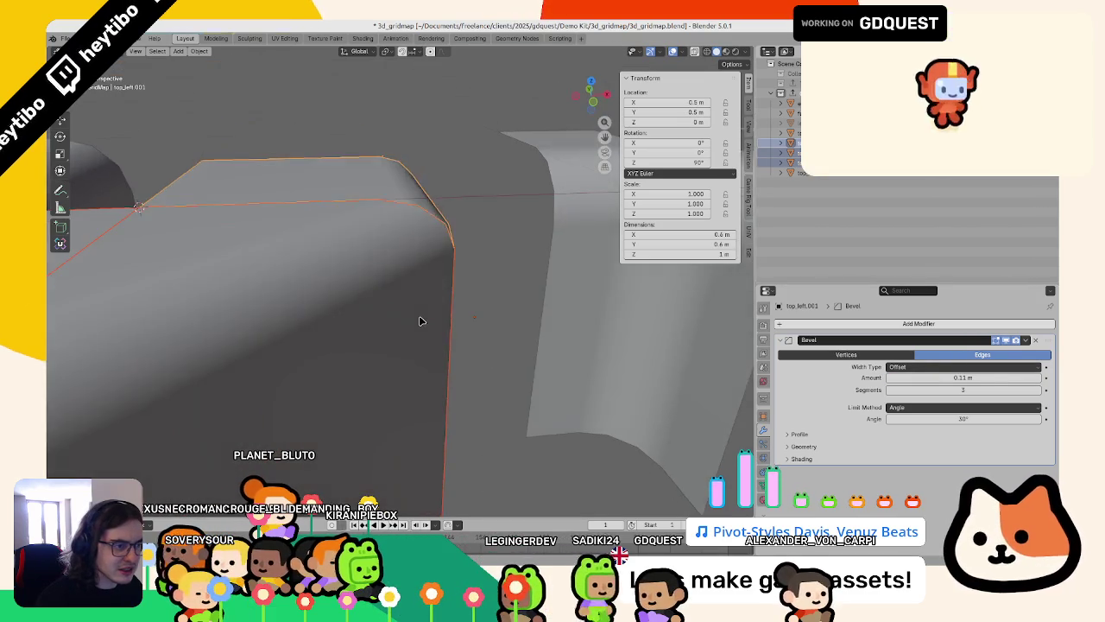
{"action": "scroll", "coordinate": [421, 318], "scroll_direction": "down", "scroll_amount": 2}
Step: Switch to wireframe and select the triangular corner piece, then the large outer piece
{"action": "middle_click_drag", "start_coordinate": [422, 319], "coordinate": [380, 328]}
{"action": "left_click", "coordinate": [367, 345]}
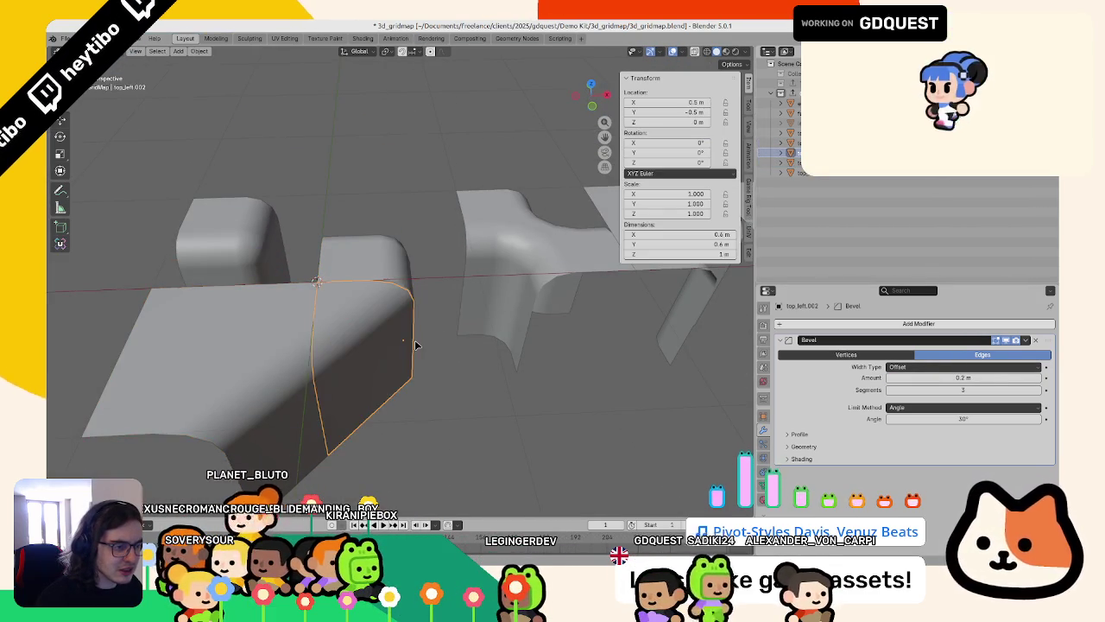
{"action": "key", "text": "shift+z"}
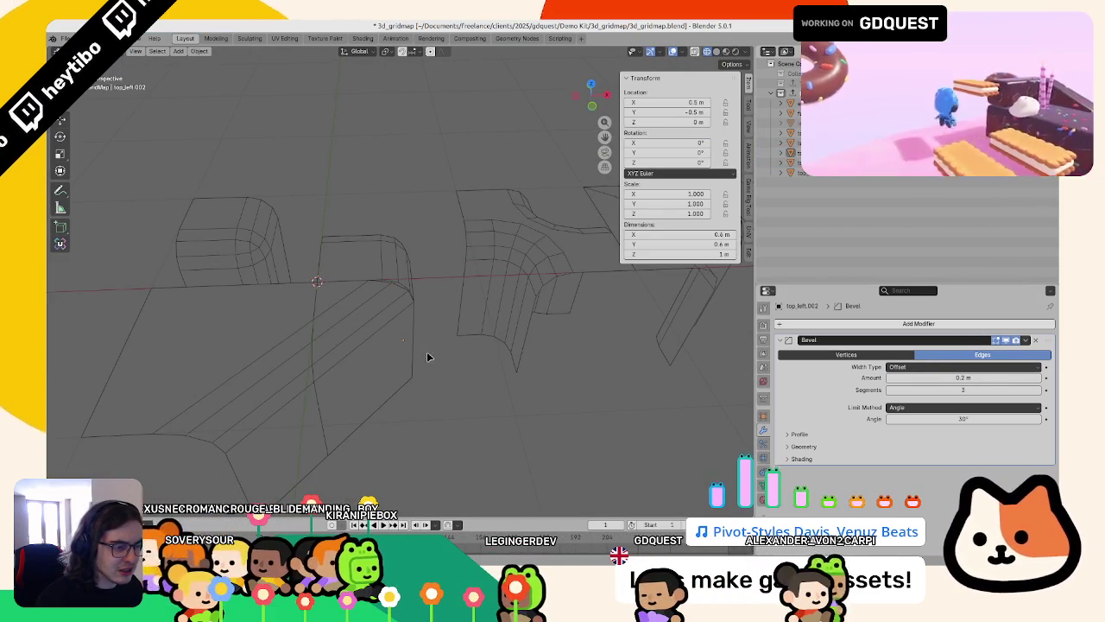
{"action": "left_click", "coordinate": [408, 346]}
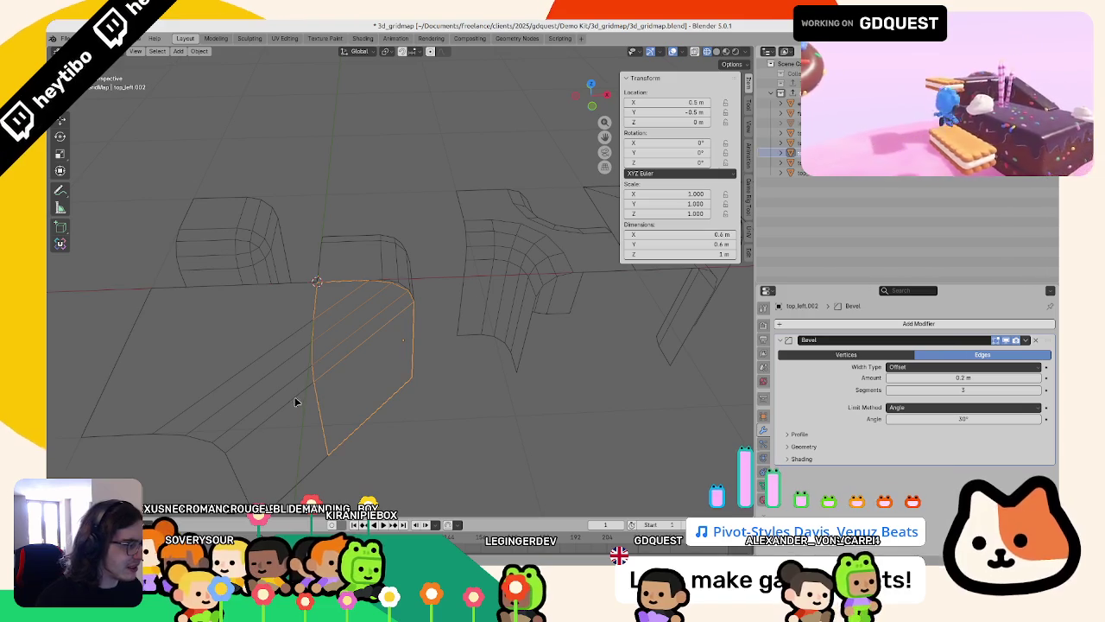
Step: Review the outer piece's Bevel Profile and Geometry settings by expanding and collapsing them
{"action": "left_click", "coordinate": [804, 446]}
{"action": "left_click", "coordinate": [832, 433]}
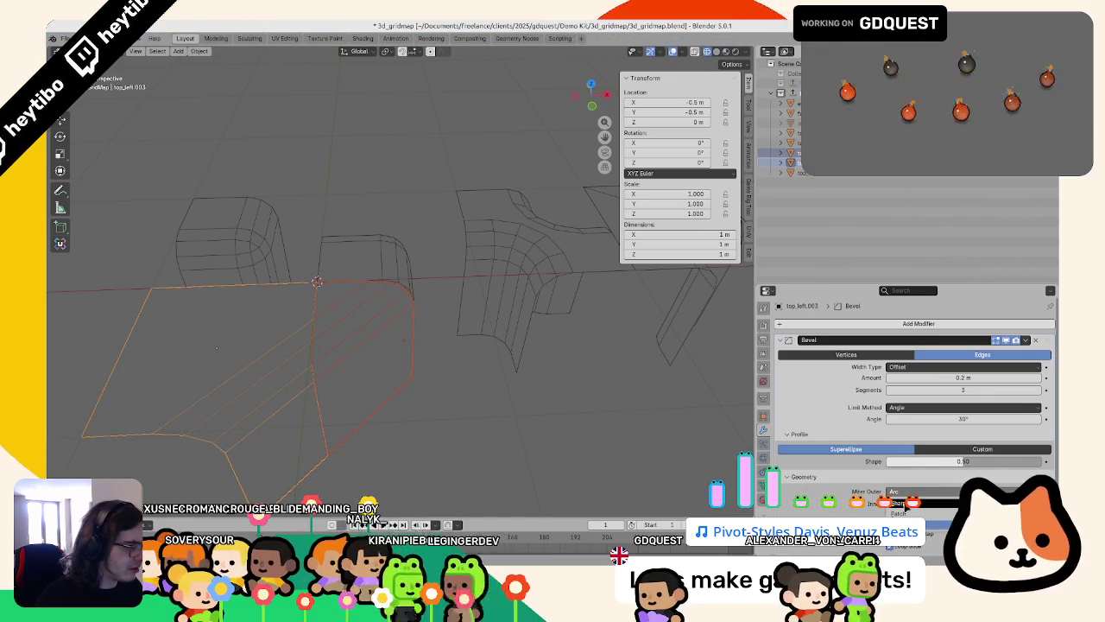
{"action": "left_click", "coordinate": [820, 433]}
{"action": "left_click", "coordinate": [825, 446]}
{"action": "left_click", "coordinate": [825, 446]}
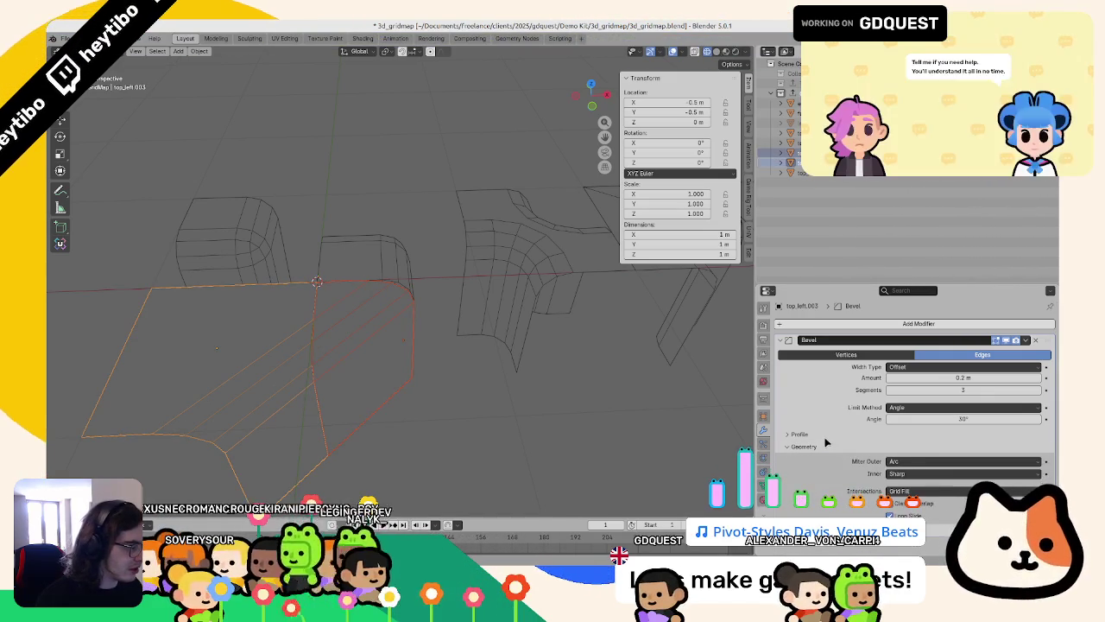
{"action": "left_click", "coordinate": [824, 445]}
{"action": "left_click", "coordinate": [825, 445]}
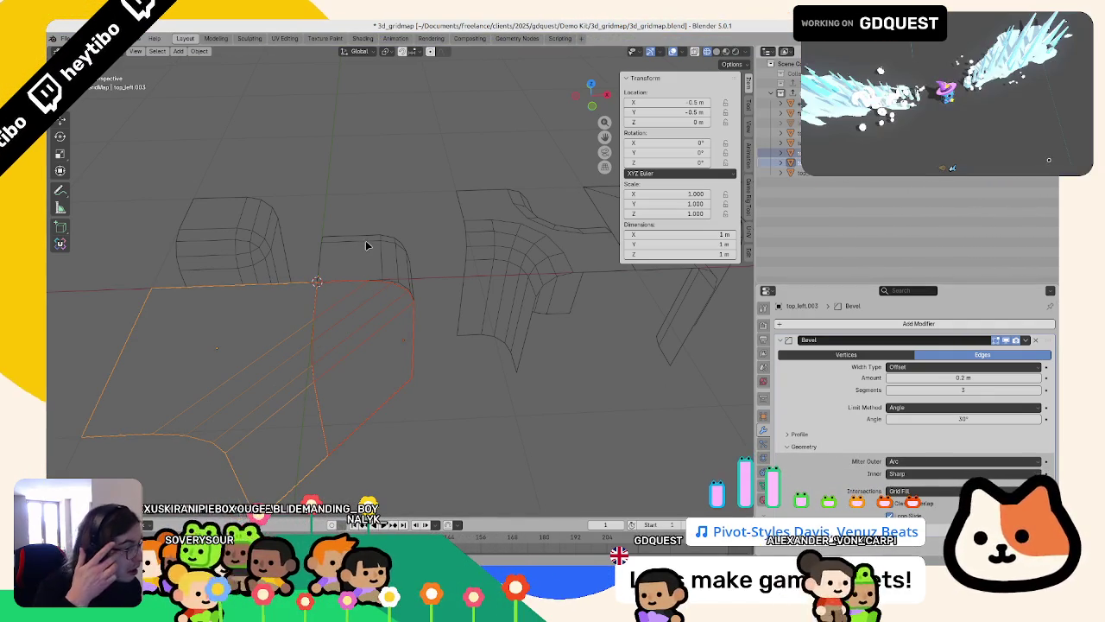
Step: Check the middle rounded wall piece's Bevel Geometry settings, then reselect the triangular corner piece
{"action": "left_click", "coordinate": [368, 245]}
{"action": "left_click", "coordinate": [820, 447]}
{"action": "left_click", "coordinate": [813, 447]}
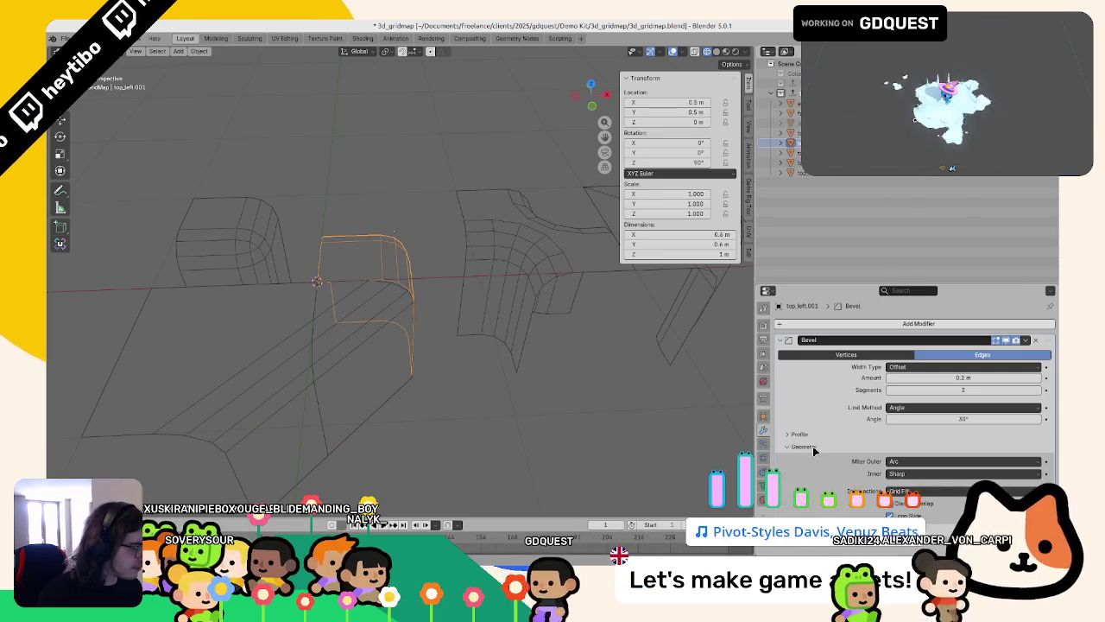
{"action": "left_click", "coordinate": [813, 447]}
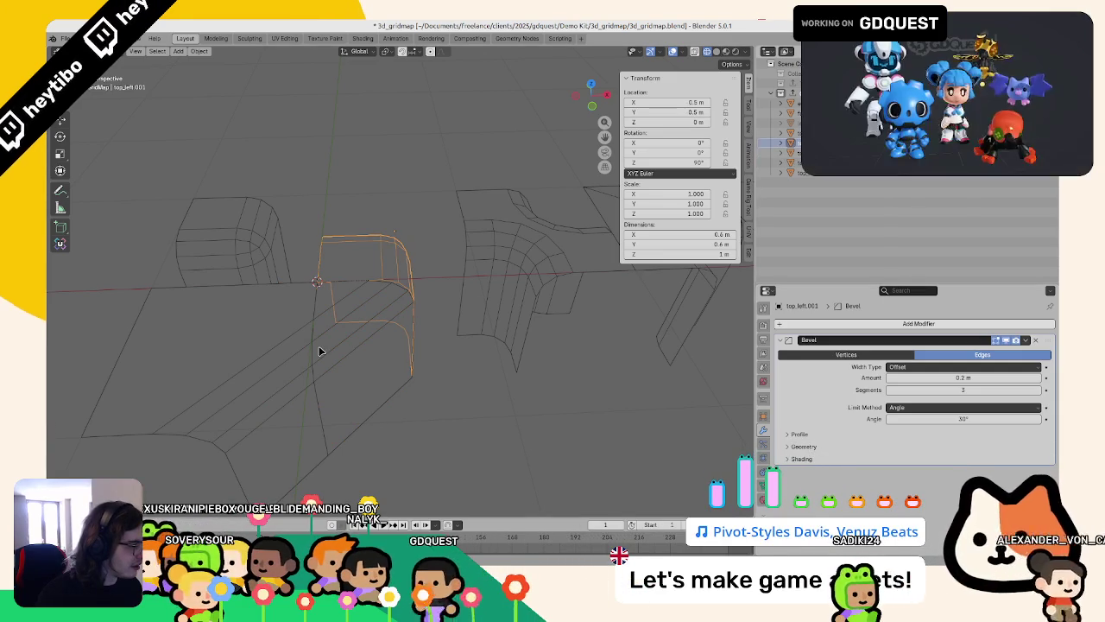
{"action": "left_click", "coordinate": [320, 350]}
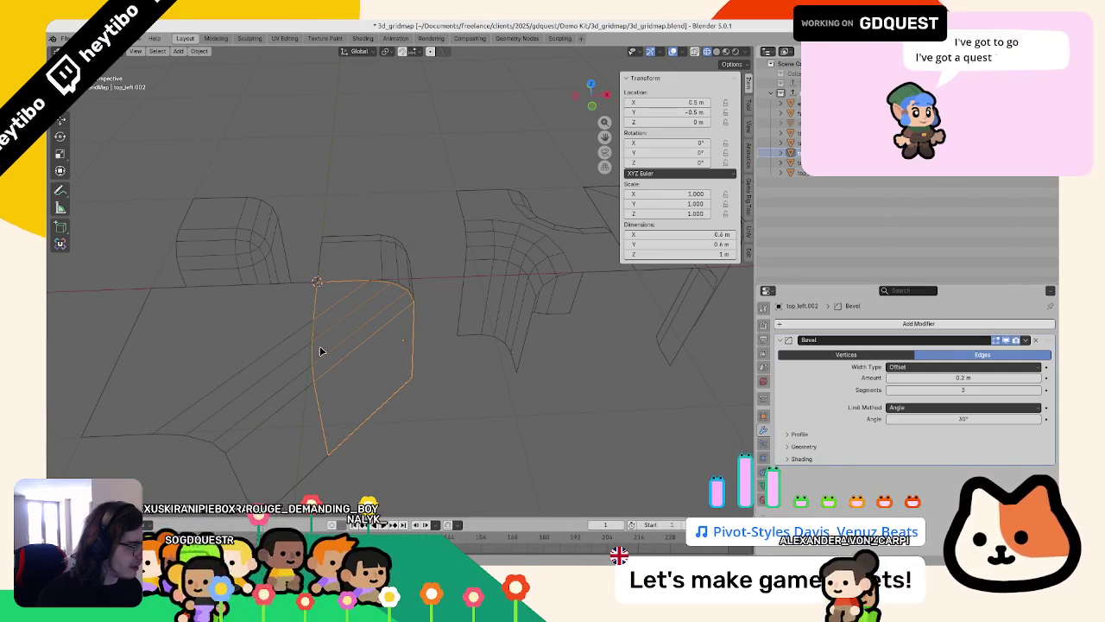
Step: In Edit Mode, select one vertical edge and start a horizontal move, then cancel it
{"action": "key", "text": "Tab"}
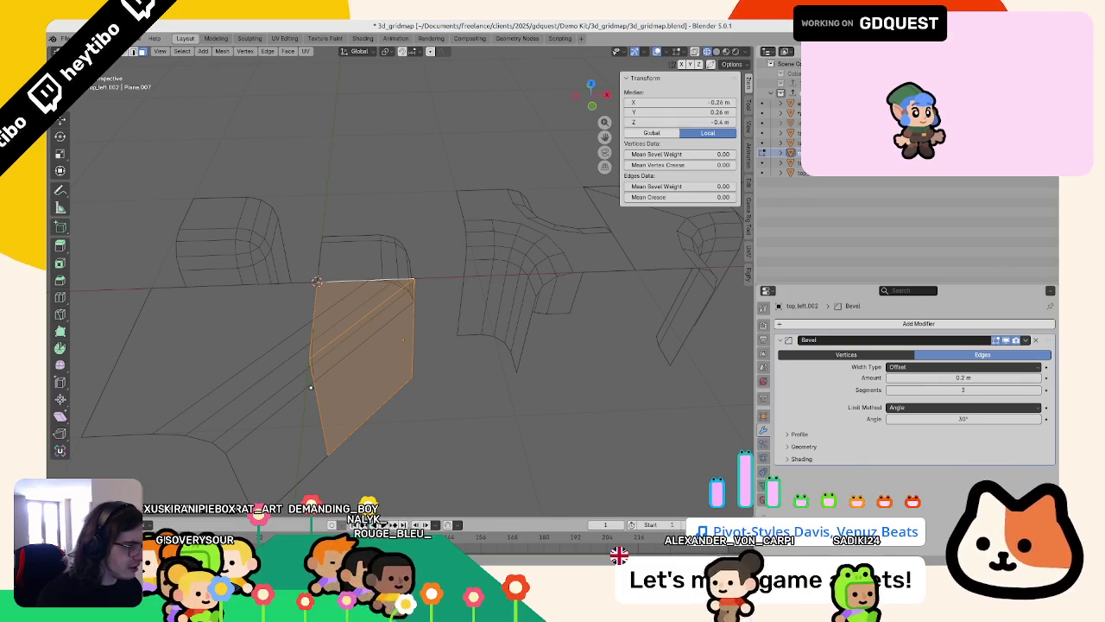
{"action": "key", "text": "alt+a"}
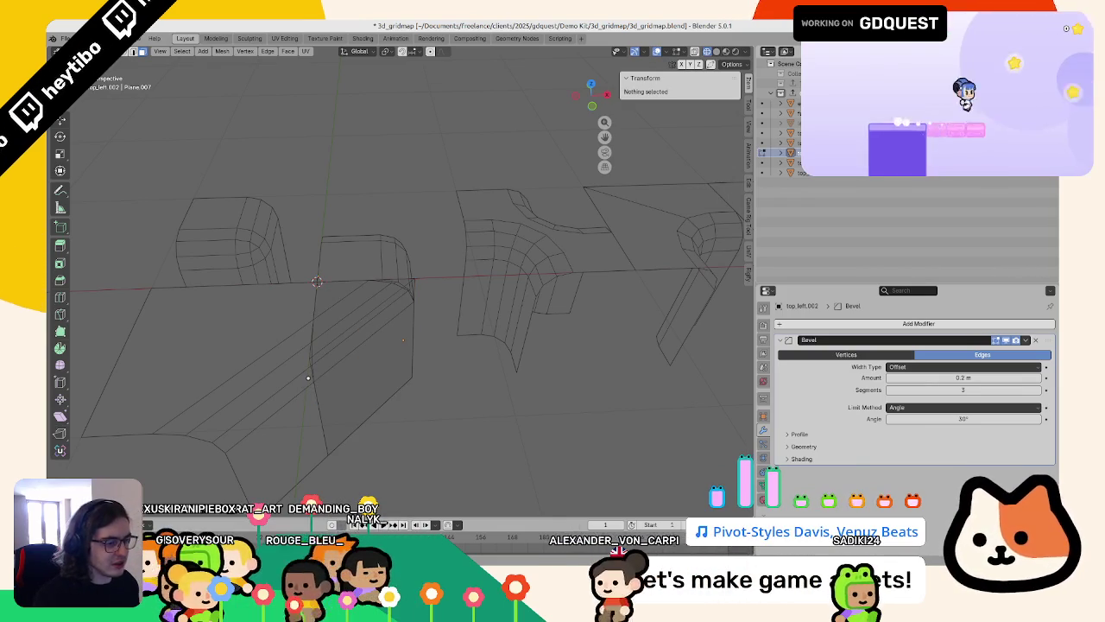
{"action": "left_click", "coordinate": [403, 339]}
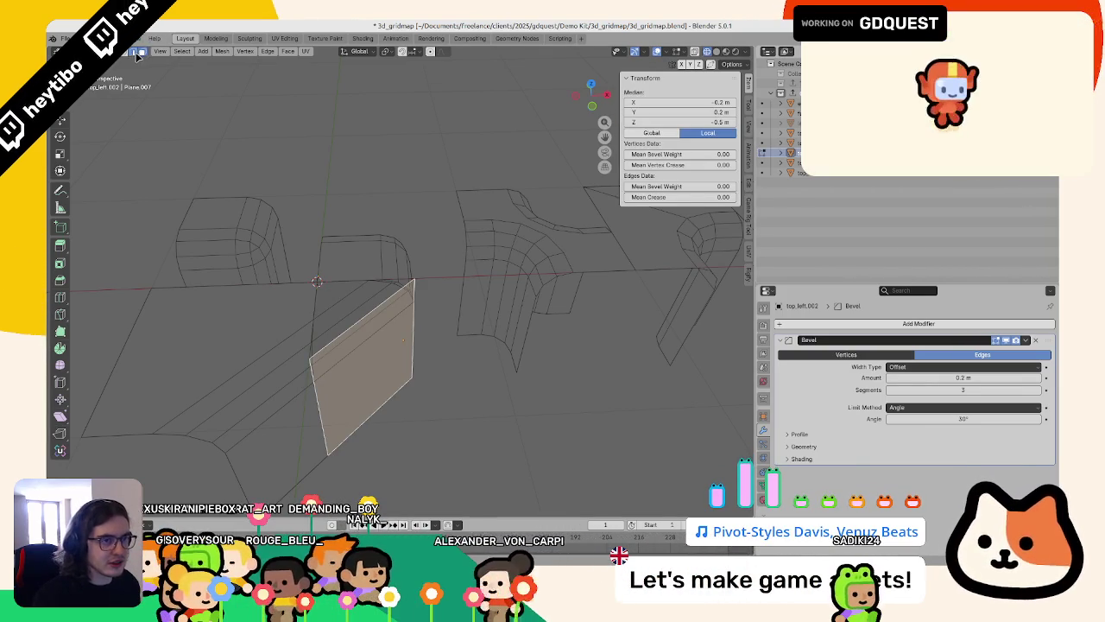
{"action": "left_click", "coordinate": [311, 367]}
{"action": "key", "text": "g"}
{"action": "key", "text": "shift+z"}
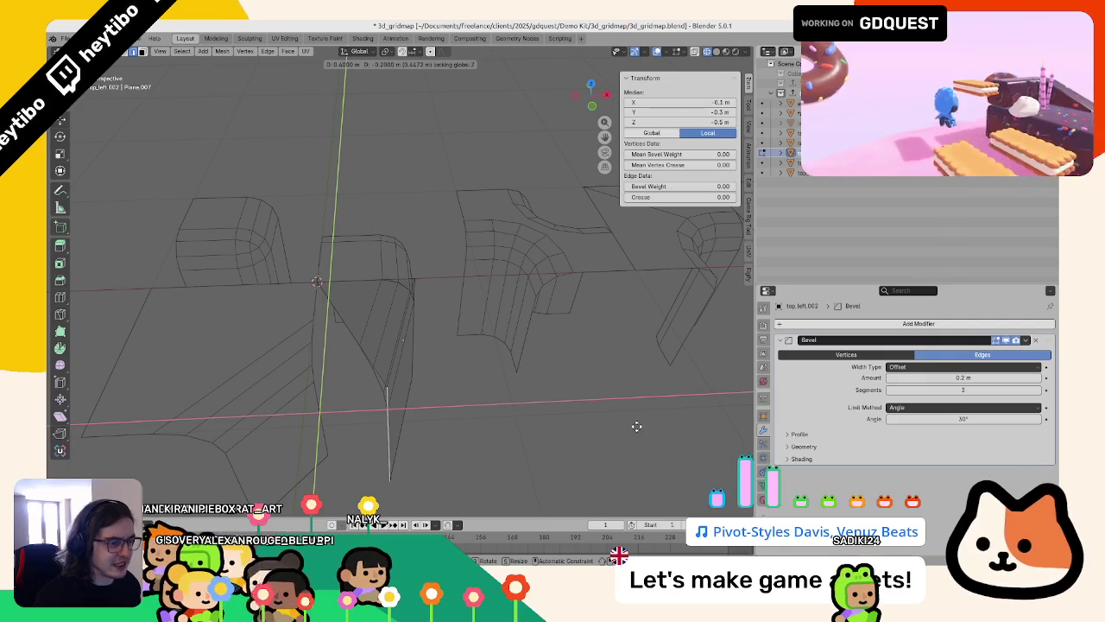
{"action": "key", "text": "Escape"}
Step: Select the connected mesh, view it from the front, then deselect and return to Object Mode
{"action": "key", "text": "ctrl+l"}
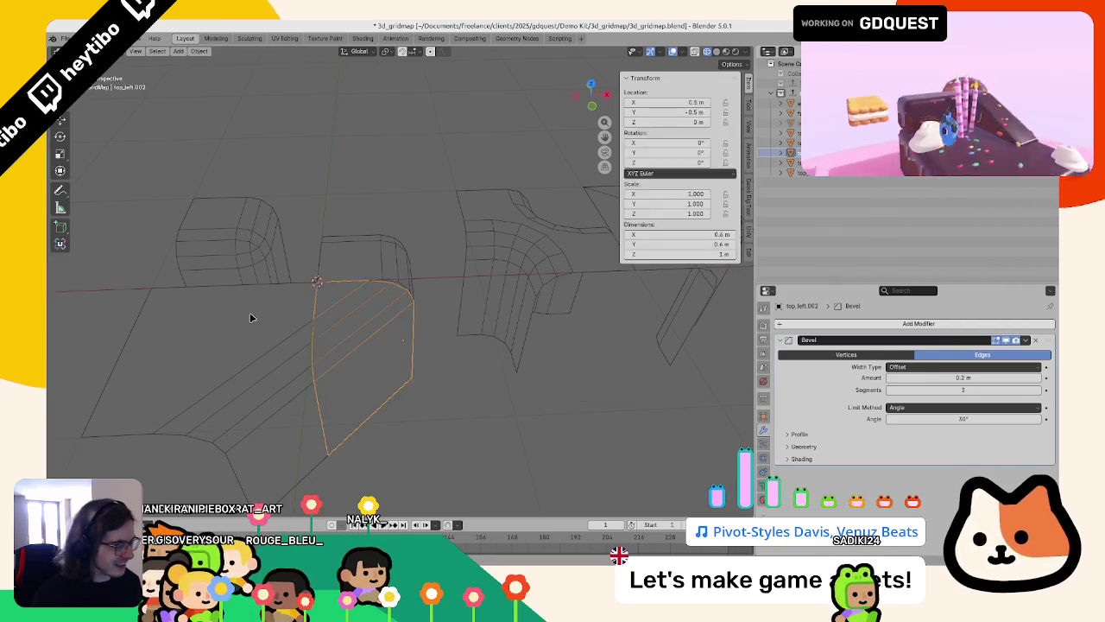
{"action": "key", "text": "KP_1"}
{"action": "key", "text": "alt+a"}
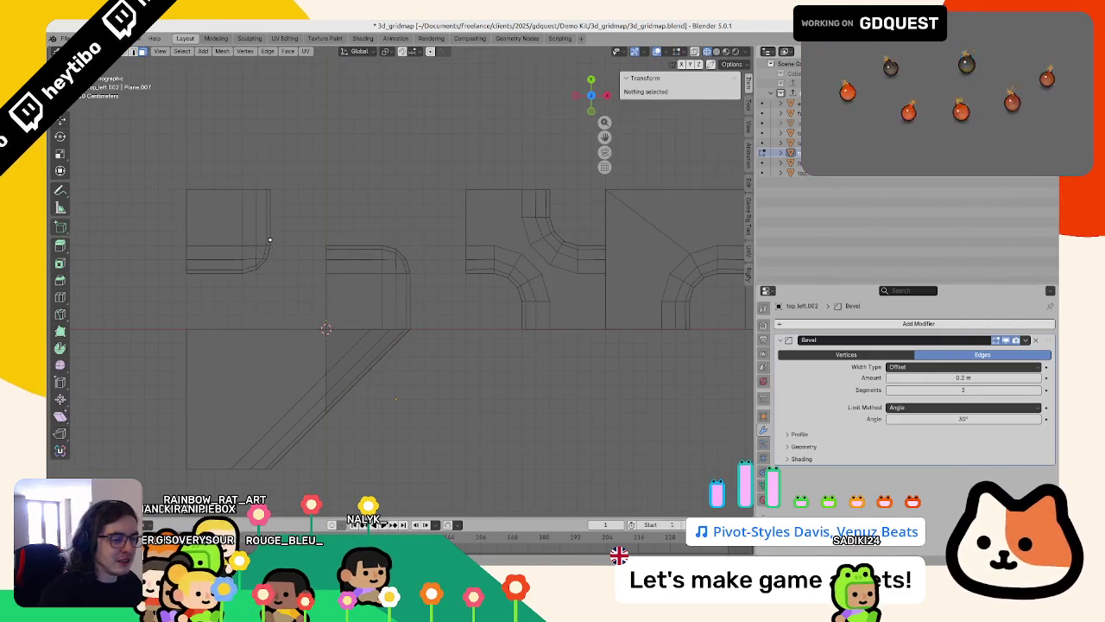
{"action": "key", "text": "Tab"}
Step: Undo and redo through selections of the overlapping triangular pieces to isolate the extra one
{"action": "key", "text": "ctrl+z"}
{"action": "key", "text": "ctrl+z"}
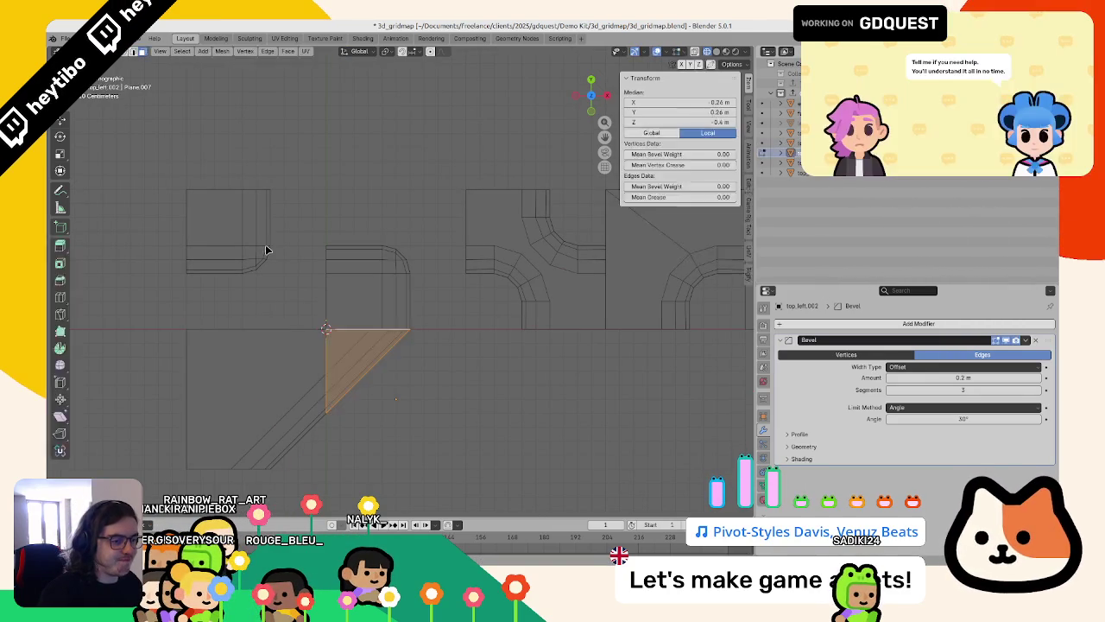
{"action": "key", "text": "ctrl+z"}
{"action": "key", "text": "ctrl+z"}
{"action": "key", "text": "ctrl+z"}
{"action": "key", "text": "Tab"}
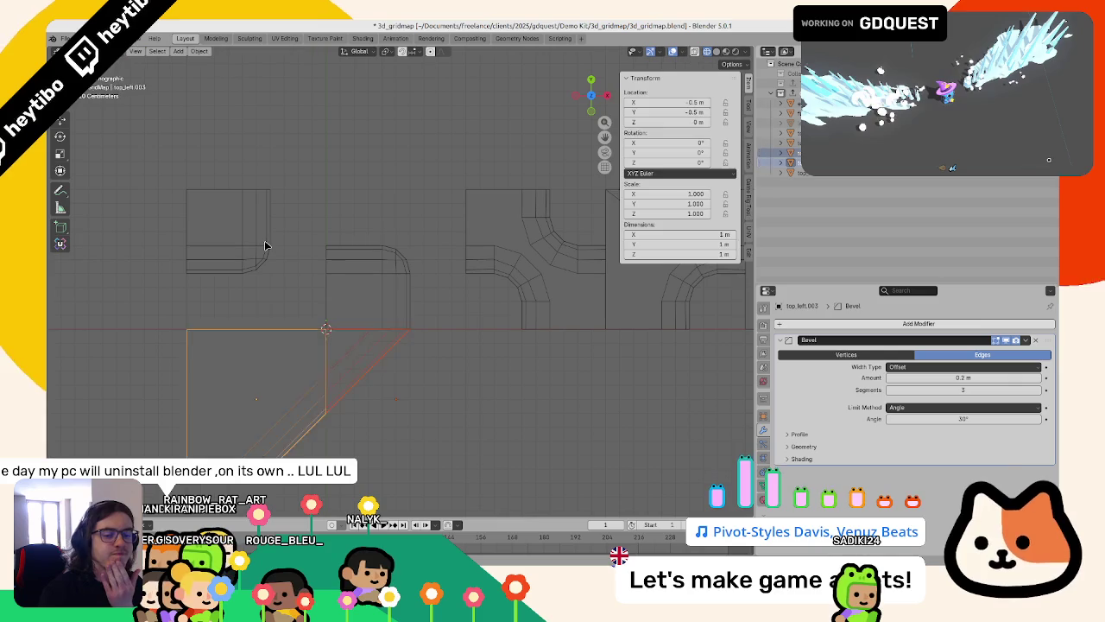
{"action": "key", "text": "ctrl+z"}
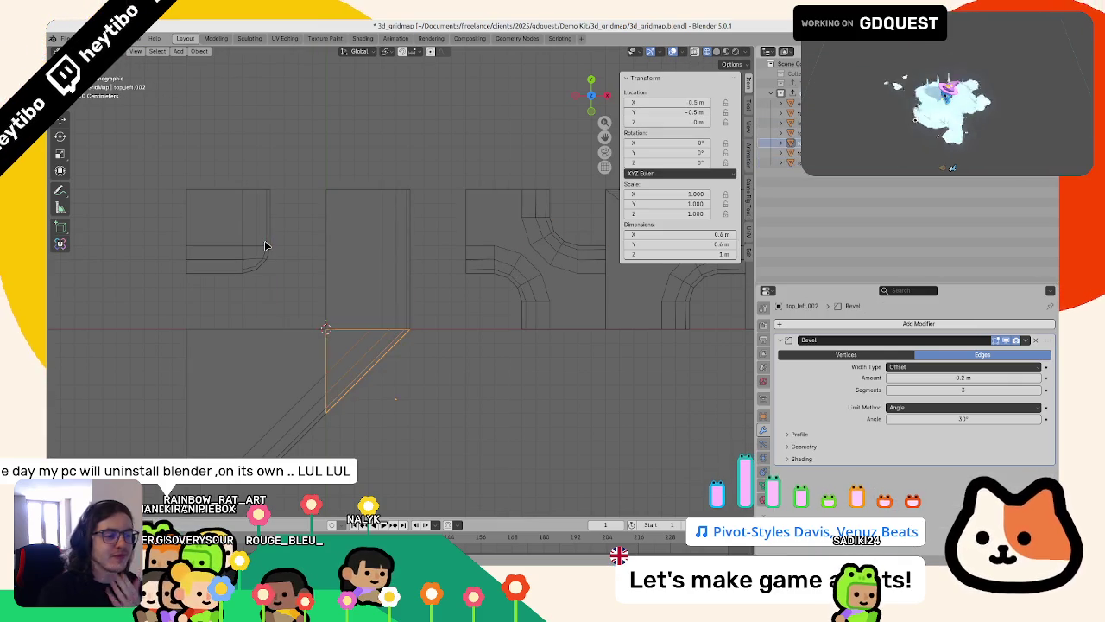
{"action": "scroll", "coordinate": [293, 240], "scroll_direction": "down", "scroll_amount": 5}
{"action": "key", "text": "ctrl+z"}
{"action": "key", "text": "ctrl+shift+z"}
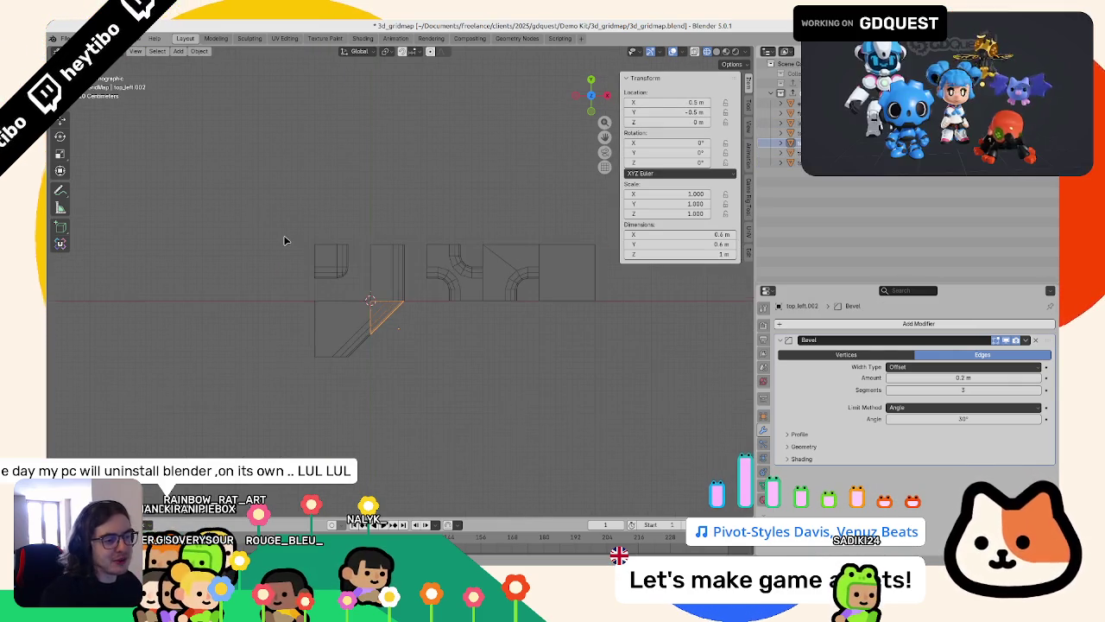
{"action": "key", "text": "ctrl+z"}
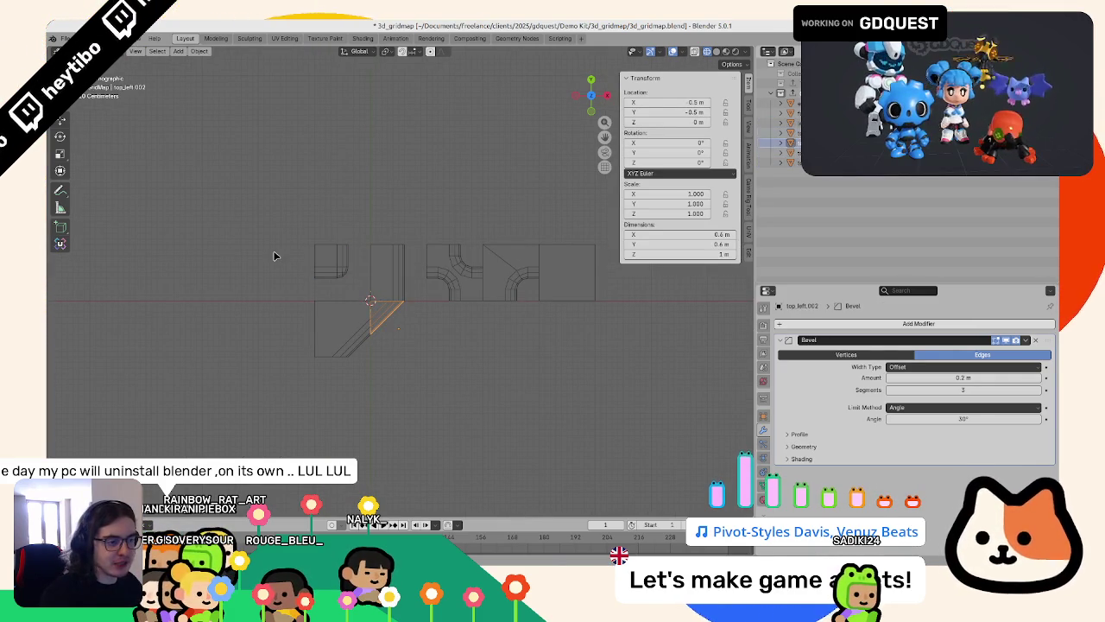
Step: Move the extra triangle down out of the tile and delete it
{"action": "key", "text": "ctrl+z"}
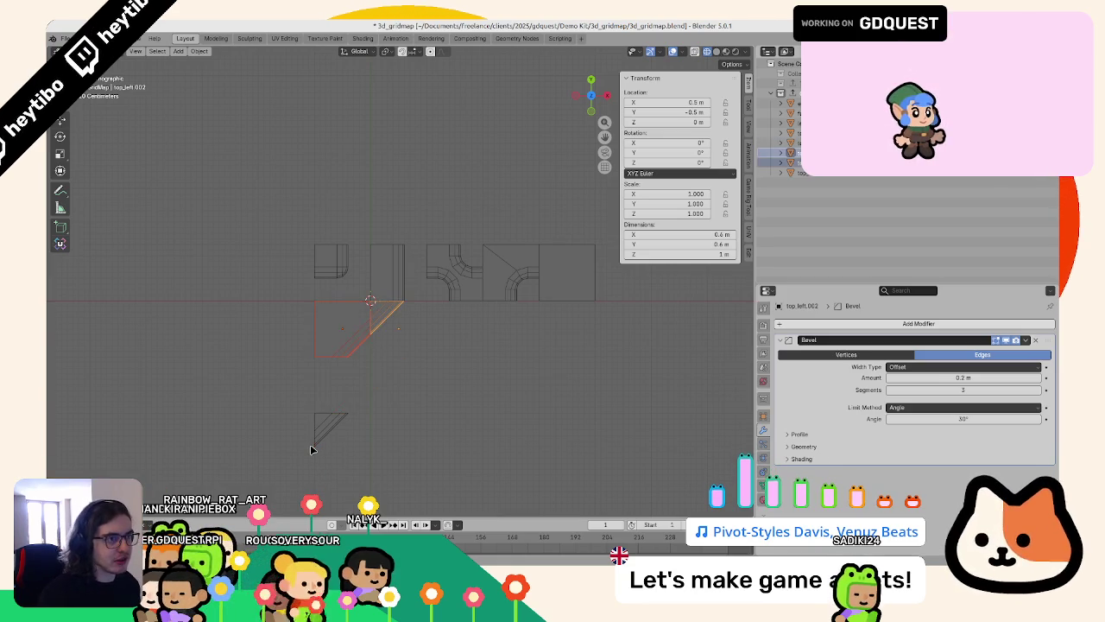
{"action": "key", "text": "Delete"}
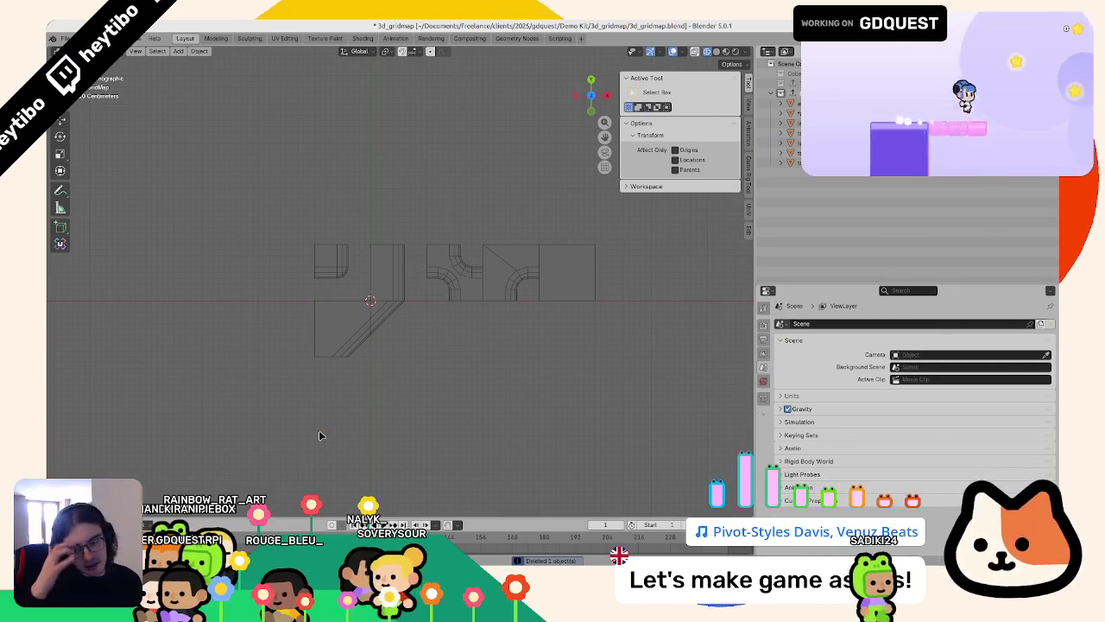
{"action": "mouse_move", "coordinate": [306, 343]}
{"action": "middle_mouse_down"}
{"action": "mouse_move", "coordinate": [348, 227]}
{"action": "mouse_move", "coordinate": [433, 303]}
{"action": "middle_mouse_up"}
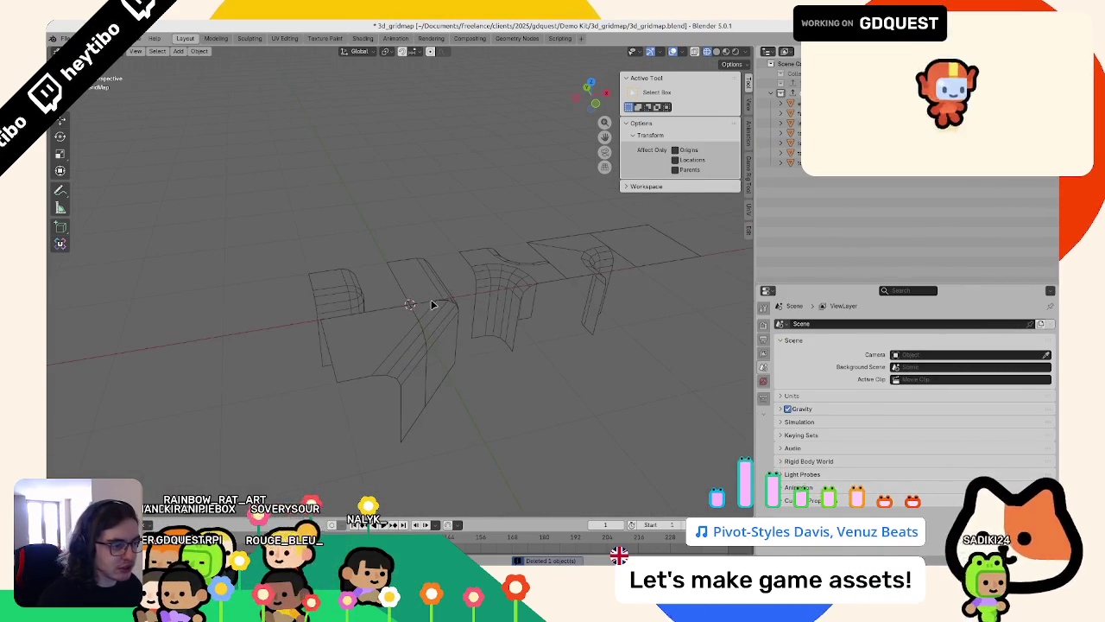
Step: Select the triangular corner piece and adjust its bevel width to round its edges
{"action": "left_click", "coordinate": [445, 304]}
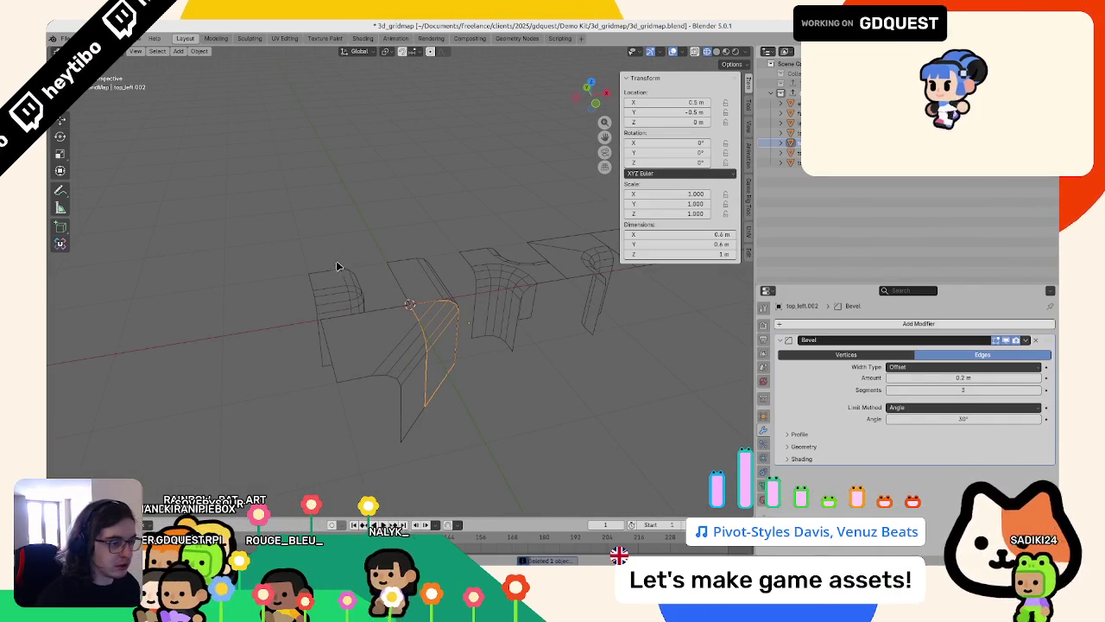
{"action": "scroll", "coordinate": [375, 303], "scroll_direction": "up", "scroll_amount": 3}
{"action": "middle_click_drag", "start_coordinate": [429, 274], "coordinate": [420, 291]}
{"action": "key", "text": "shift+z"}
{"action": "middle_click_drag", "start_coordinate": [522, 305], "coordinate": [462, 290]}
{"action": "left_click", "coordinate": [353, 357]}
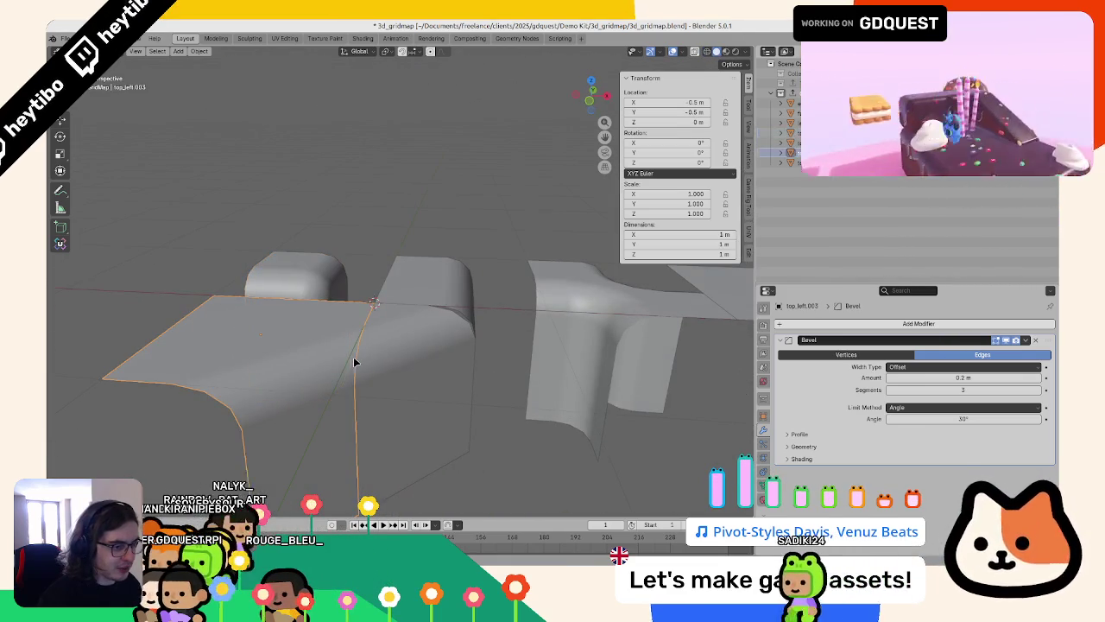
{"action": "scroll", "coordinate": [400, 360], "scroll_direction": "up", "scroll_amount": 3}
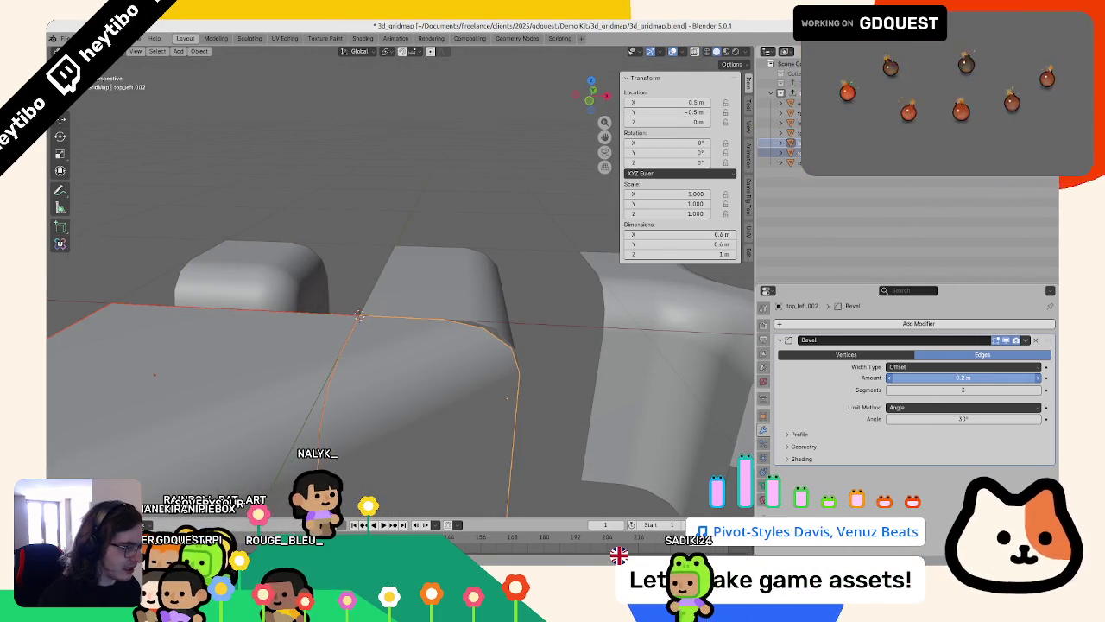
{"action": "left_click", "coordinate": [406, 389]}
{"action": "key", "text": "BackSpace"}
{"action": "left_click_drag", "start_coordinate": [962, 377], "coordinate": [984, 377]}
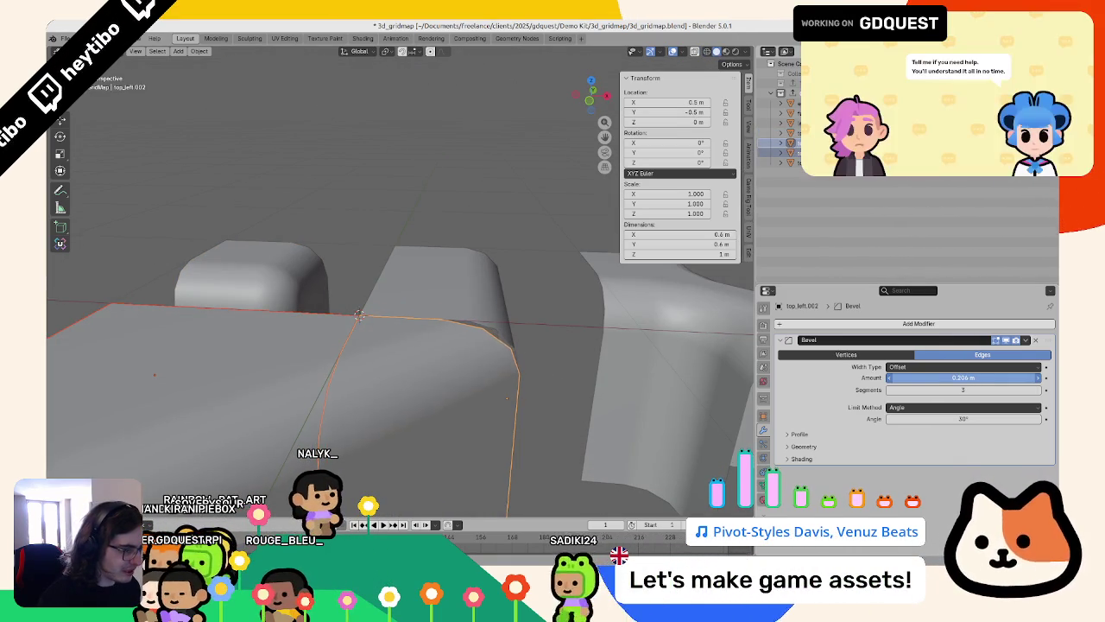
Step: In wireframe, apply the transforms of two pieces from the right-click menu
{"action": "middle_click_drag", "start_coordinate": [648, 366], "coordinate": [589, 345]}
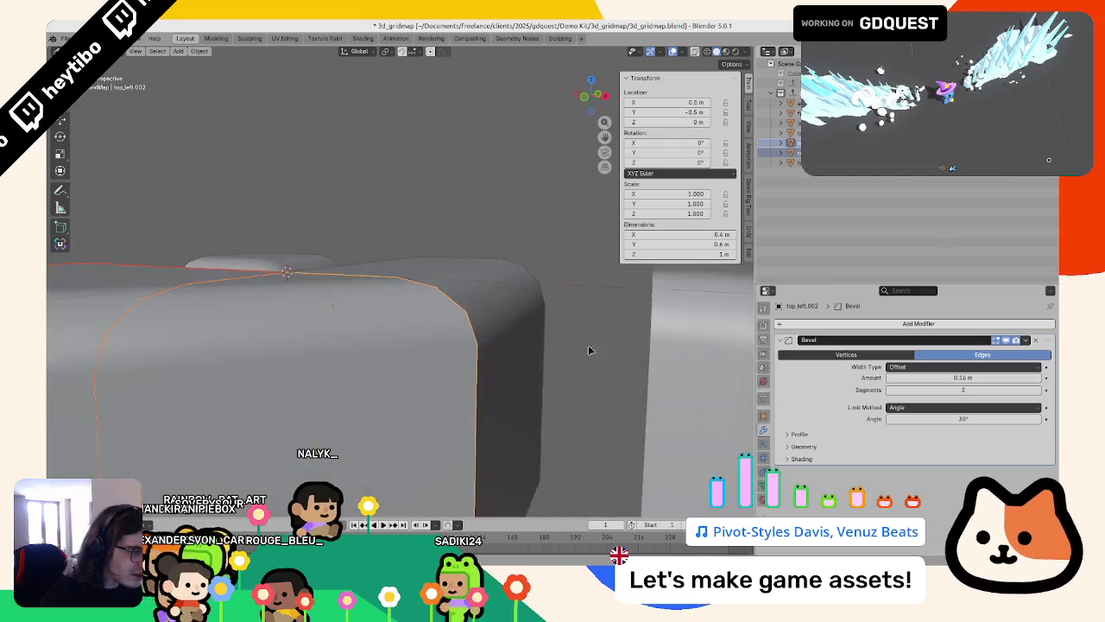
{"action": "key", "text": "shift+z"}
{"action": "scroll", "coordinate": [450, 353], "scroll_direction": "down", "scroll_amount": 4}
{"action": "middle_click_drag", "start_coordinate": [451, 352], "coordinate": [437, 380]}
{"action": "right_click", "coordinate": [437, 380]}
{"action": "left_click", "coordinate": [438, 375]}
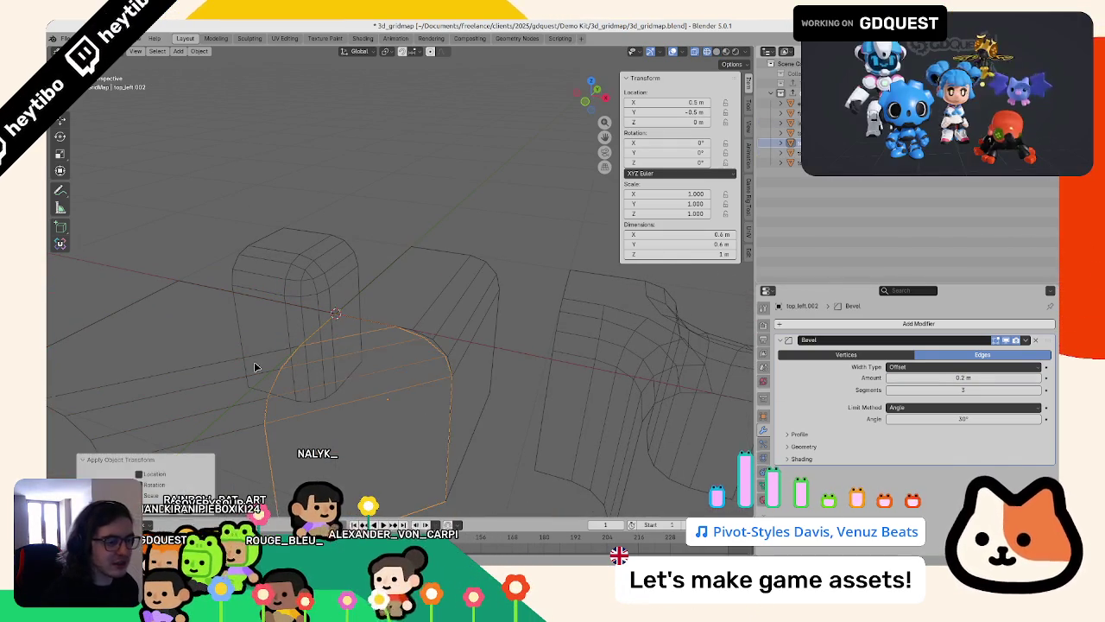
{"action": "right_click", "coordinate": [250, 365]}
{"action": "left_click", "coordinate": [255, 363]}
Step: Set the top_left piece's Bevel Width Type to Absolute
{"action": "left_click", "coordinate": [322, 372]}
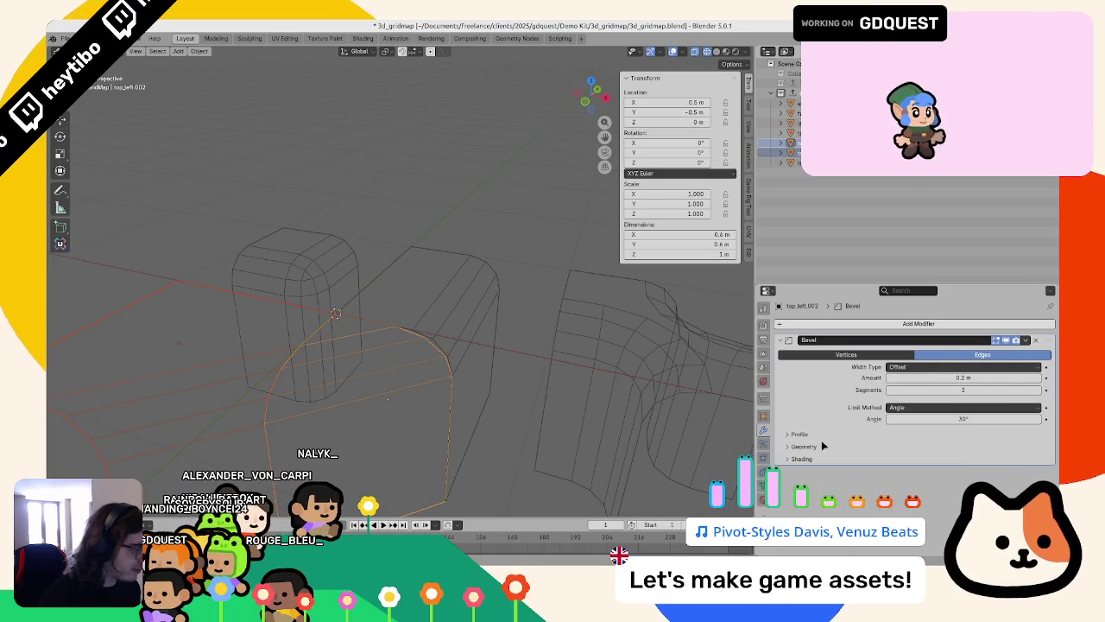
{"action": "left_click", "coordinate": [912, 367]}
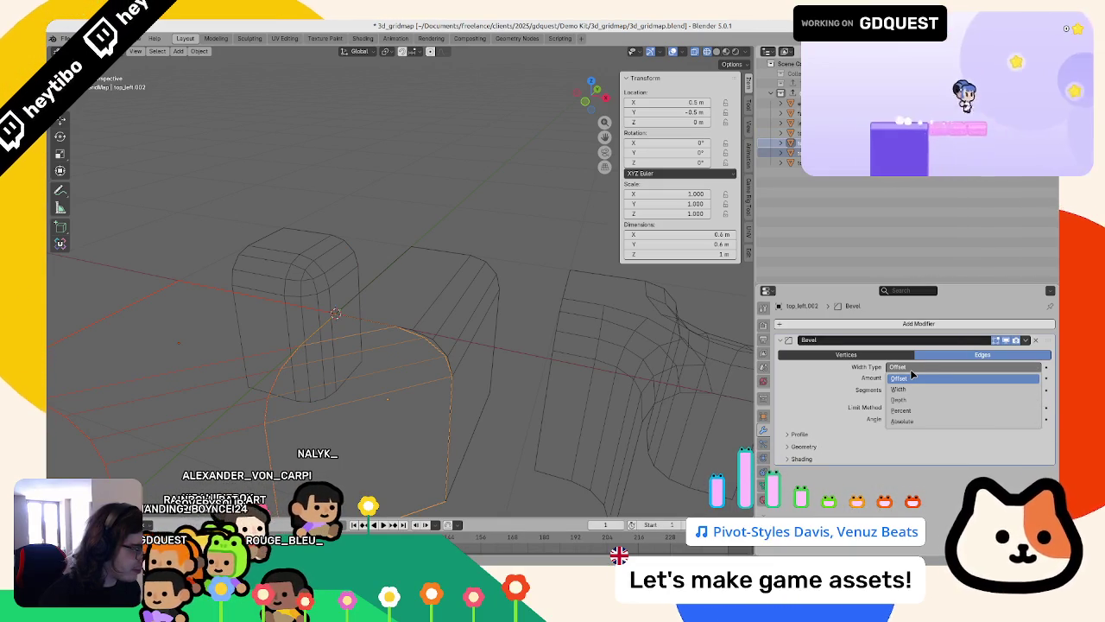
{"action": "left_click", "coordinate": [897, 422]}
{"action": "middle_click_drag", "start_coordinate": [555, 390], "coordinate": [583, 391]}
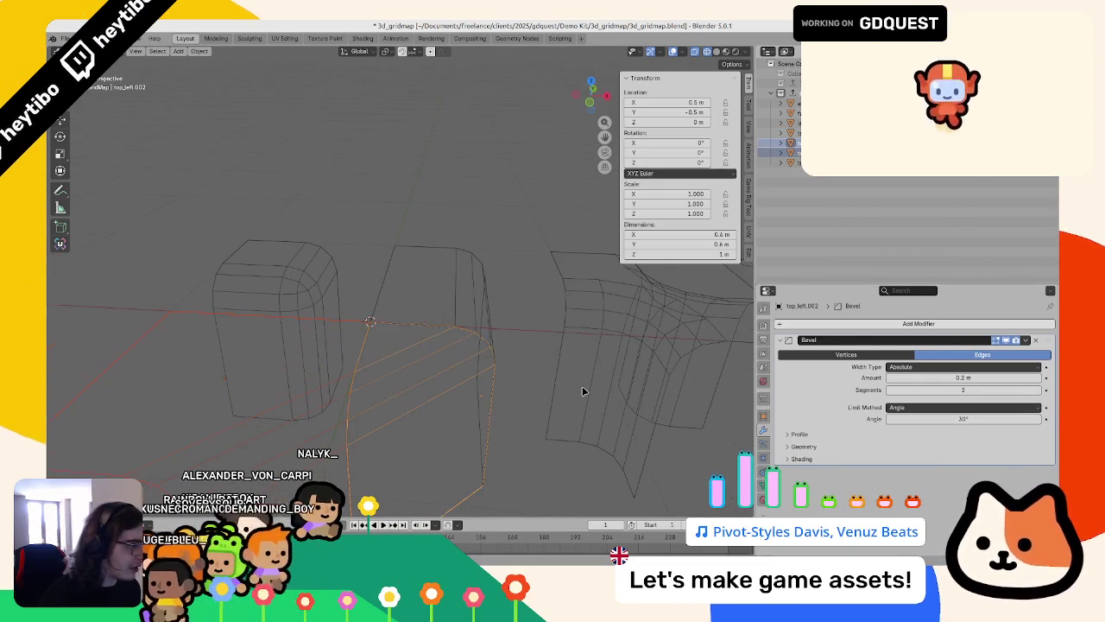
Step: Switch the 'left' piece's bevel Width Type to Absolute, undoing and redoing to compare
{"action": "key", "text": "a"}
{"action": "left_click", "coordinate": [471, 311], "text": "shift"}
{"action": "left_click", "coordinate": [903, 367]}
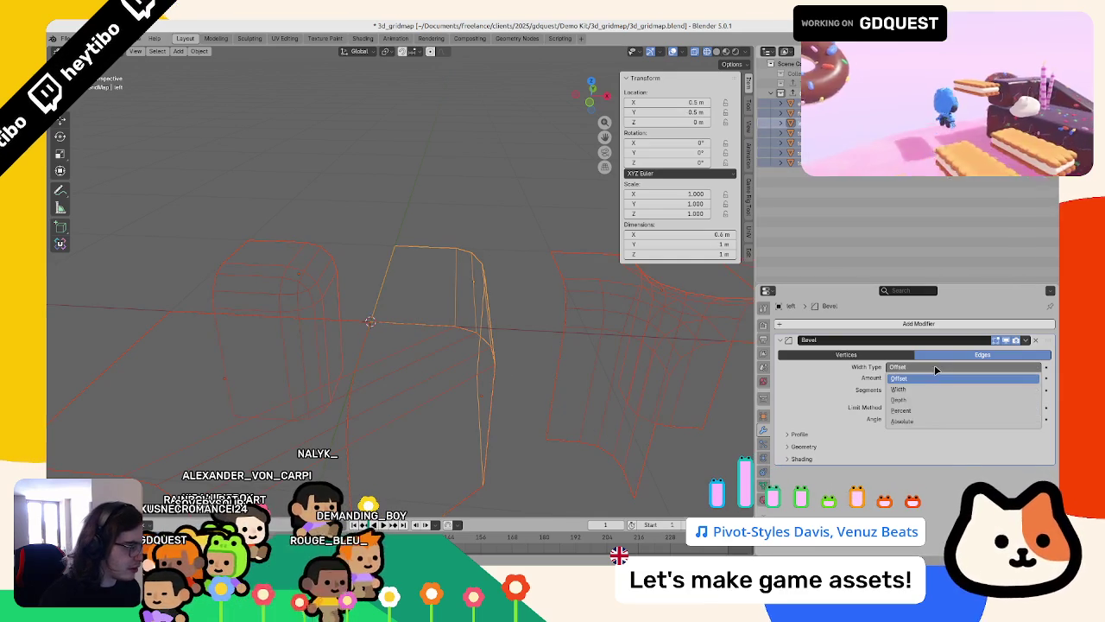
{"action": "left_click", "coordinate": [898, 422]}
{"action": "key", "text": "ctrl+z"}
{"action": "middle_click_drag", "start_coordinate": [570, 368], "coordinate": [490, 368]}
{"action": "key", "text": "ctrl+shift+z"}
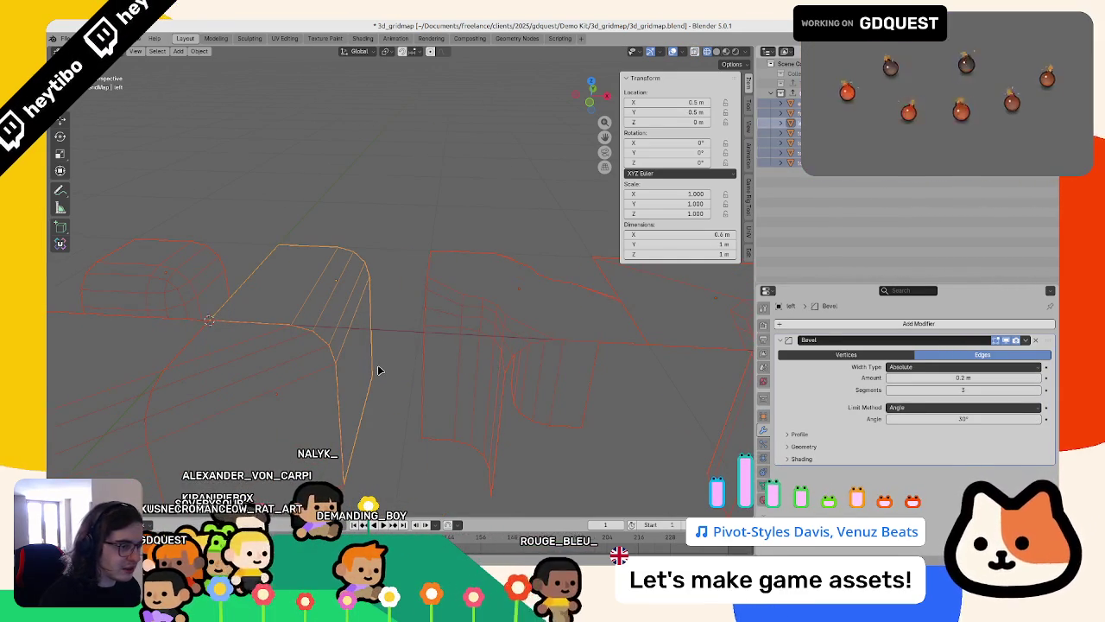
{"action": "middle_click_drag", "start_coordinate": [379, 370], "coordinate": [503, 328]}
{"action": "scroll", "coordinate": [503, 330], "scroll_direction": "up", "scroll_amount": 3}
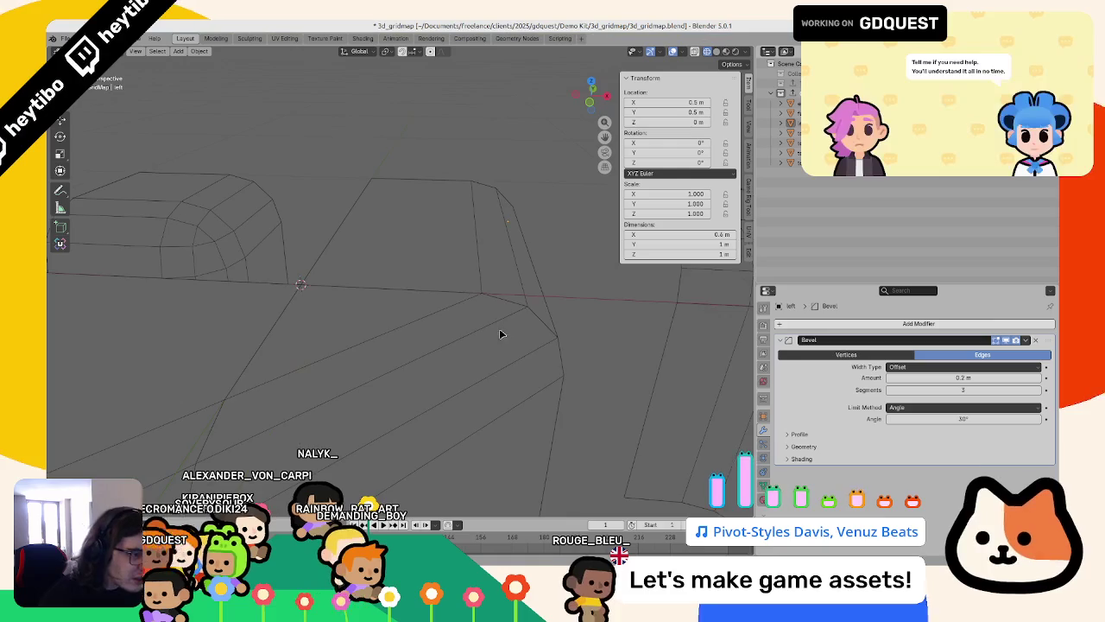
{"action": "key", "text": "shift+z"}
{"action": "middle_click_drag", "start_coordinate": [627, 344], "coordinate": [495, 338]}
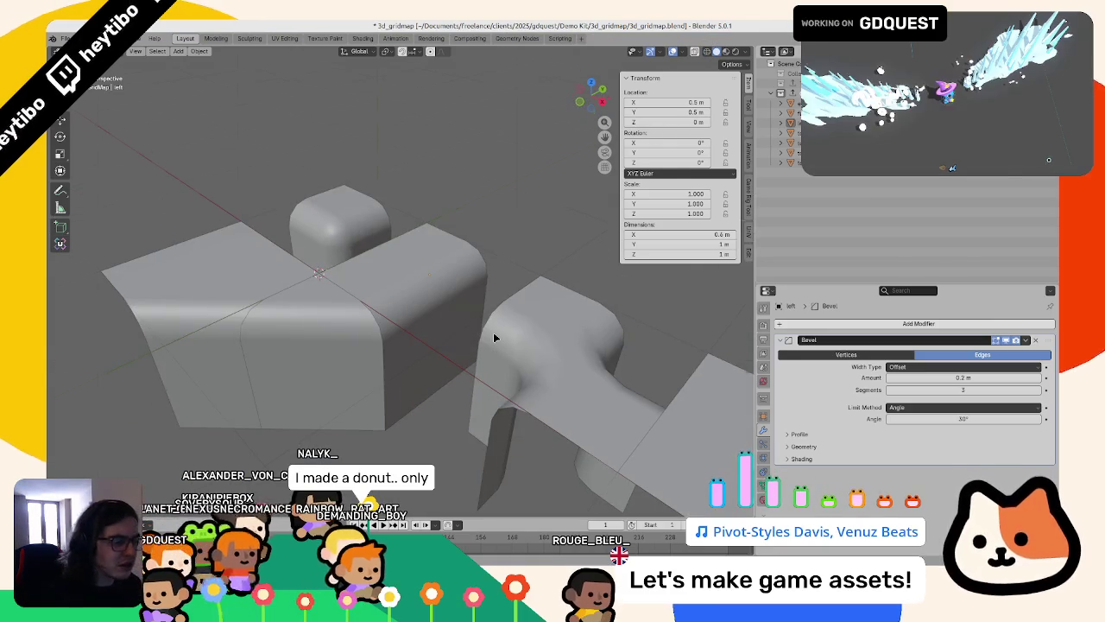
Step: From the top view, move the T-junction piece up-left by -2.4 m X and 1 m Y
{"action": "key", "text": "KP_7"}
{"action": "mouse_move", "coordinate": [599, 348]}
{"action": "left_mouse_down"}
{"action": "mouse_move", "coordinate": [404, 208]}
{"action": "mouse_move", "coordinate": [249, 203]}
{"action": "left_mouse_up"}
{"action": "left_click", "coordinate": [266, 267]}
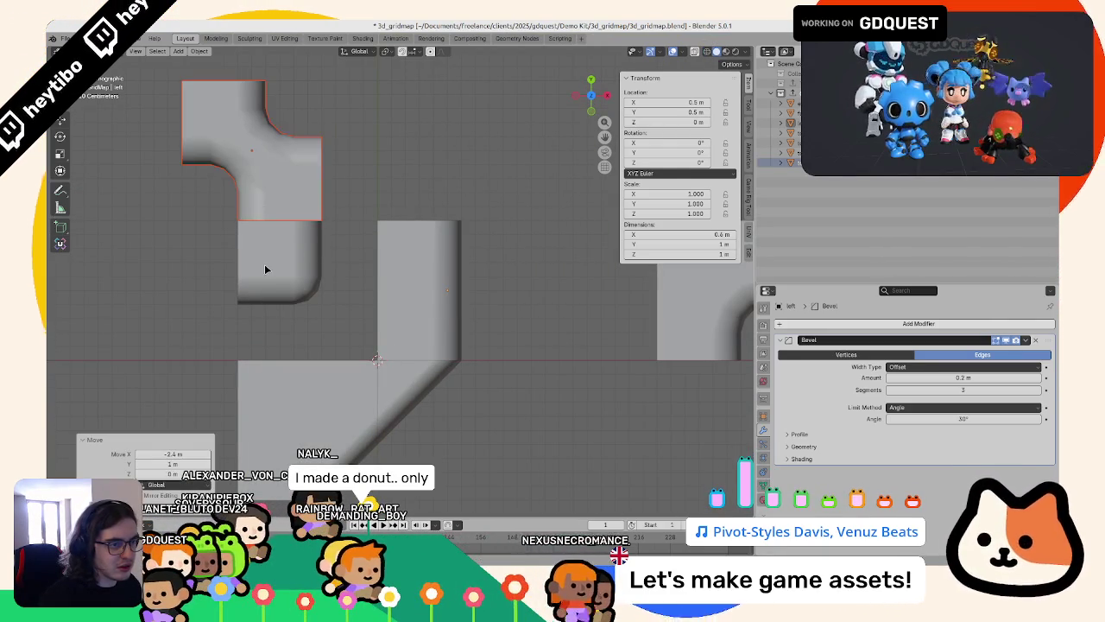
Step: Rotate the rounded corner piece 90° and place it at X -0.9 m
{"action": "key", "text": "r"}
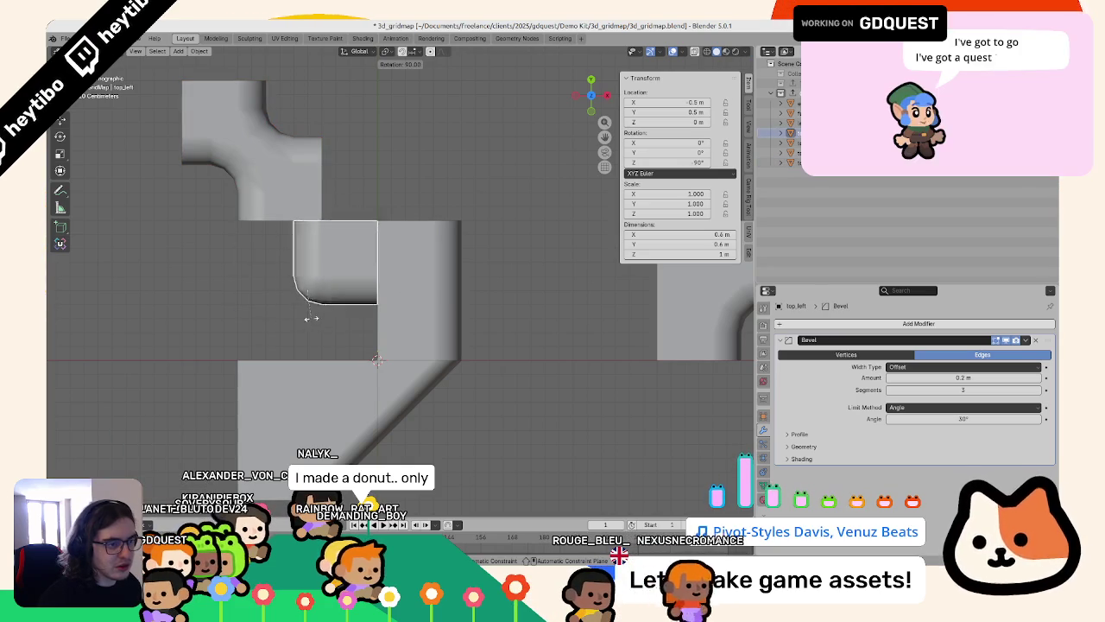
{"action": "type", "text": "9"}
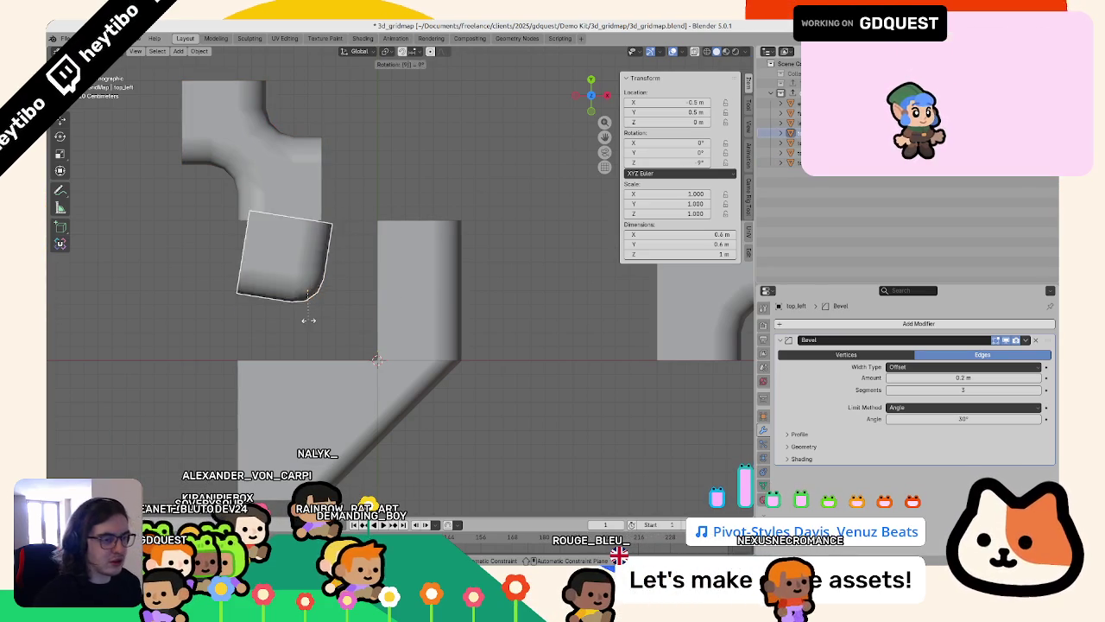
{"action": "type", "text": "0"}
{"action": "key", "text": "Return"}
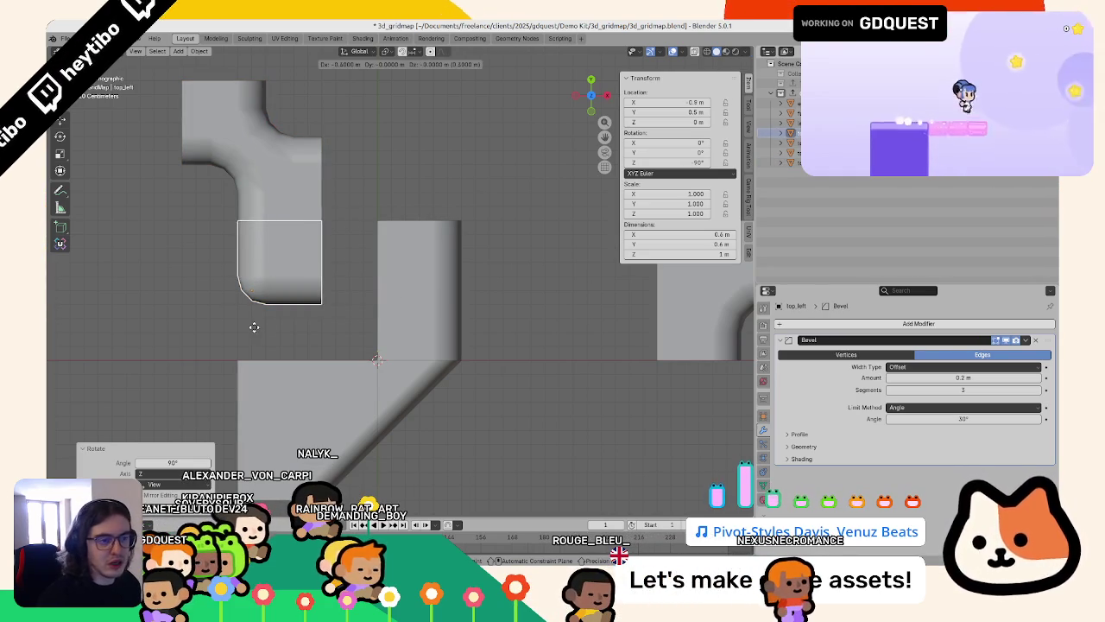
{"action": "left_click", "coordinate": [271, 323]}
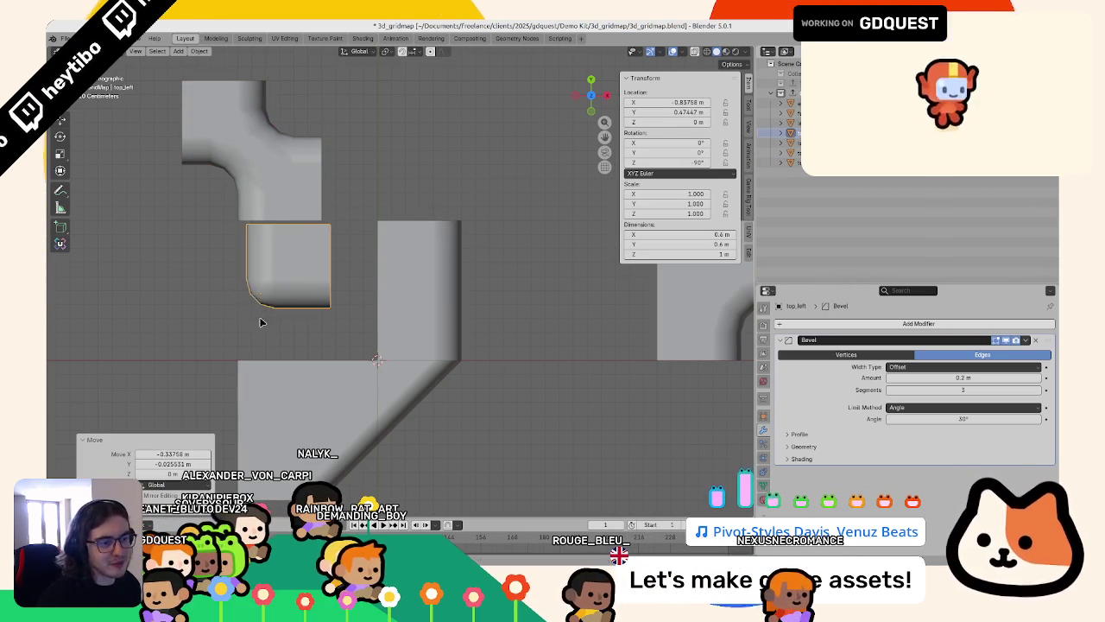
{"action": "left_click", "coordinate": [298, 321]}
Step: Review the layout in wireframe and top view, selecting the left and top_left.002 pieces
{"action": "middle_click_drag", "start_coordinate": [298, 320], "coordinate": [575, 307]}
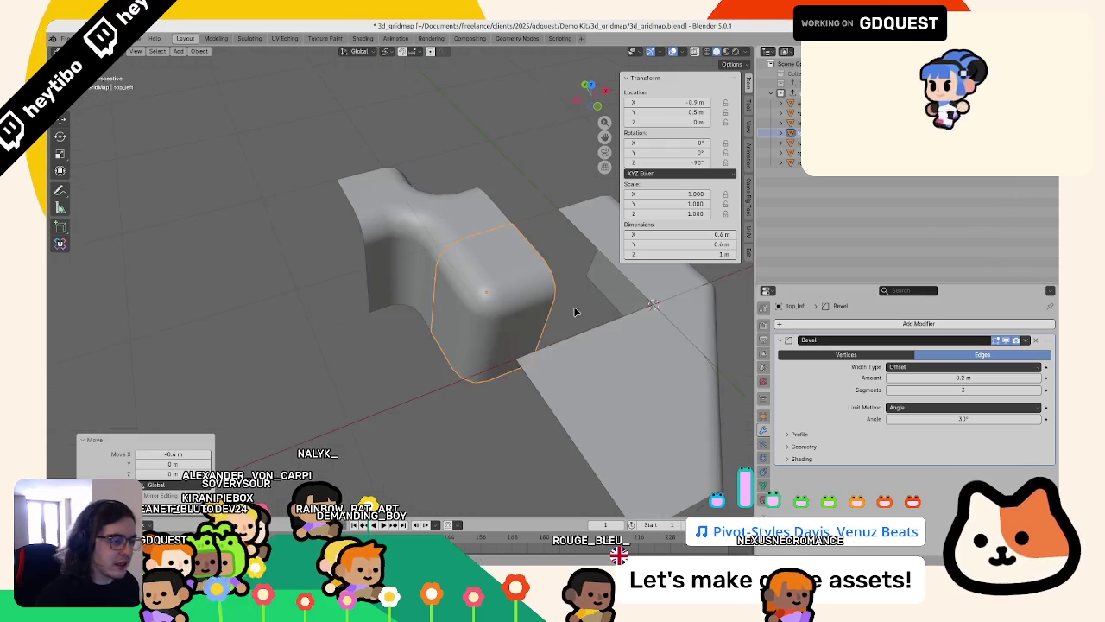
{"action": "key", "text": "z"}
{"action": "left_click", "coordinate": [477, 290]}
{"action": "middle_click_drag", "start_coordinate": [559, 226], "coordinate": [436, 300]}
{"action": "left_click", "coordinate": [436, 300]}
{"action": "key", "text": "KP_7"}
{"action": "left_click", "coordinate": [444, 291]}
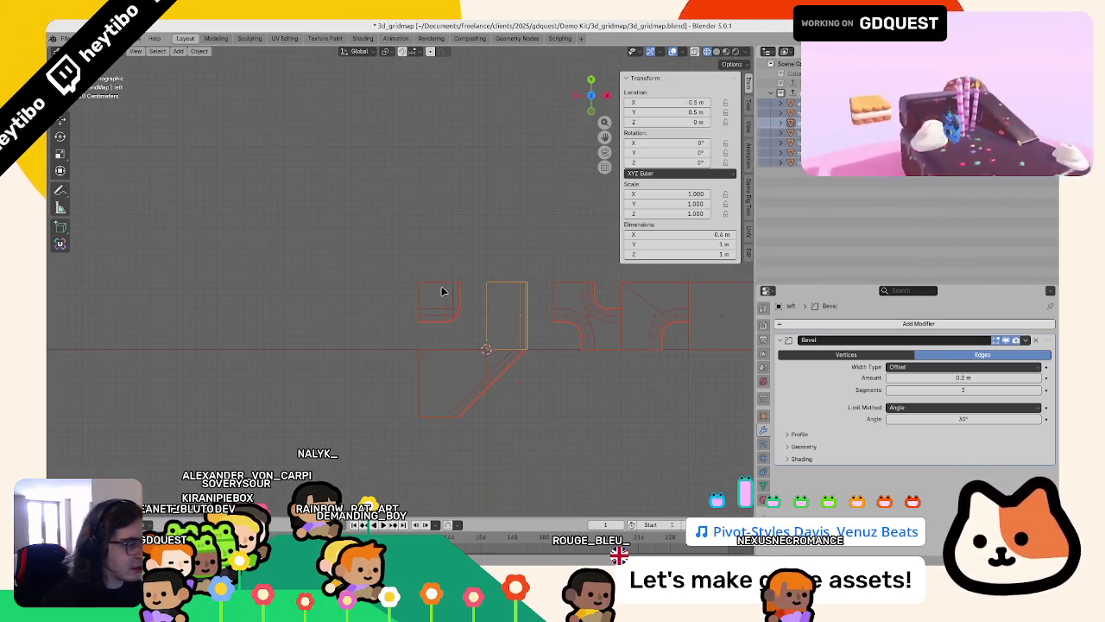
{"action": "left_click", "coordinate": [489, 259]}
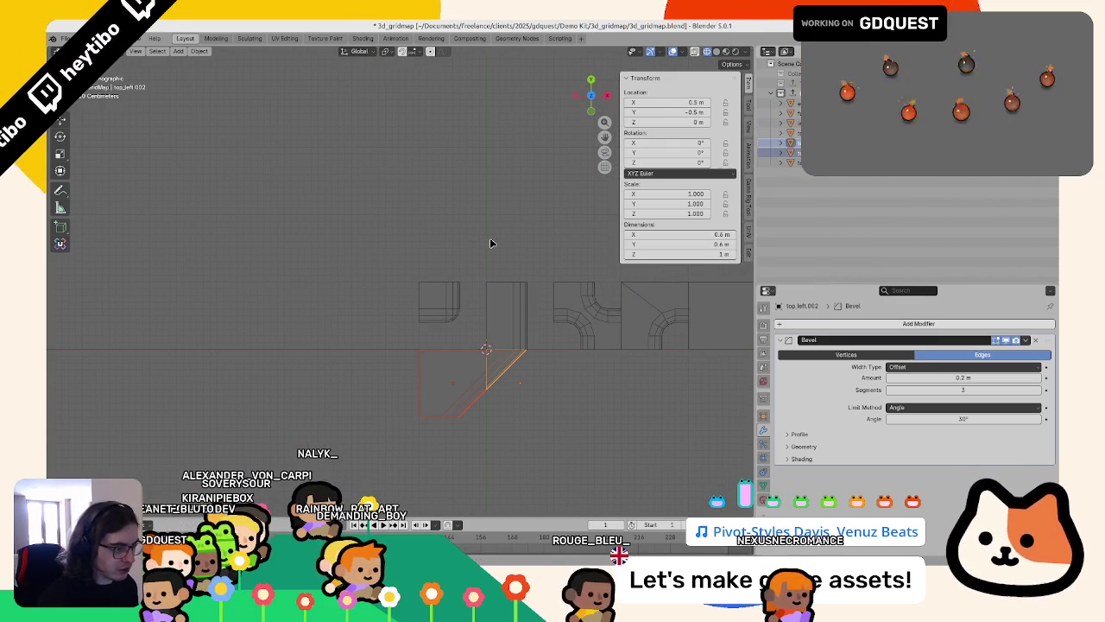
{"action": "left_click", "coordinate": [489, 240]}
{"action": "scroll", "coordinate": [475, 250], "scroll_direction": "up", "scroll_amount": 4}
{"action": "key", "text": "z"}
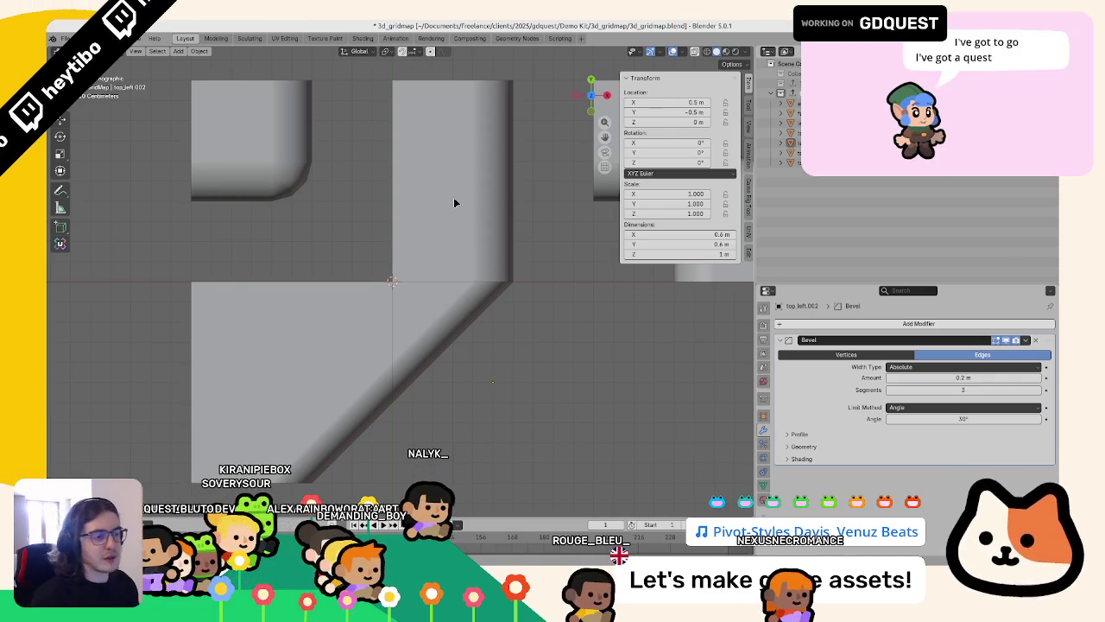
Step: Inspect the beveled blocks up close and in a wireframe top view, then duplicate the left piece
{"action": "scroll", "coordinate": [383, 160], "scroll_direction": "down", "scroll_amount": 4}
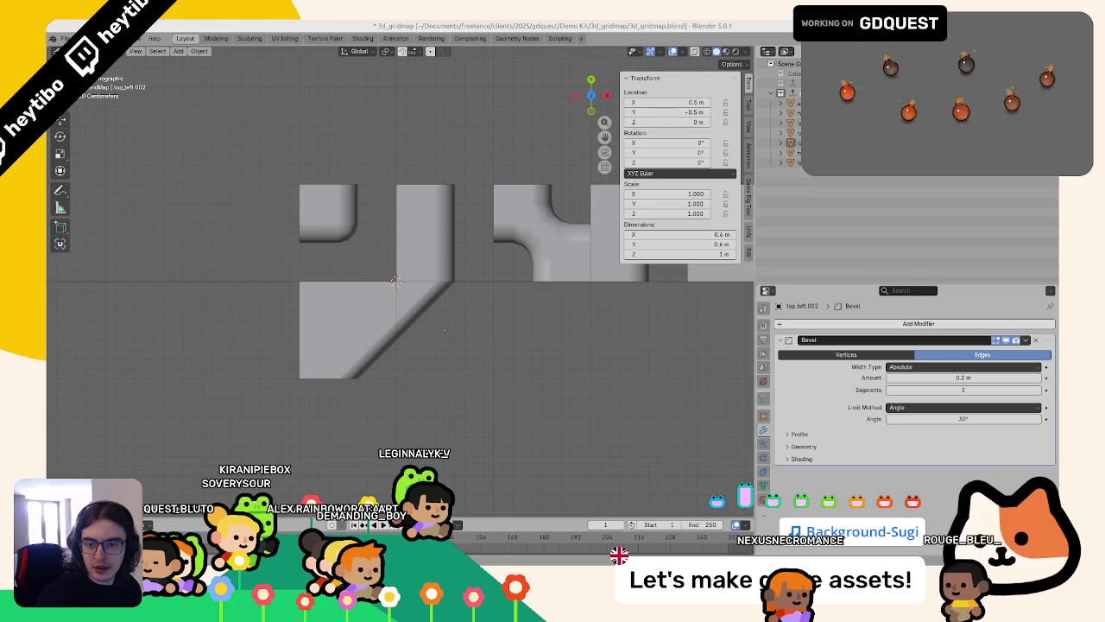
{"action": "mouse_move", "coordinate": [327, 238]}
{"action": "middle_mouse_down"}
{"action": "mouse_move", "coordinate": [456, 219]}
{"action": "mouse_move", "coordinate": [535, 306]}
{"action": "middle_mouse_up"}
{"action": "scroll", "coordinate": [388, 225], "scroll_direction": "up", "scroll_amount": 5}
{"action": "scroll", "coordinate": [421, 245], "scroll_direction": "down", "scroll_amount": 4}
{"action": "middle_click_drag", "start_coordinate": [420, 245], "coordinate": [424, 233]}
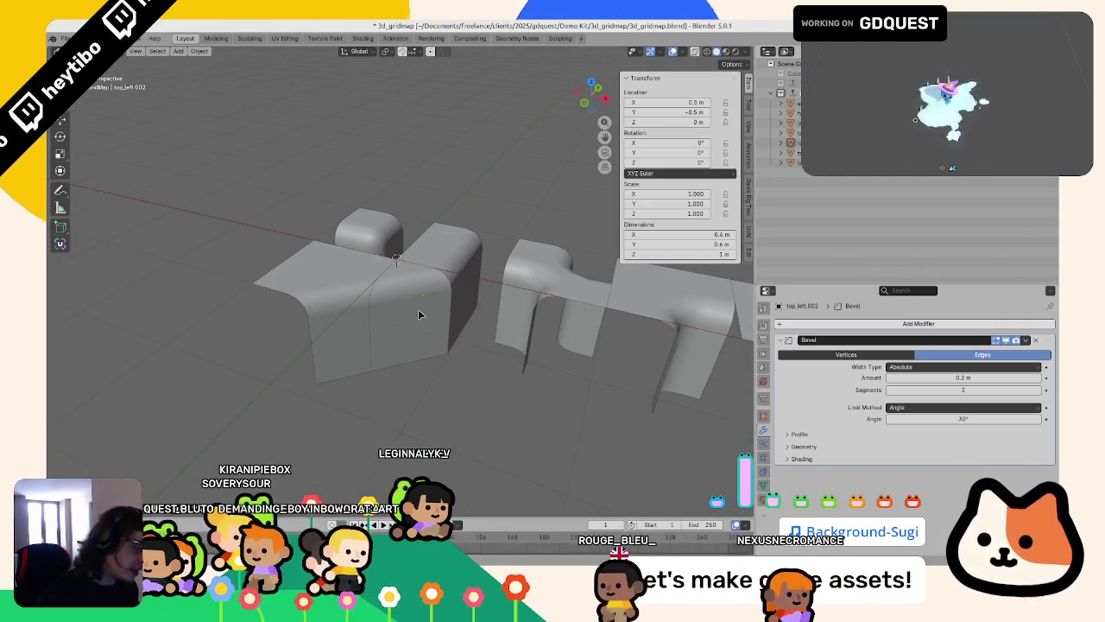
{"action": "key", "text": "KP_7"}
{"action": "key", "text": "shift+z"}
{"action": "mouse_move", "coordinate": [330, 247]}
{"action": "middle_mouse_down", "text": "shift"}
{"action": "mouse_move", "coordinate": [318, 303]}
{"action": "mouse_move", "coordinate": [310, 256]}
{"action": "middle_mouse_up", "text": "shift"}
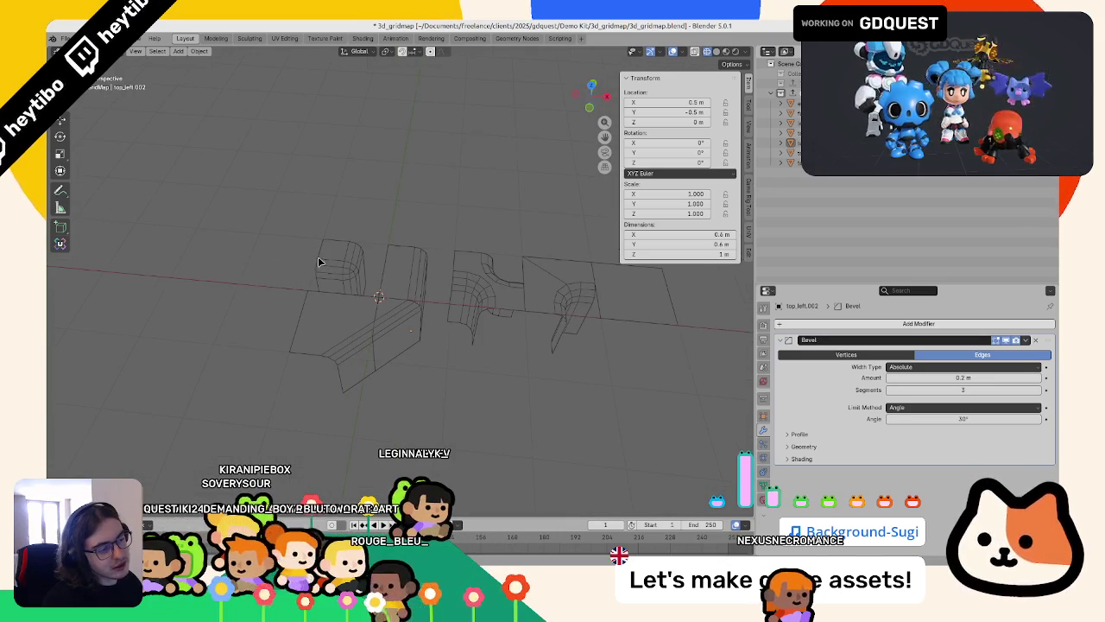
{"action": "key", "text": "KP_7"}
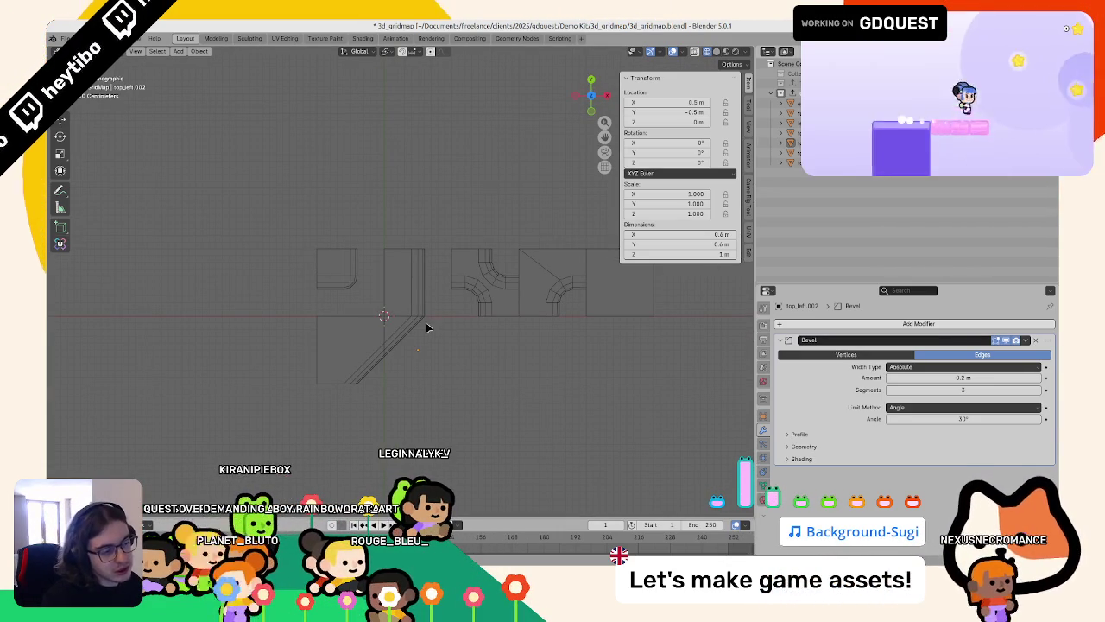
{"action": "scroll", "coordinate": [420, 317], "scroll_direction": "up", "scroll_amount": 2}
{"action": "scroll", "coordinate": [420, 317], "scroll_direction": "down", "scroll_amount": 3}
{"action": "left_click", "coordinate": [402, 277]}
{"action": "key", "text": "shift+d"}
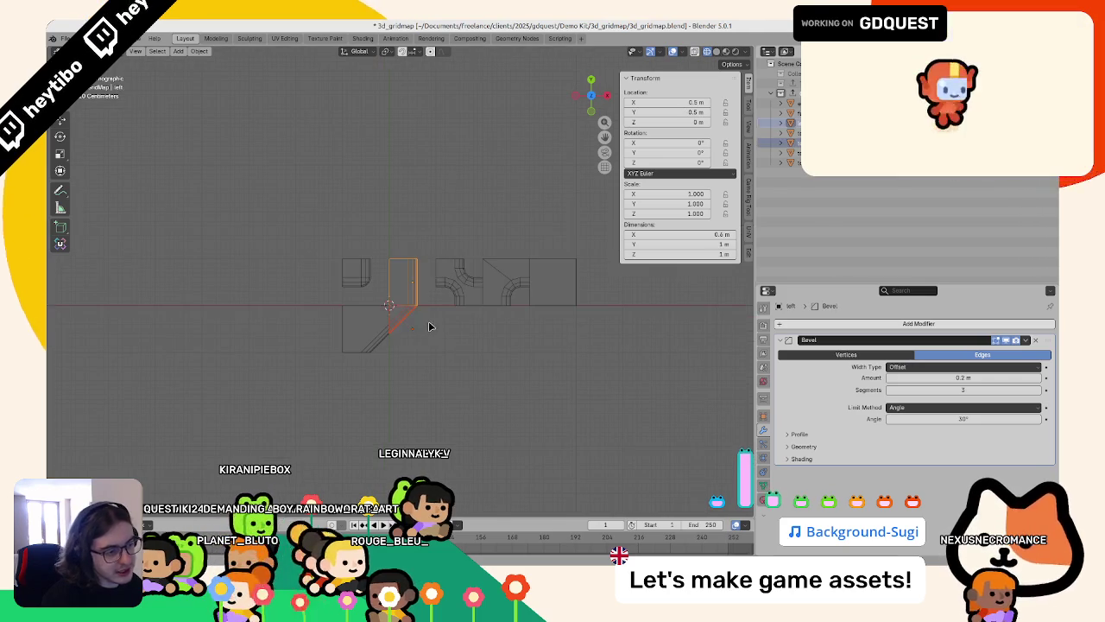
Step: Place the duplicate 1 m below and merge its overlapping vertices by distance
{"action": "left_click", "coordinate": [476, 374]}
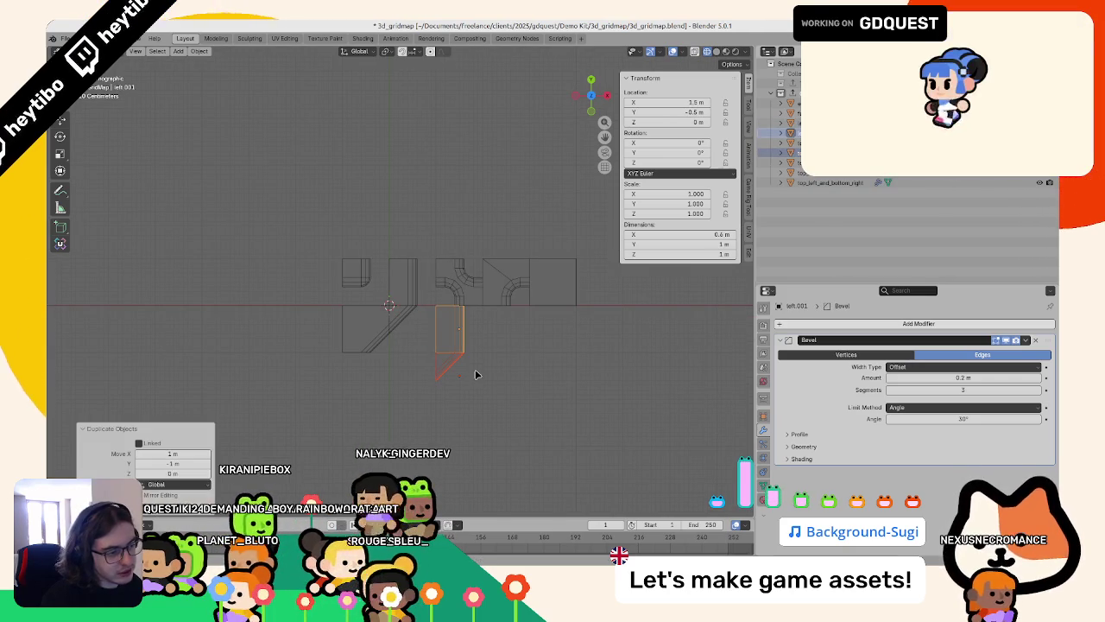
{"action": "key", "text": "Tab"}
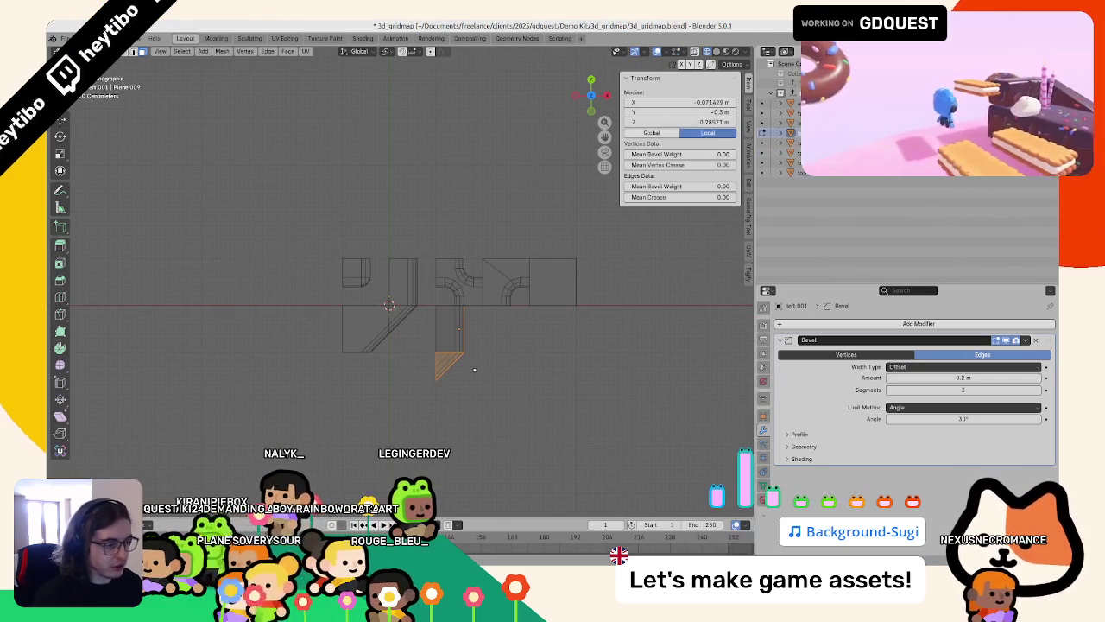
{"action": "key", "text": "F3"}
{"action": "type", "text": "merge by d"}
{"action": "key", "text": "Return"}
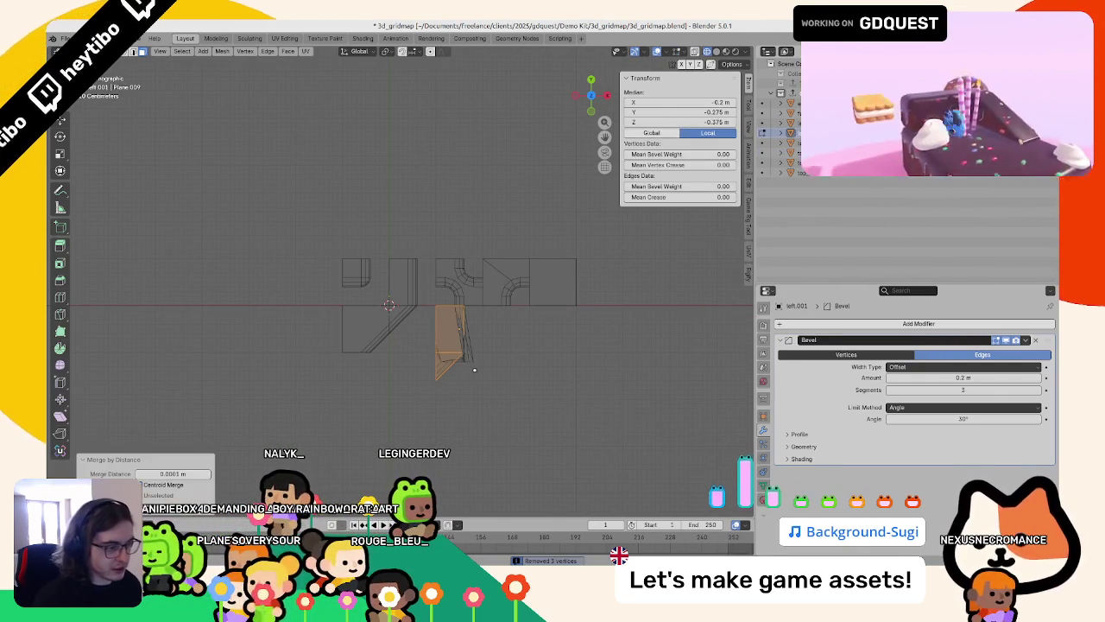
Step: Recalculate the duplicate's normals to face outside, checking it in see-through view
{"action": "middle_click_drag", "start_coordinate": [466, 285], "coordinate": [521, 272]}
{"action": "key", "text": "alt+z"}
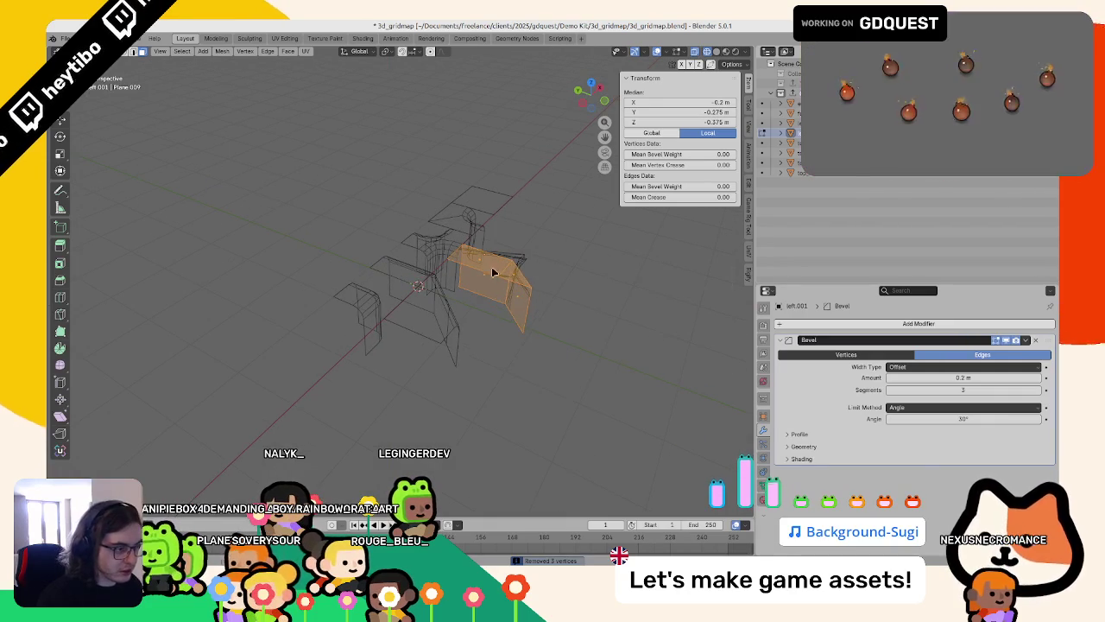
{"action": "key", "text": "F3"}
{"action": "type", "text": "outs"}
{"action": "key", "text": "Return"}
{"action": "key", "text": "Tab"}
{"action": "middle_click_drag", "start_coordinate": [491, 271], "coordinate": [436, 313]}
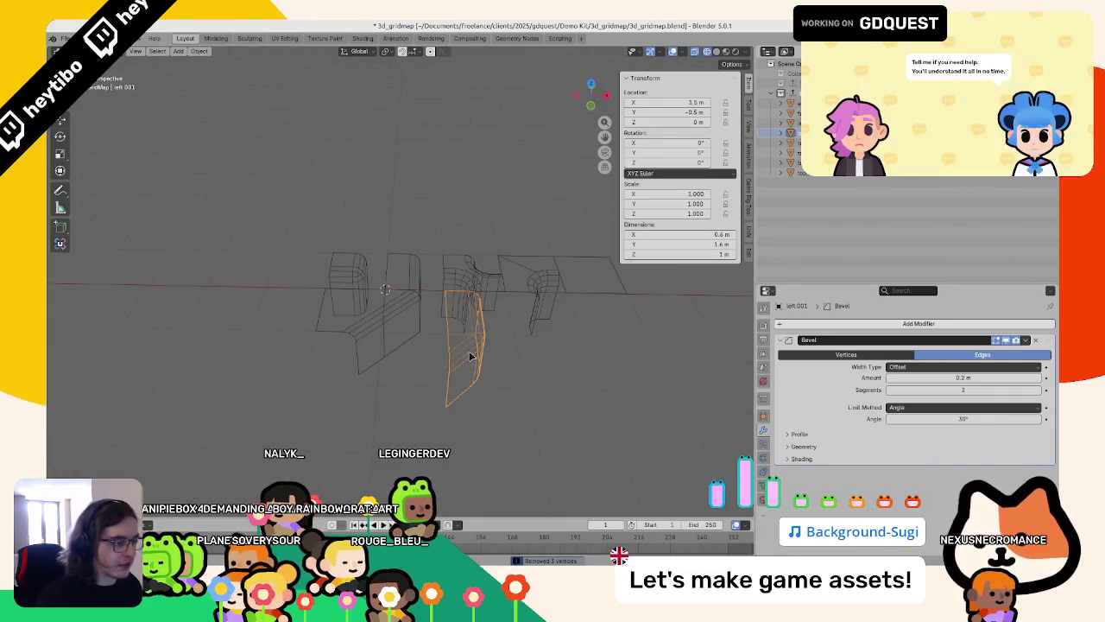
{"action": "key", "text": "Tab"}
{"action": "key", "text": "Tab"}
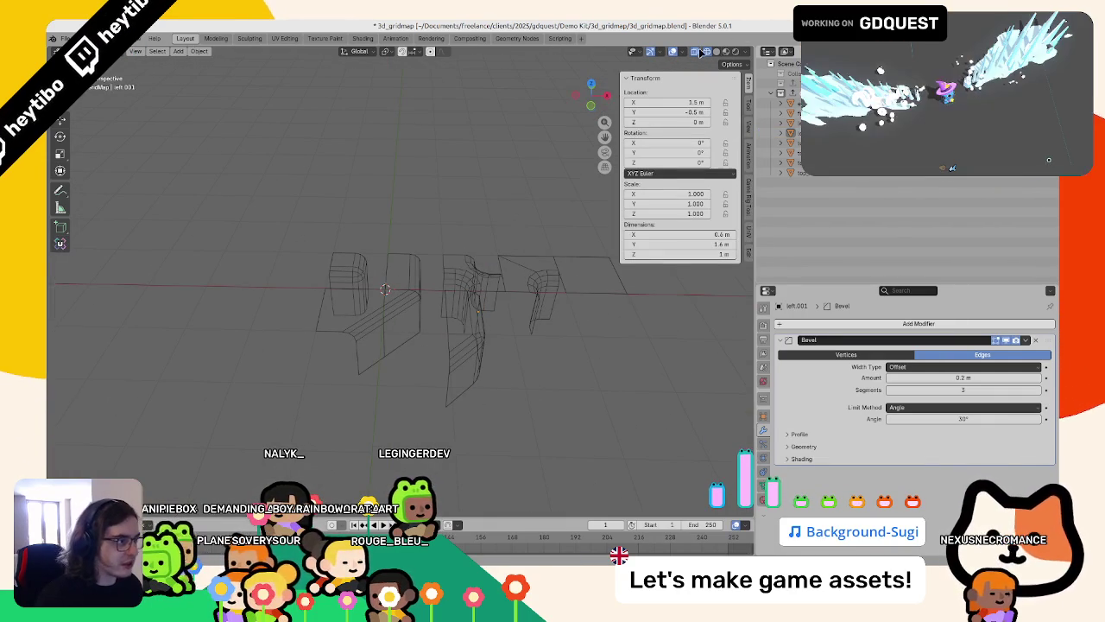
Step: Show face orientation, recalculate top_left.002's normals outward, and return to a wireframe top view
{"action": "left_click", "coordinate": [684, 53]}
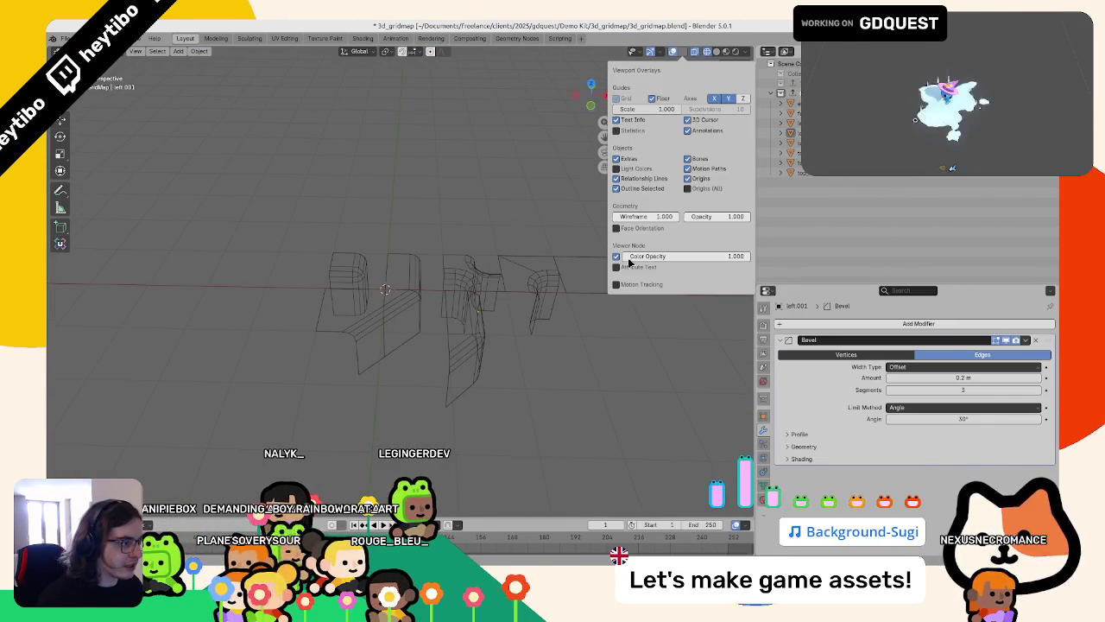
{"action": "key", "text": "shift+z"}
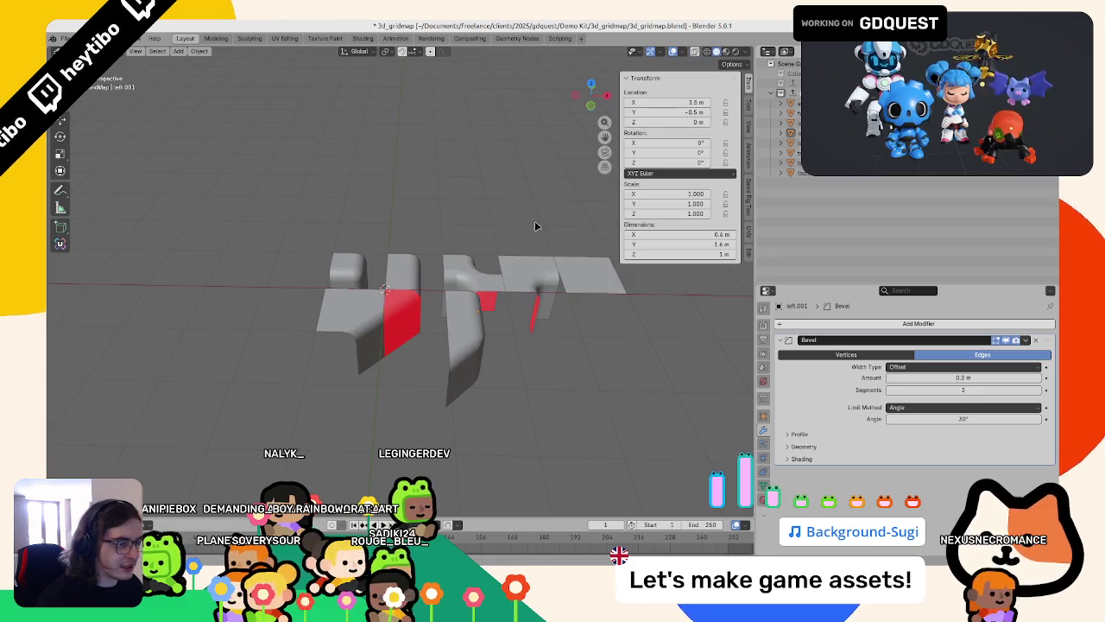
{"action": "left_click", "coordinate": [395, 307], "text": "alt"}
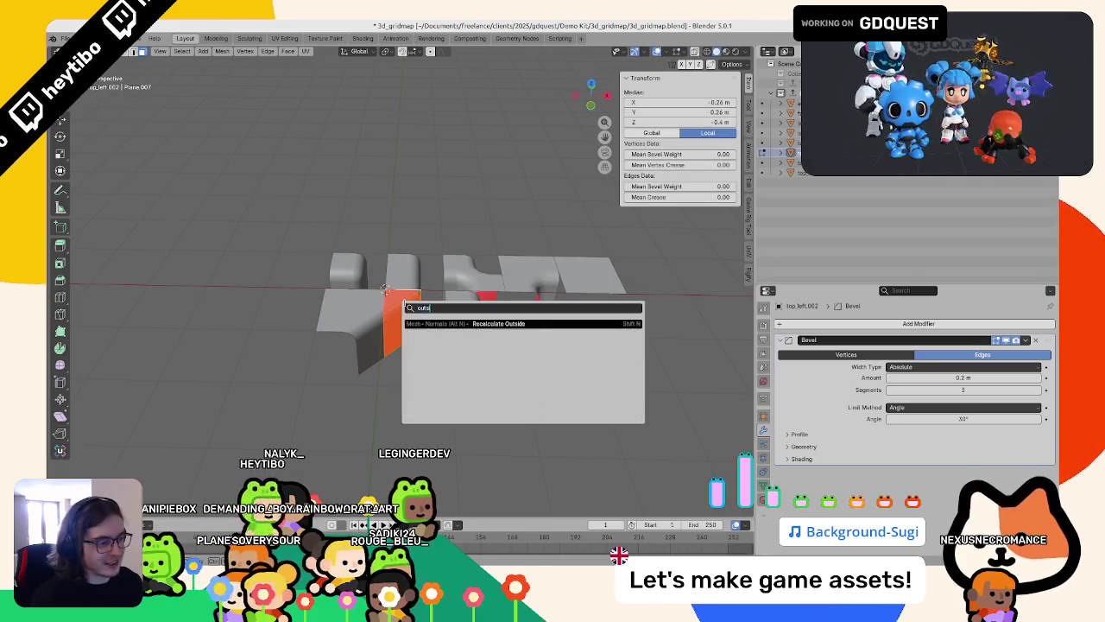
{"action": "left_click", "coordinate": [406, 309]}
{"action": "left_click", "coordinate": [406, 306], "text": "alt"}
{"action": "left_click", "coordinate": [406, 306]}
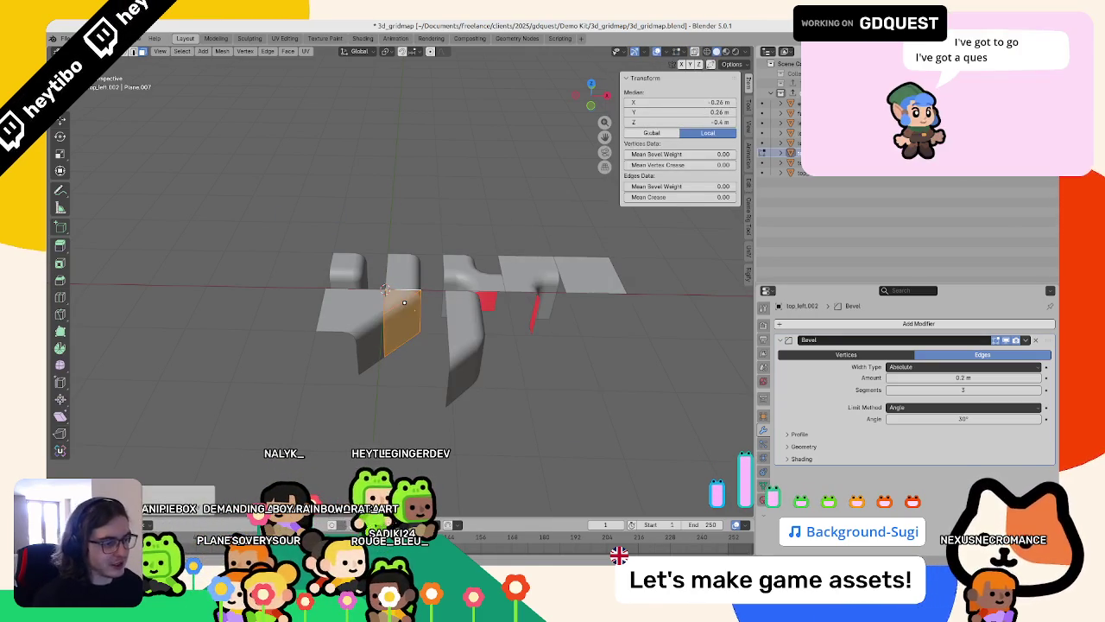
{"action": "middle_click_drag", "start_coordinate": [476, 347], "coordinate": [412, 350]}
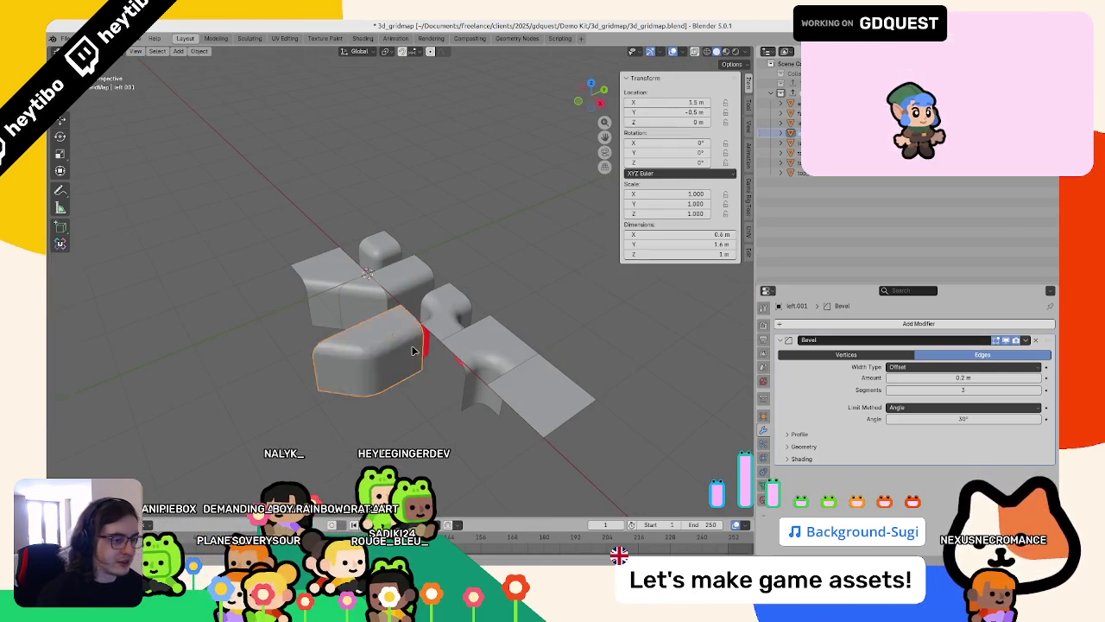
{"action": "key", "text": "KP_7"}
{"action": "key", "text": "shift+z"}
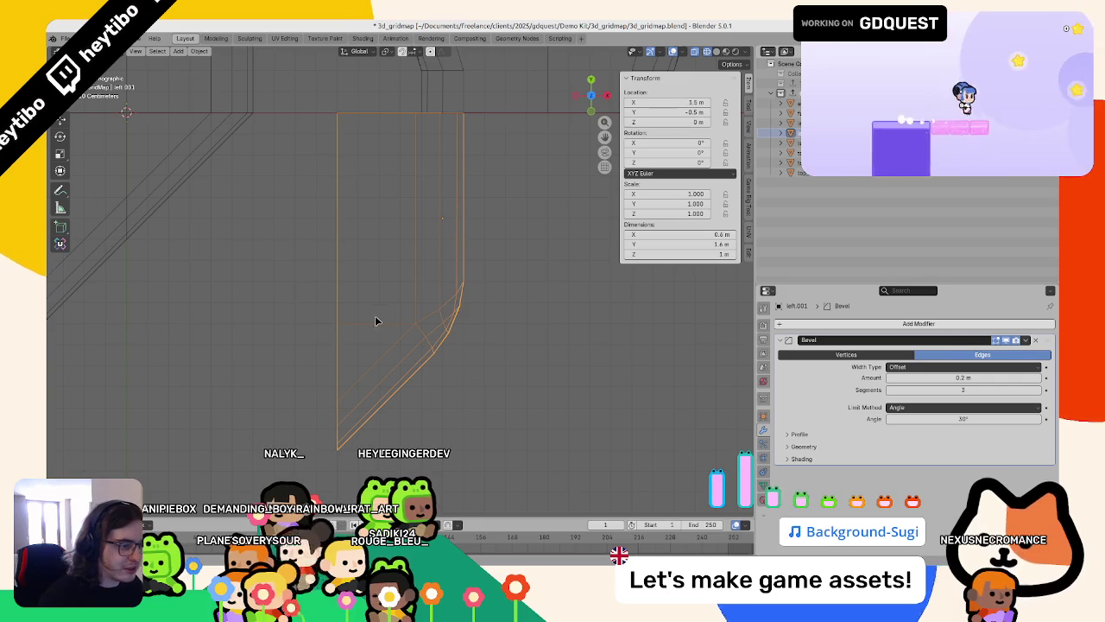
Step: Expand left.001's Bevel Geometry settings and select its upper rectangular face in Edit Mode
{"action": "middle_click_drag", "start_coordinate": [380, 318], "coordinate": [426, 365], "text": "shift"}
{"action": "left_click", "coordinate": [805, 446]}
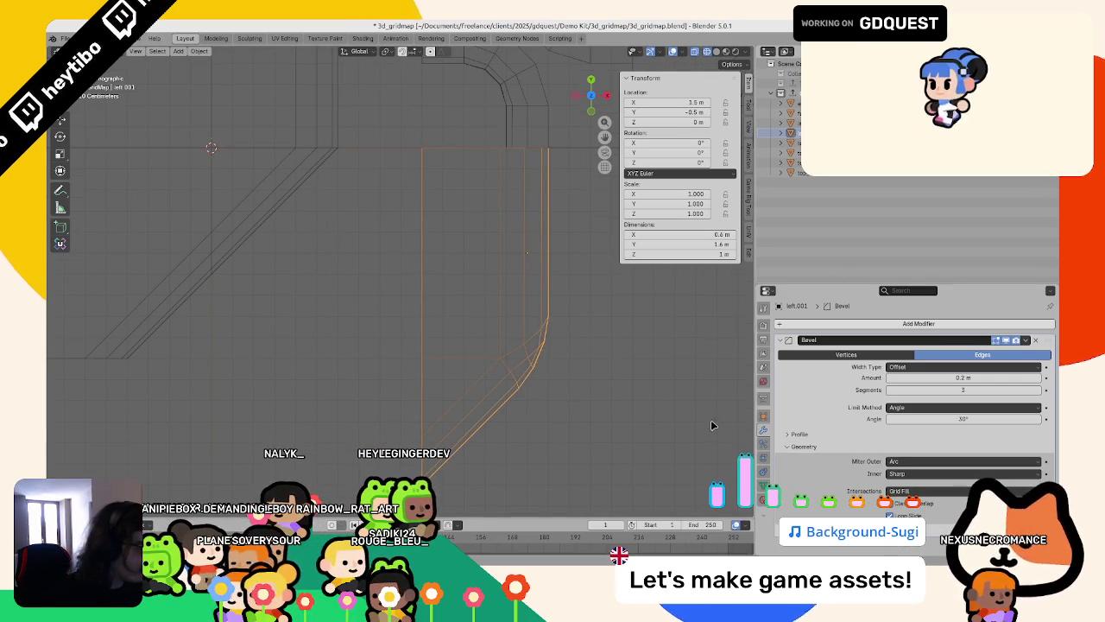
{"action": "key", "text": "Tab"}
{"action": "key", "text": "alt+a"}
{"action": "left_click", "coordinate": [484, 250]}
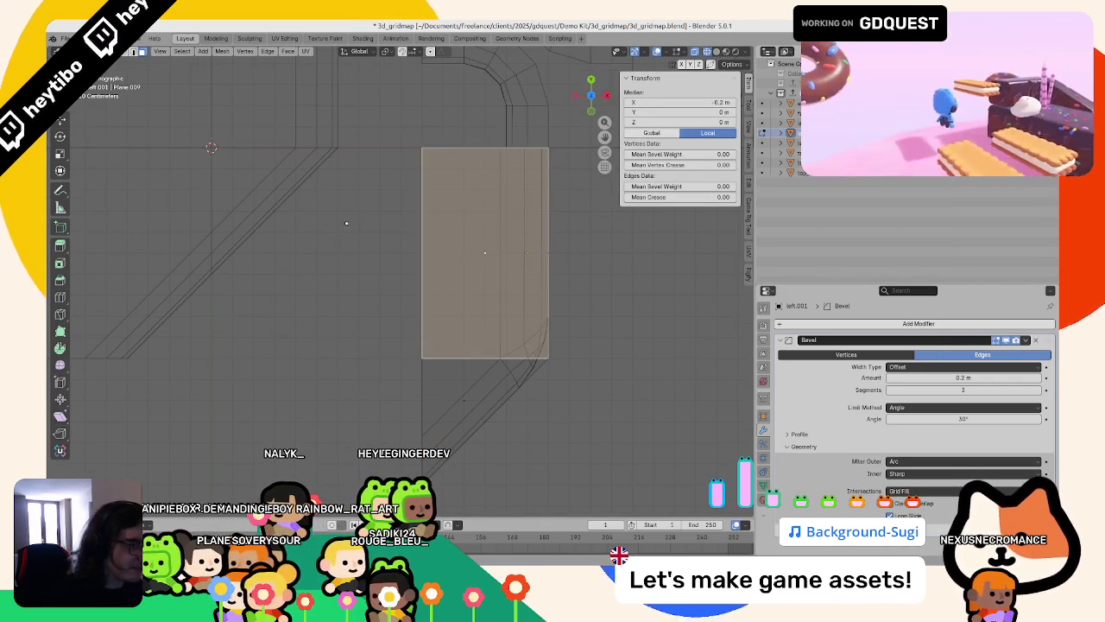
Step: Inspect a vertical edge, then return to Object Mode in top view and deselect left.001
{"action": "middle_click_drag", "start_coordinate": [388, 259], "coordinate": [449, 311]}
{"action": "scroll", "coordinate": [432, 303], "scroll_direction": "down", "scroll_amount": 3}
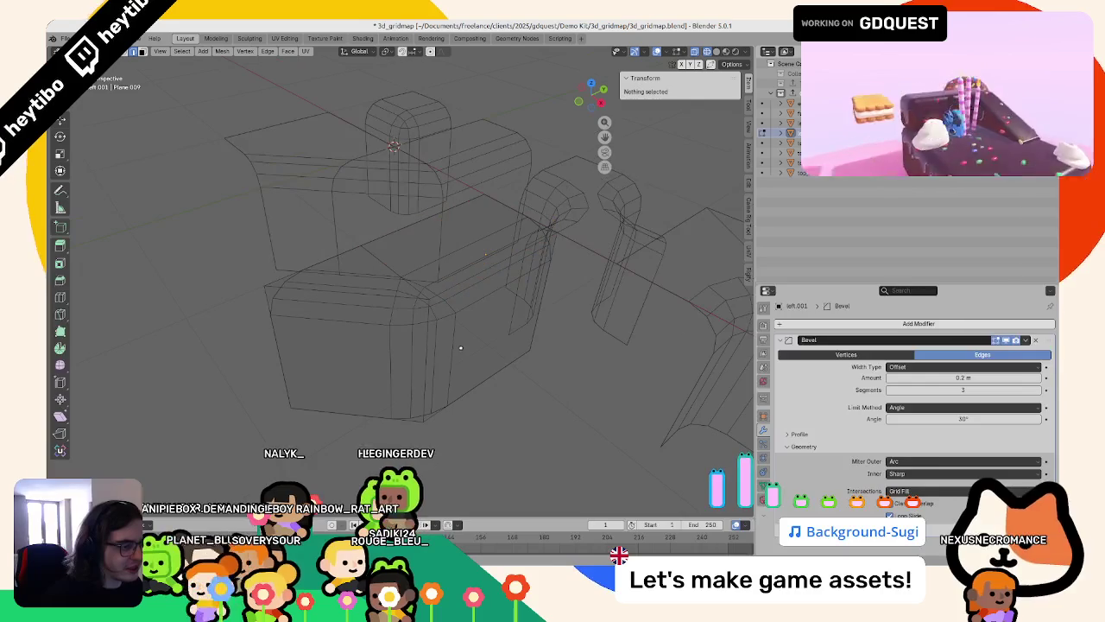
{"action": "left_click", "coordinate": [427, 345]}
{"action": "key", "text": "Tab"}
{"action": "key", "text": "KP_7"}
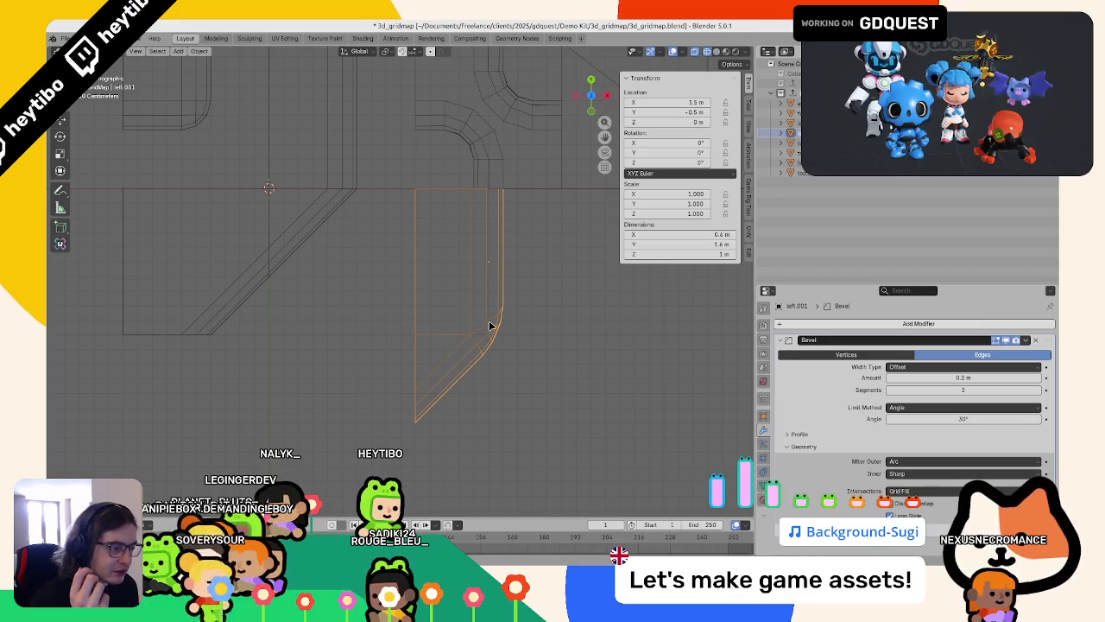
{"action": "scroll", "coordinate": [466, 345], "scroll_direction": "down", "scroll_amount": 5}
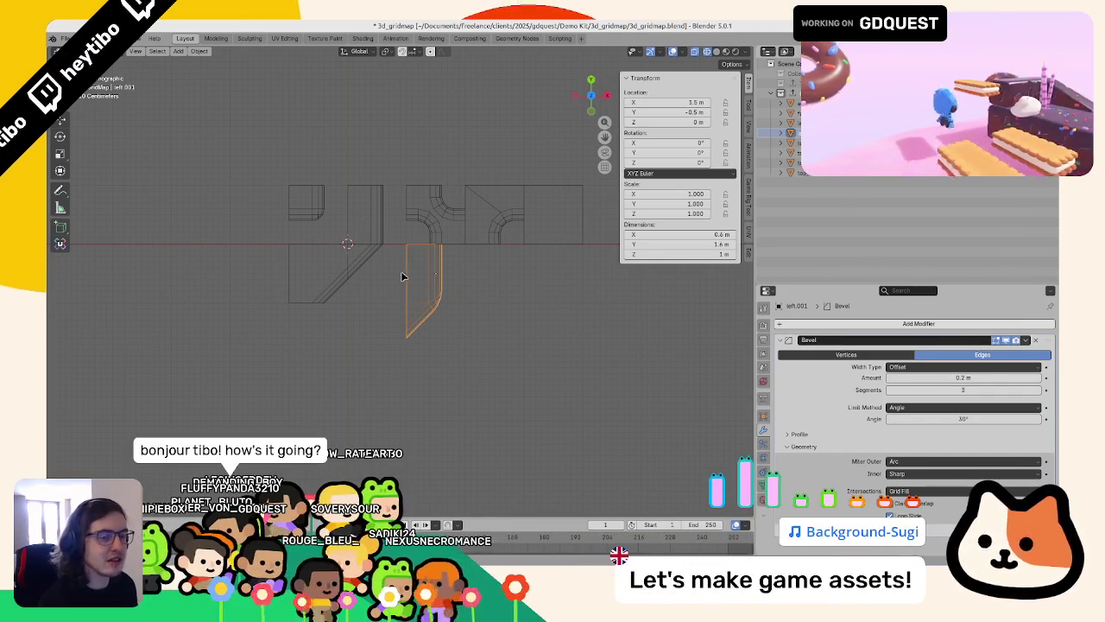
{"action": "left_click", "coordinate": [371, 268]}
Step: Rotate top_left 90° around Z and place it at 0.5, 0.5
{"action": "left_click", "coordinate": [326, 214]}
{"action": "key", "text": "r"}
{"action": "left_click", "coordinate": [334, 181]}
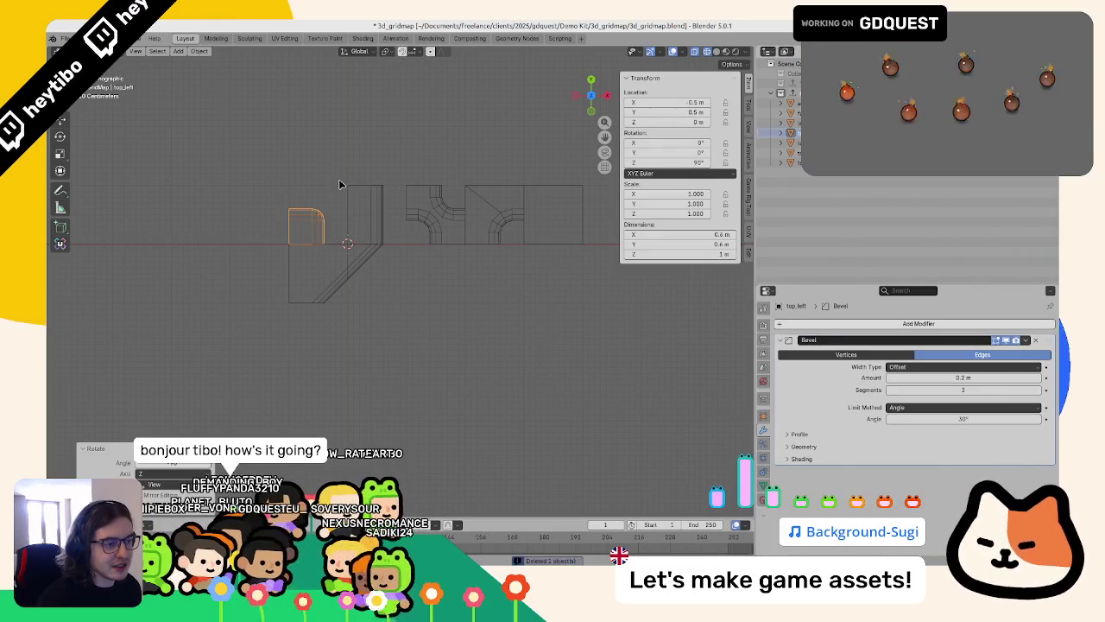
{"action": "key", "text": "g"}
{"action": "scroll", "coordinate": [405, 223], "scroll_direction": "down", "scroll_amount": 2}
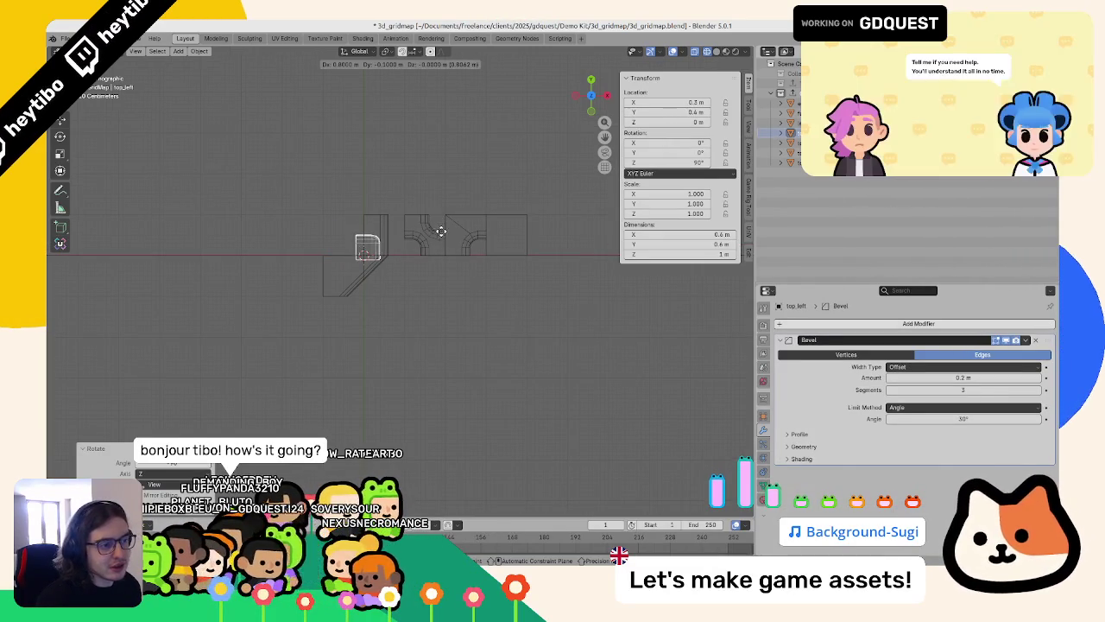
{"action": "left_click", "coordinate": [442, 229]}
{"action": "scroll", "coordinate": [442, 228], "scroll_direction": "down", "scroll_amount": 3}
{"action": "key", "text": "g"}
Step: Switch to a wireframe top view and undo the last two piece changes
{"action": "left_click", "coordinate": [384, 249]}
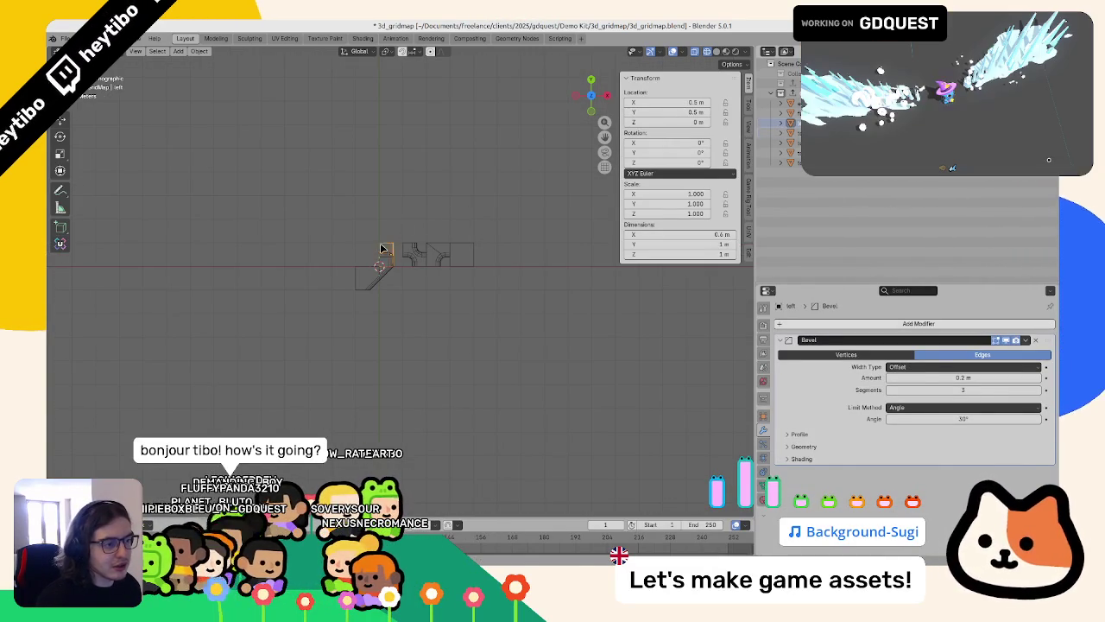
{"action": "scroll", "coordinate": [389, 247], "scroll_direction": "up", "scroll_amount": 5}
{"action": "mouse_move", "coordinate": [379, 244]}
{"action": "middle_mouse_down"}
{"action": "mouse_move", "coordinate": [444, 244]}
{"action": "mouse_move", "coordinate": [418, 199]}
{"action": "mouse_move", "coordinate": [308, 223]}
{"action": "mouse_move", "coordinate": [438, 222]}
{"action": "mouse_move", "coordinate": [415, 227]}
{"action": "mouse_move", "coordinate": [437, 257]}
{"action": "mouse_move", "coordinate": [456, 329]}
{"action": "mouse_move", "coordinate": [397, 294]}
{"action": "middle_mouse_up"}
{"action": "key", "text": "shift+z"}
{"action": "key", "text": "shift+z"}
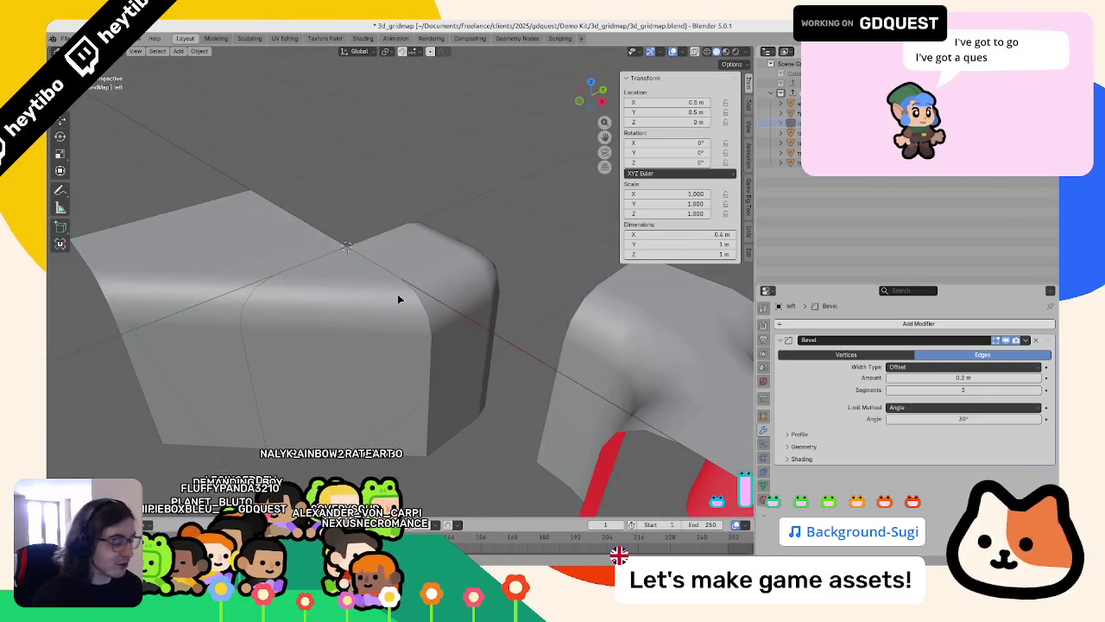
{"action": "key", "text": "KP_7"}
{"action": "key", "text": "ctrl+z"}
{"action": "key", "text": "ctrl+z"}
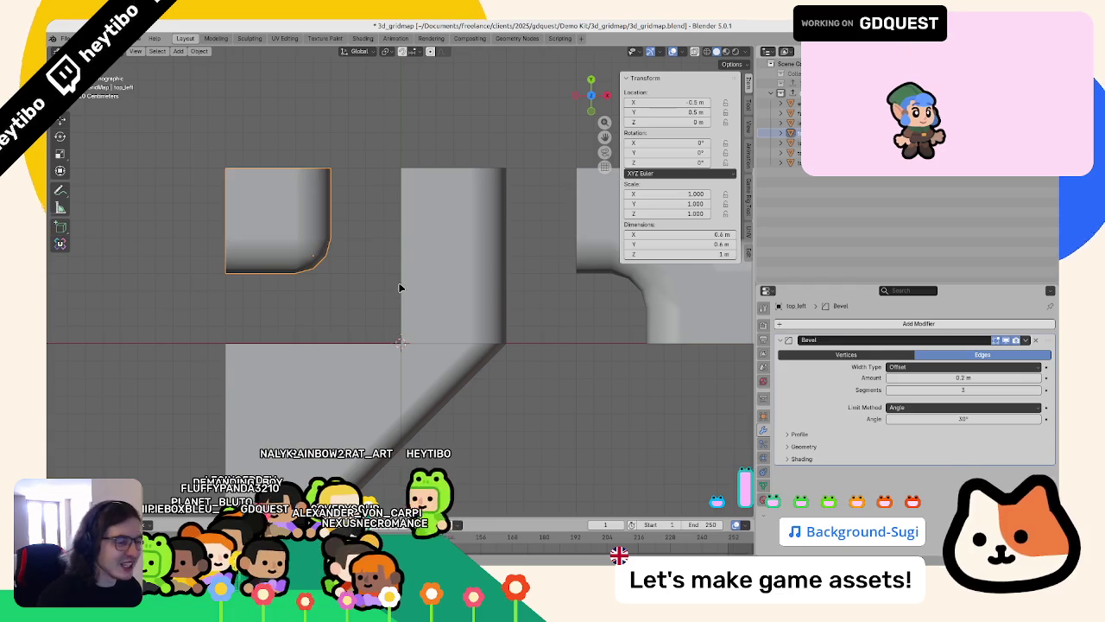
{"action": "key", "text": "ctrl+z"}
{"action": "scroll", "coordinate": [395, 291], "scroll_direction": "down", "scroll_amount": 4}
Step: Delete the diagonal triangle piece and the whole left.001 bevelled bar
{"action": "left_click", "coordinate": [400, 325]}
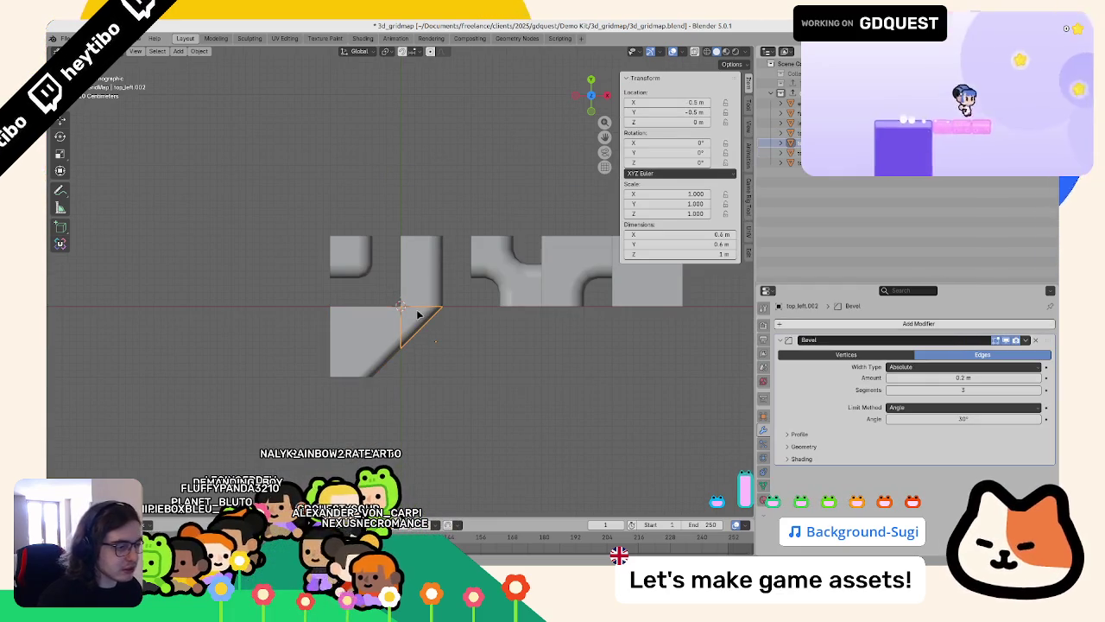
{"action": "key", "text": "Delete"}
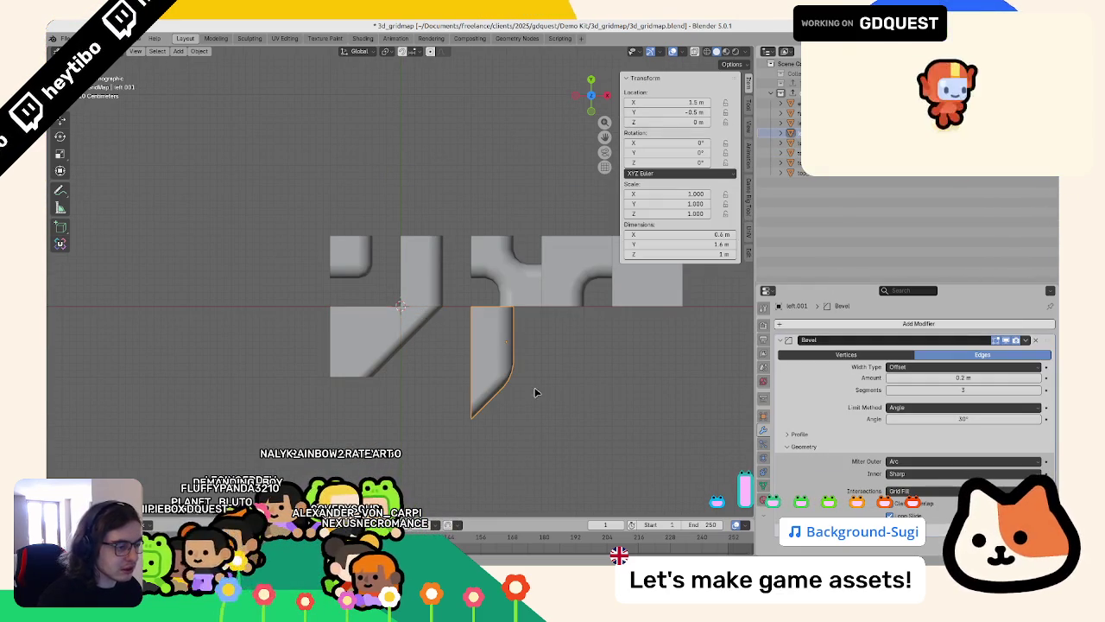
{"action": "key", "text": "Tab"}
{"action": "key", "text": "shift+z"}
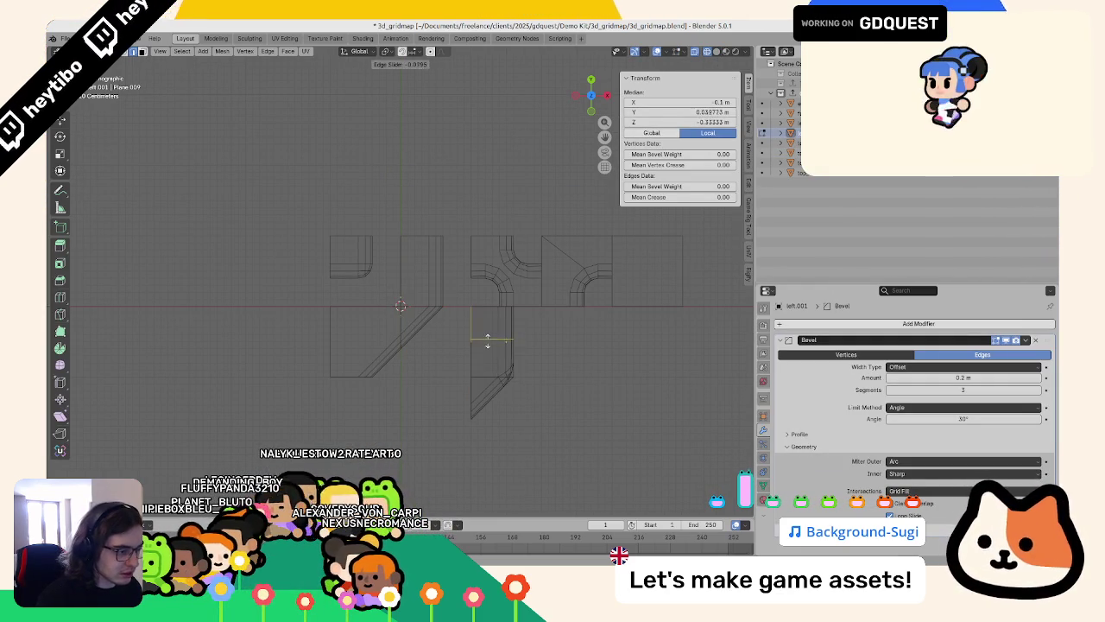
{"action": "left_click", "coordinate": [483, 337]}
{"action": "mouse_move", "coordinate": [483, 338]}
{"action": "middle_mouse_down"}
{"action": "mouse_move", "coordinate": [492, 363]}
{"action": "mouse_move", "coordinate": [466, 354]}
{"action": "middle_mouse_up"}
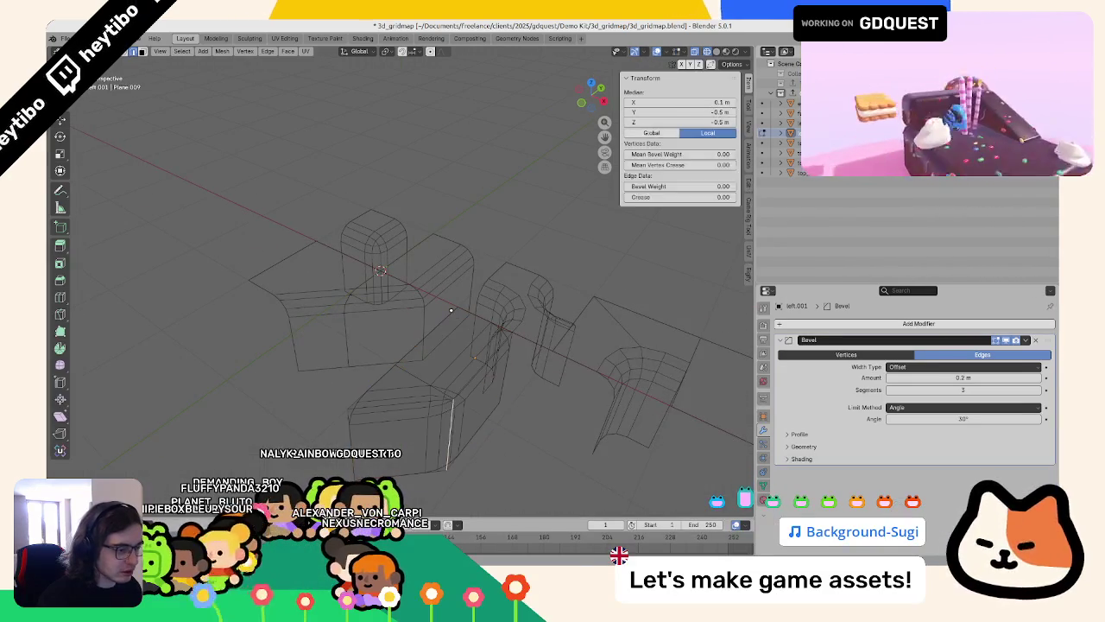
{"action": "left_click", "coordinate": [455, 348]}
{"action": "key", "text": "a"}
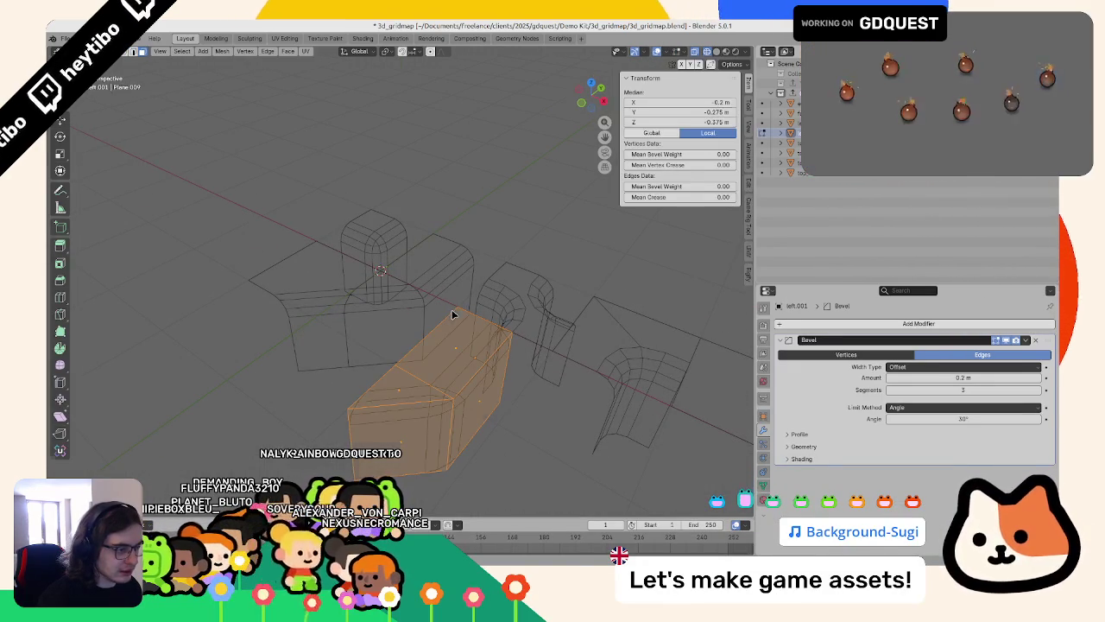
{"action": "key", "text": "Tab"}
{"action": "key", "text": "Delete"}
{"action": "key", "text": "KP_7"}
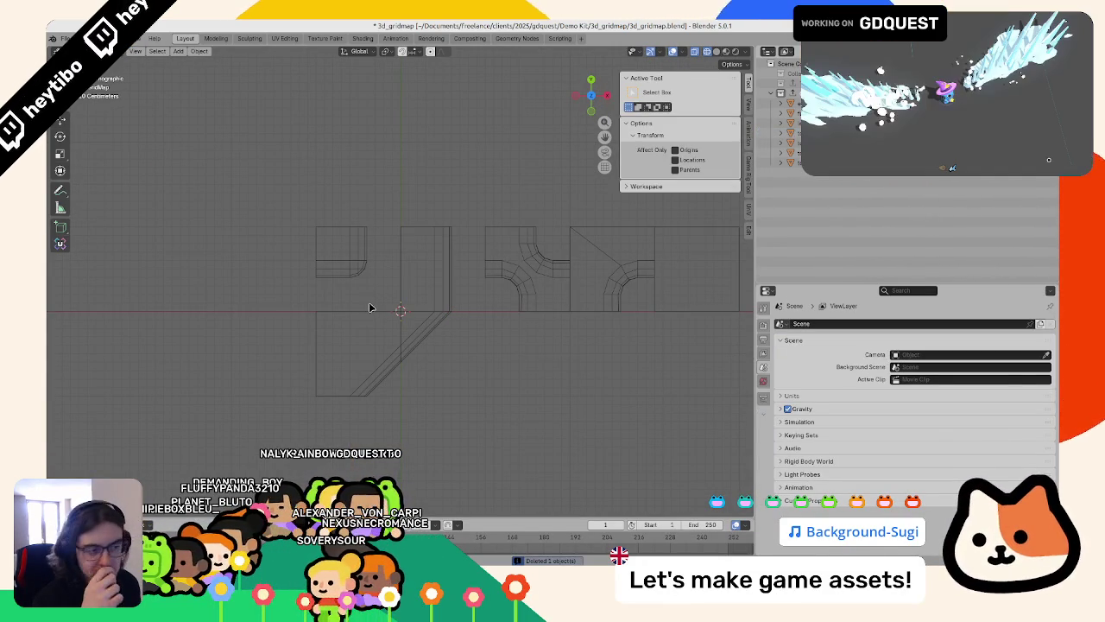
Step: Move the top_left piece to 0.5, -0.5
{"action": "left_click", "coordinate": [434, 331]}
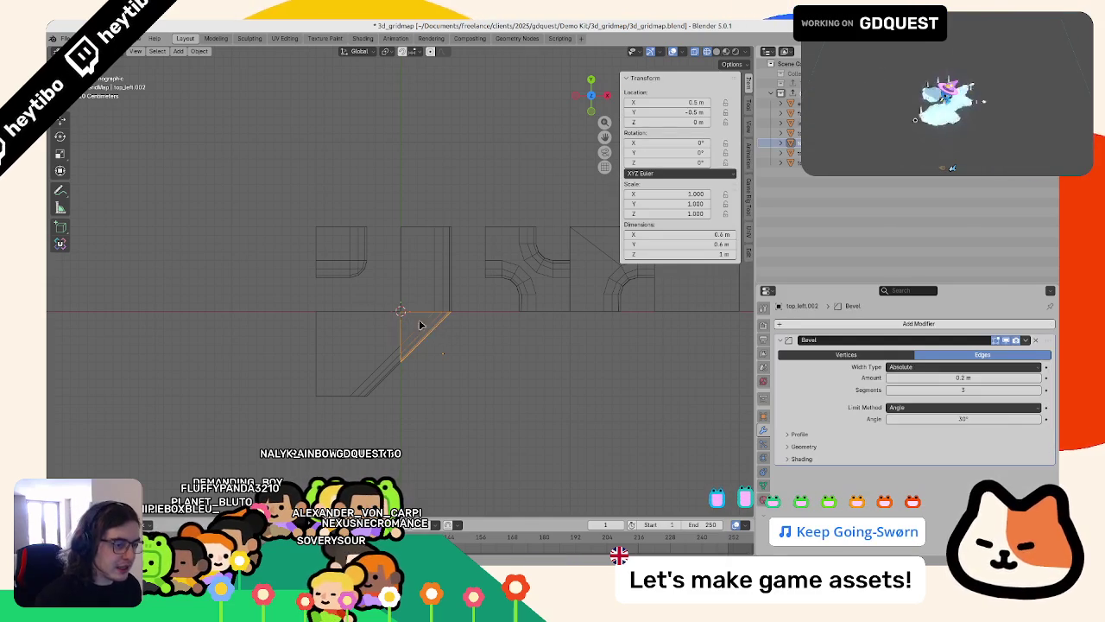
{"action": "left_click", "coordinate": [348, 242]}
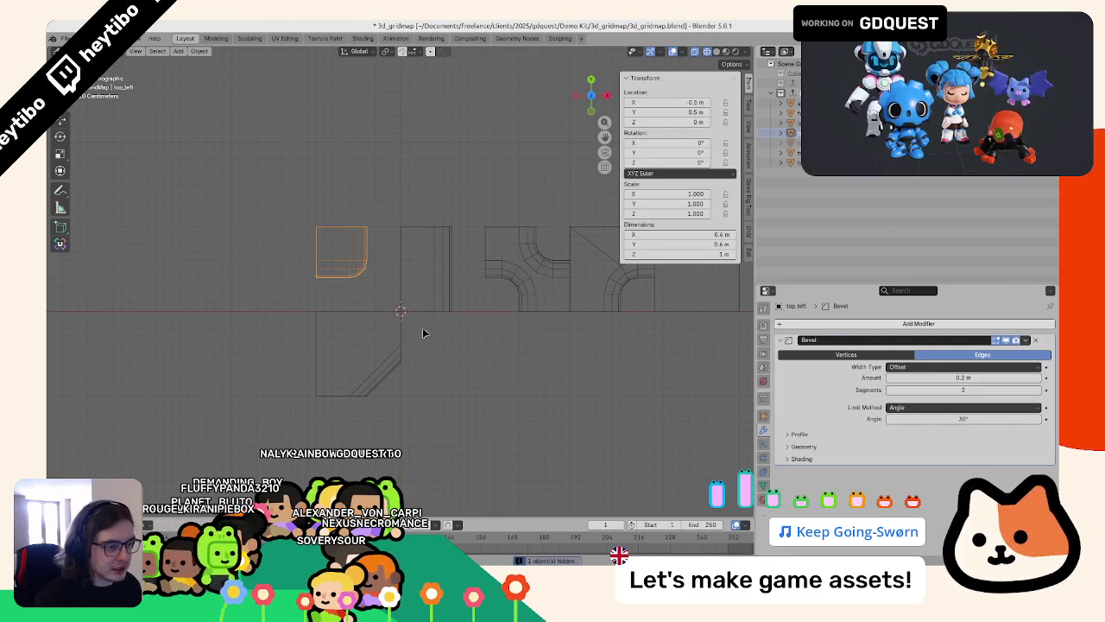
{"action": "scroll", "coordinate": [450, 393], "scroll_direction": "down", "scroll_amount": 3}
{"action": "key", "text": "g"}
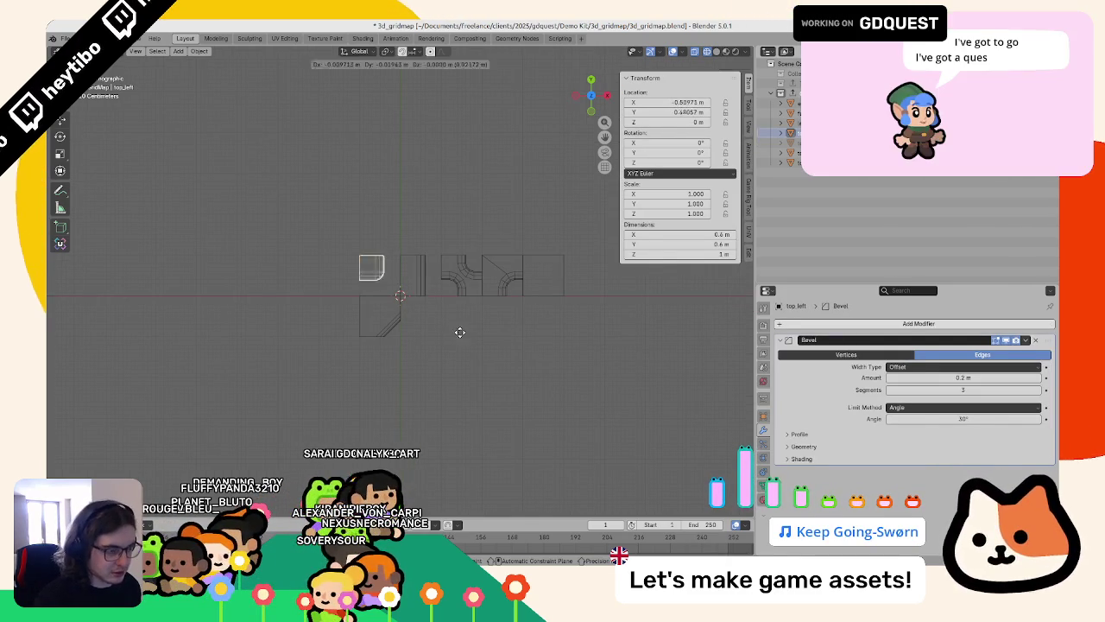
{"action": "left_click", "coordinate": [483, 359]}
{"action": "scroll", "coordinate": [483, 359], "scroll_direction": "down", "scroll_amount": 2}
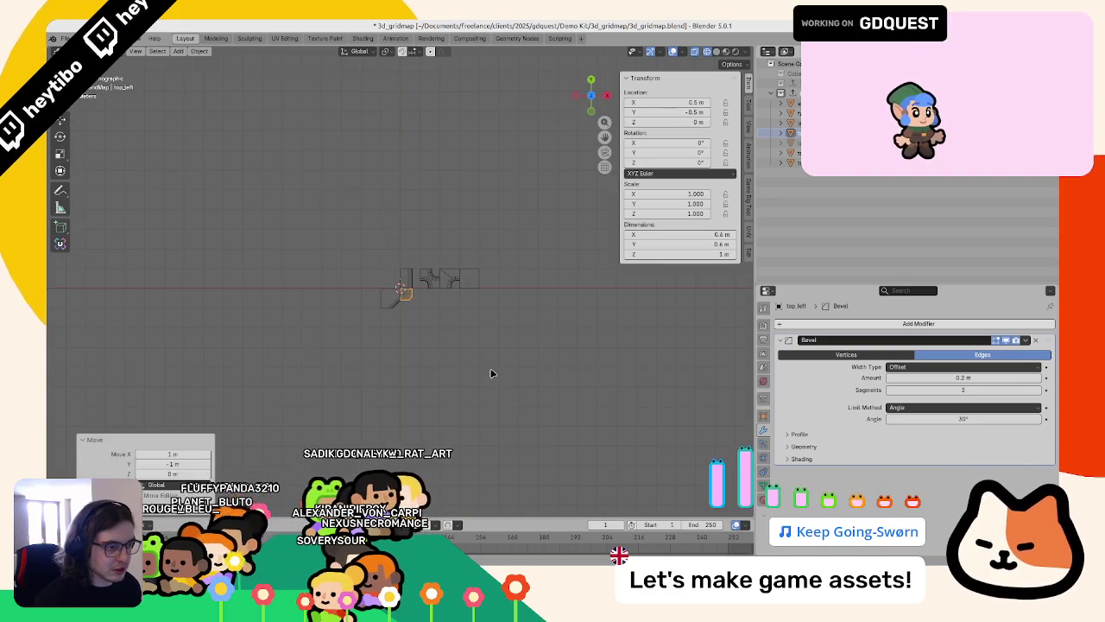
{"action": "scroll", "coordinate": [486, 374], "scroll_direction": "up", "scroll_amount": 5}
Step: Check the assembled tiles in solid shading, then select the left L-shaped piece
{"action": "middle_click_drag", "start_coordinate": [486, 374], "coordinate": [486, 343]}
{"action": "left_click", "coordinate": [627, 371]}
{"action": "middle_click_drag", "start_coordinate": [557, 400], "coordinate": [378, 364]}
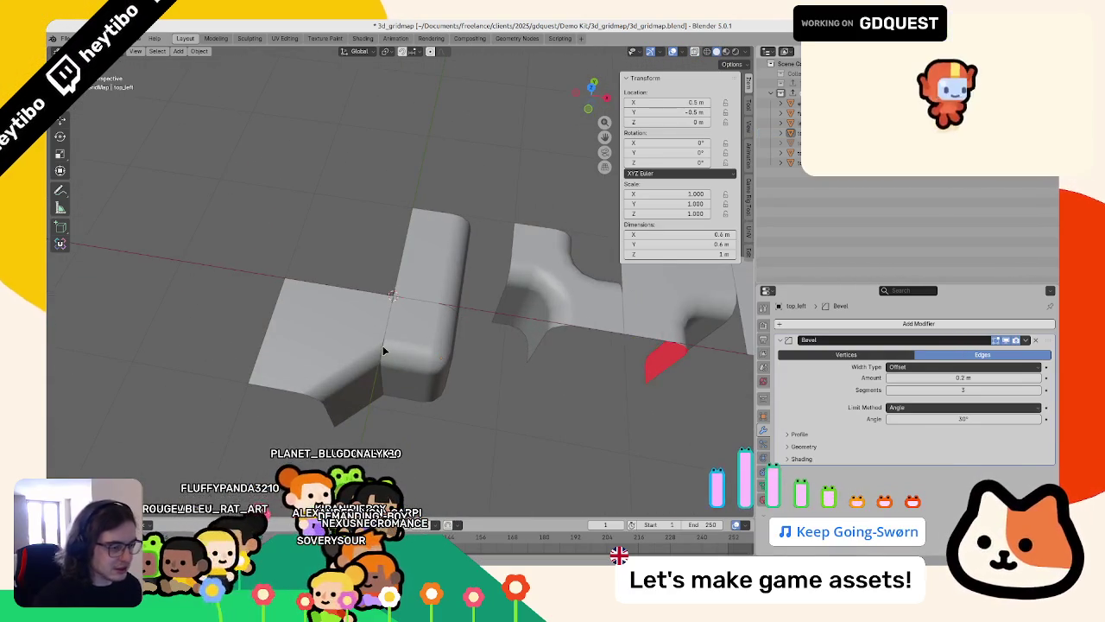
{"action": "key", "text": "KP_7"}
{"action": "left_click", "coordinate": [366, 363]}
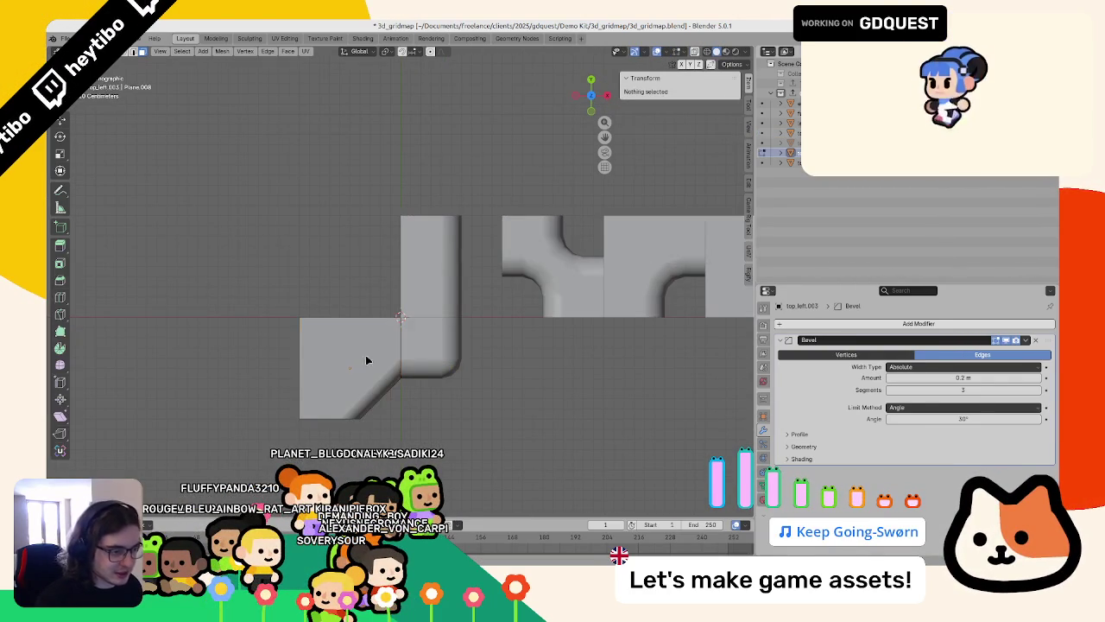
Step: Duplicate the bottom-right empty, placing the copy down and to the left
{"action": "key", "text": "z"}
{"action": "left_click", "coordinate": [293, 353]}
{"action": "left_click", "coordinate": [602, 334]}
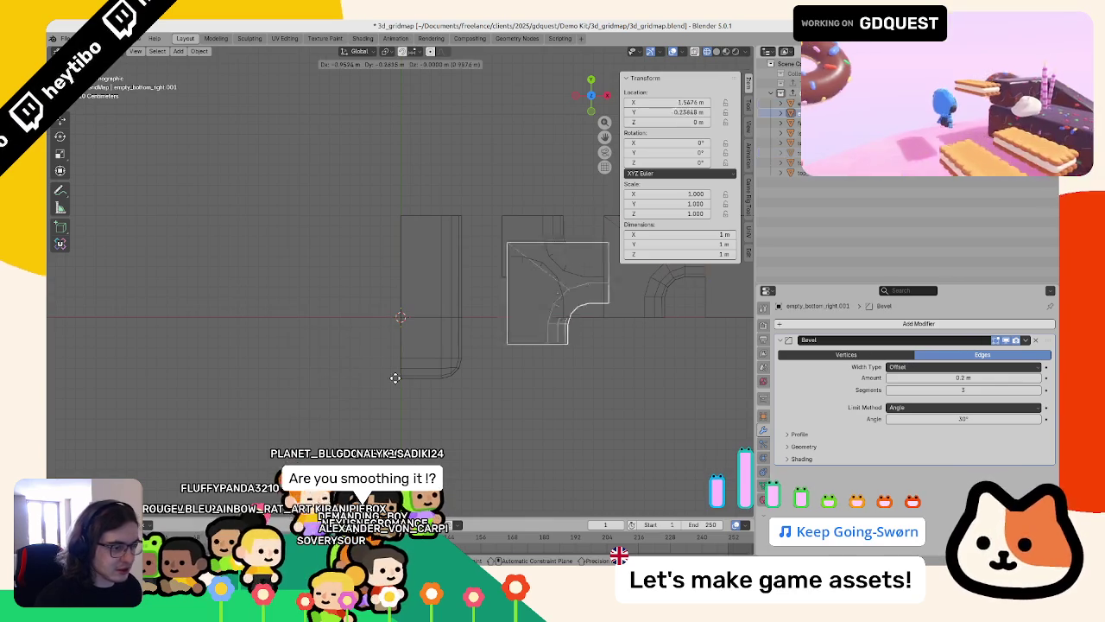
{"action": "key", "text": "shift+d"}
{"action": "left_click", "coordinate": [415, 435]}
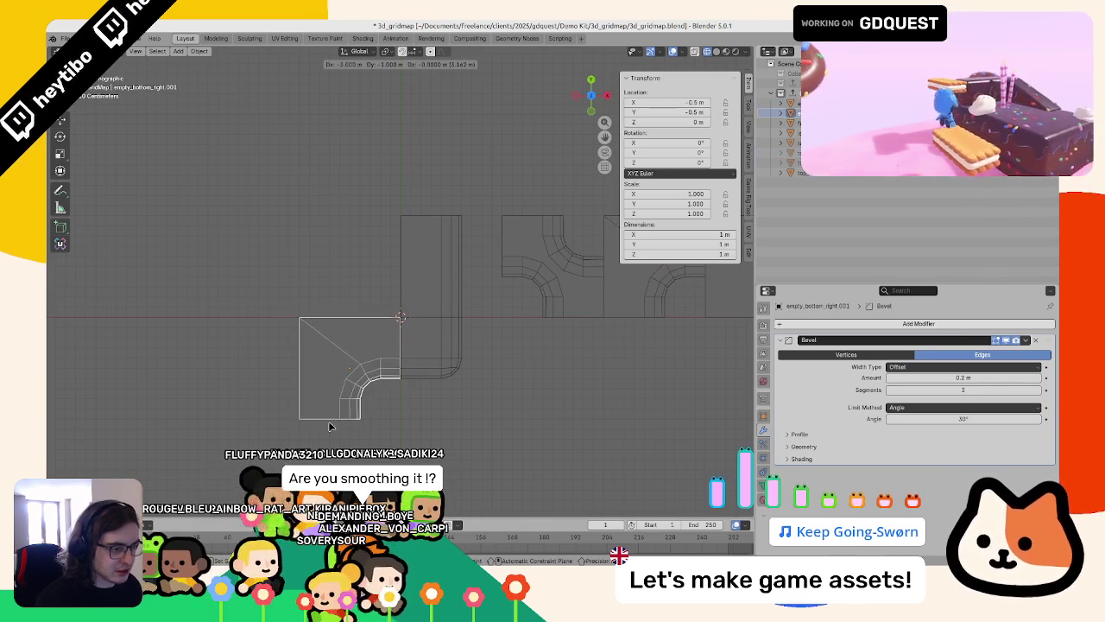
{"action": "left_click", "coordinate": [415, 435]}
{"action": "key", "text": "shift+z"}
{"action": "mouse_move", "coordinate": [415, 436]}
{"action": "middle_mouse_down"}
{"action": "mouse_move", "coordinate": [435, 396]}
{"action": "mouse_move", "coordinate": [569, 401]}
{"action": "middle_mouse_up"}
Step: Undo the duplicate, select the diagonal corner piece and reveal the hidden piece
{"action": "key", "text": "ctrl+z"}
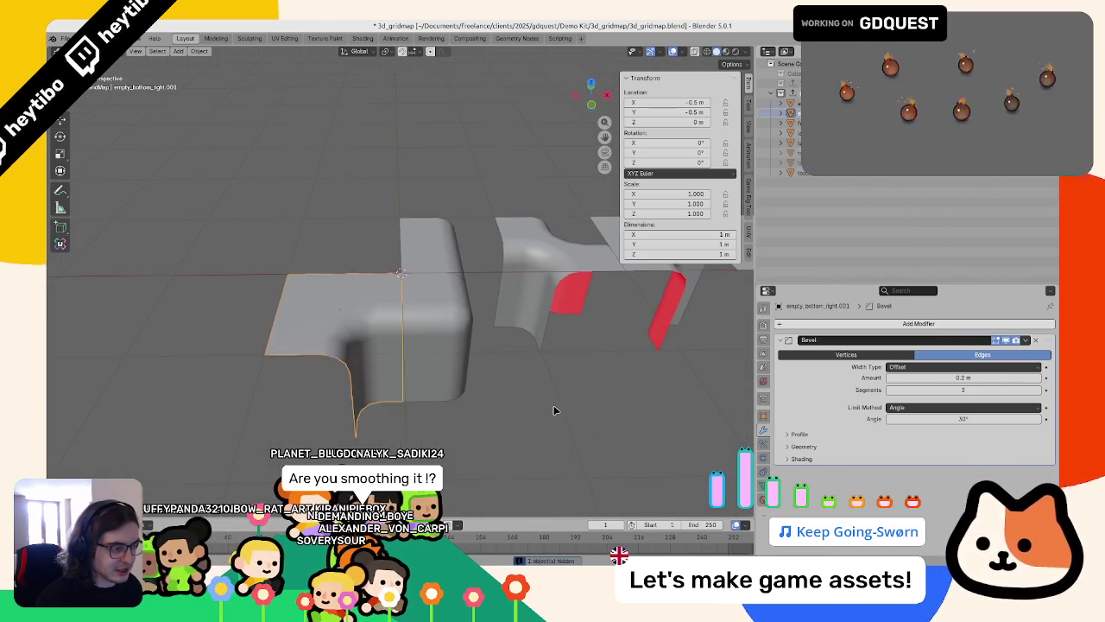
{"action": "key", "text": "Tab"}
{"action": "key", "text": "Tab"}
{"action": "key", "text": "KP_7"}
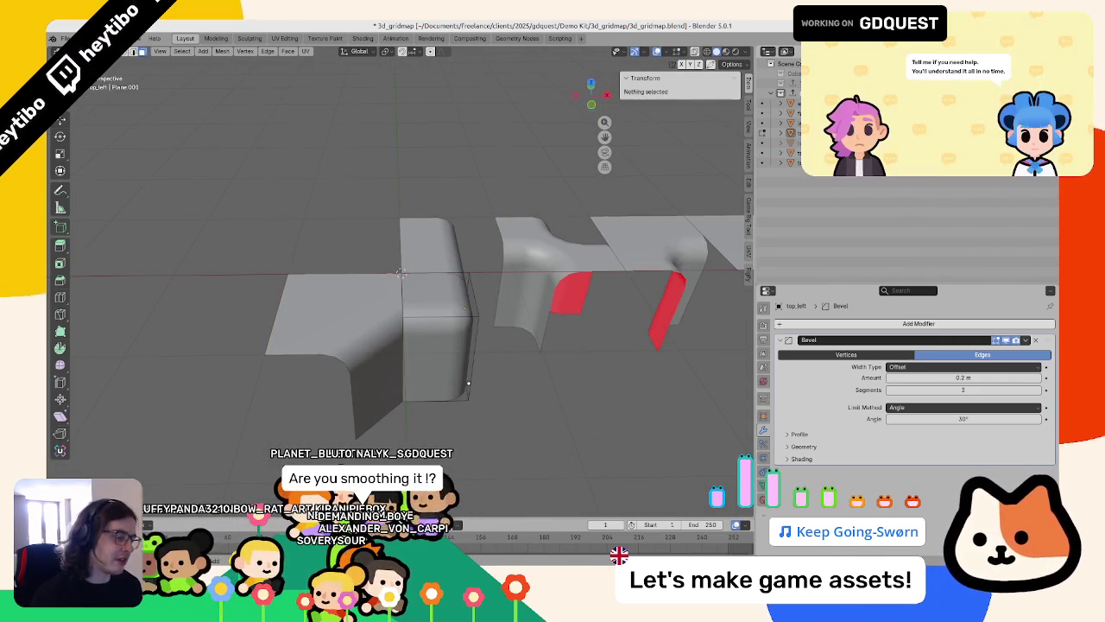
{"action": "left_click", "coordinate": [461, 388]}
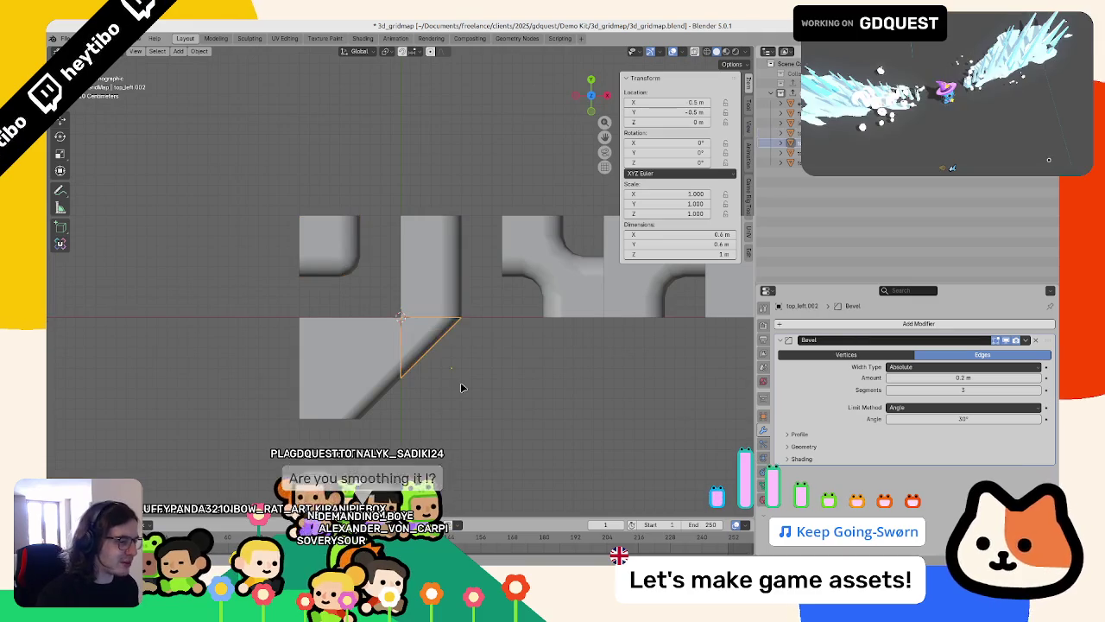
{"action": "key", "text": "ctrl+z"}
{"action": "key", "text": "ctrl+z"}
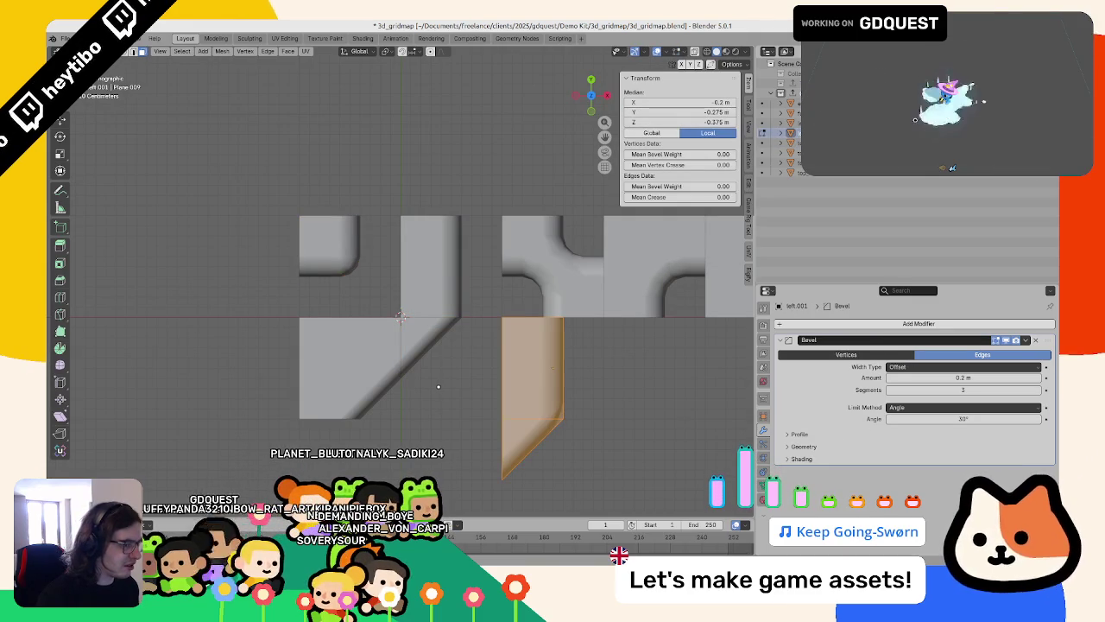
{"action": "key", "text": "Tab"}
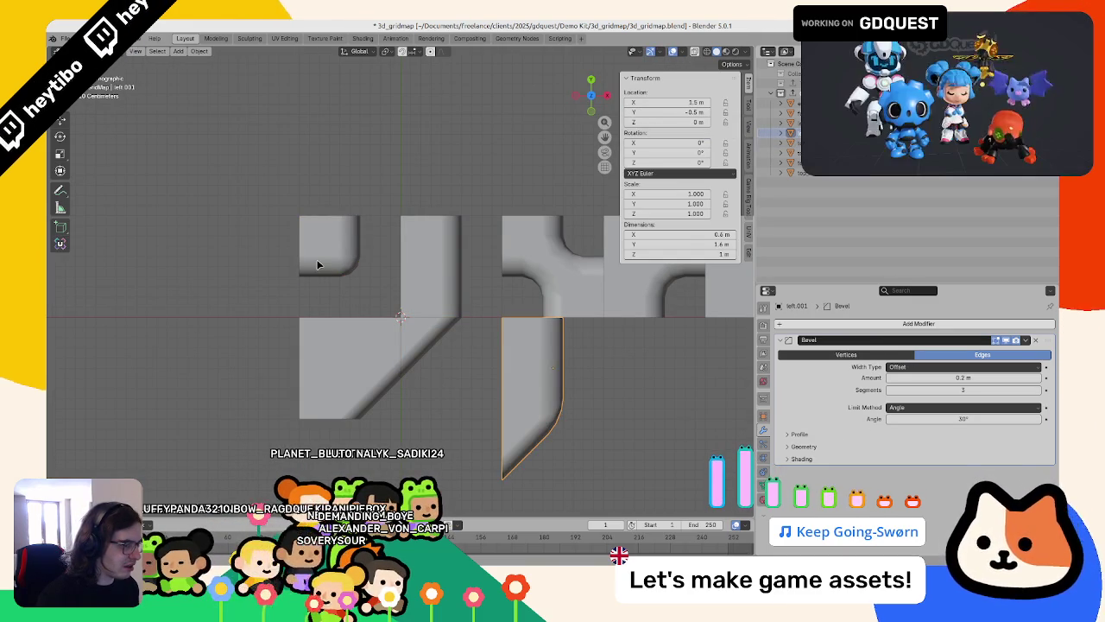
Step: Delete the tall bevelled piece, then undo back to an earlier arrangement
{"action": "key", "text": "Tab"}
{"action": "key", "text": "Tab"}
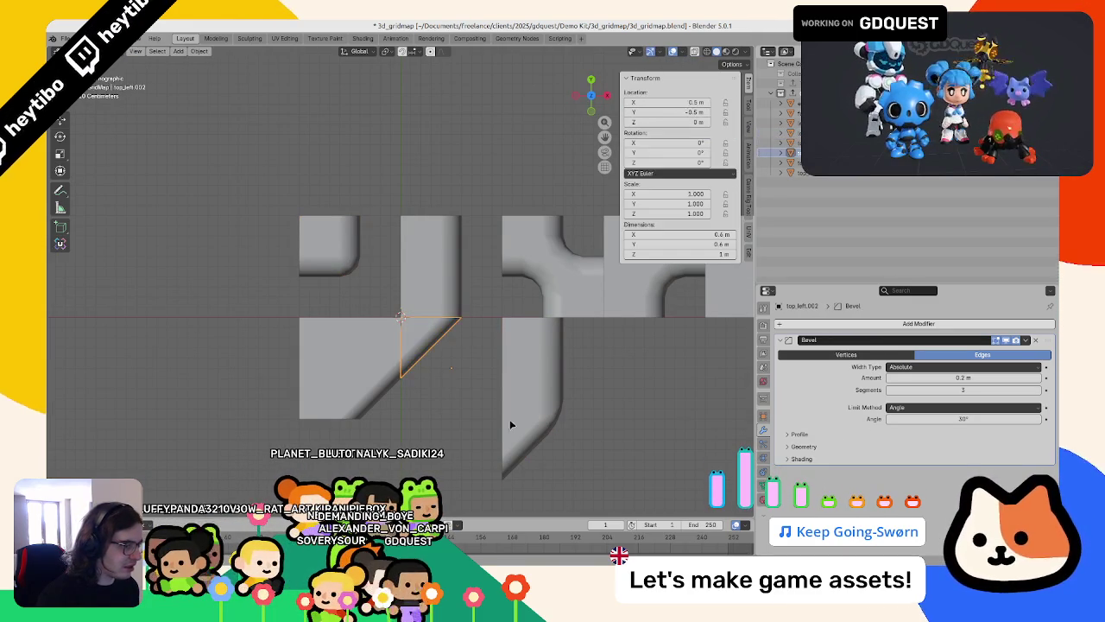
{"action": "key", "text": "g"}
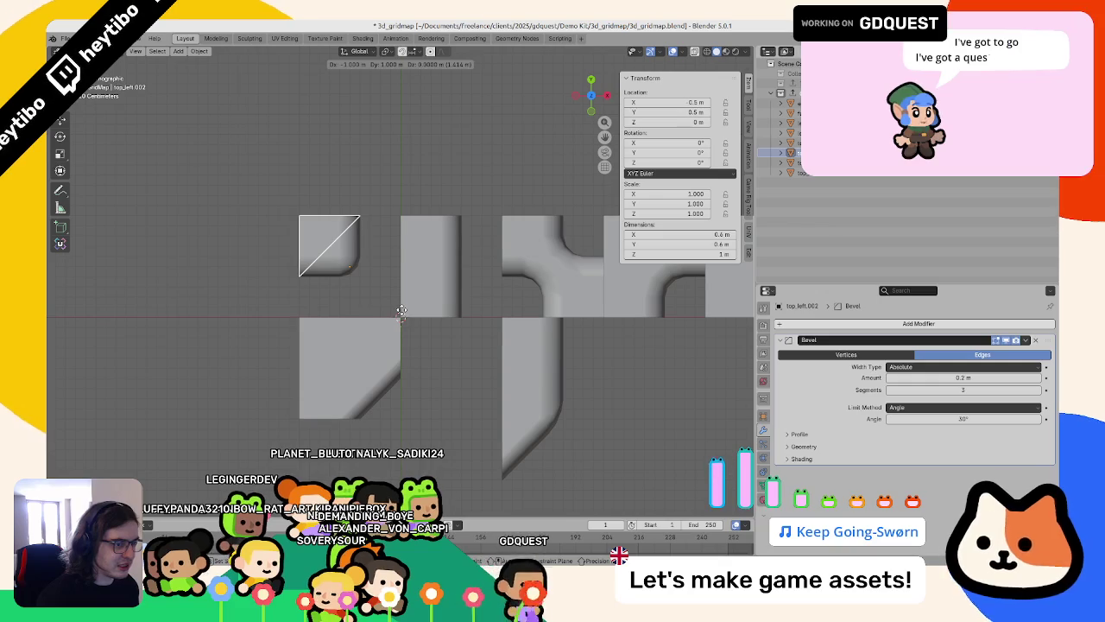
{"action": "right_click", "coordinate": [402, 314]}
{"action": "scroll", "coordinate": [448, 338], "scroll_direction": "down", "scroll_amount": 4}
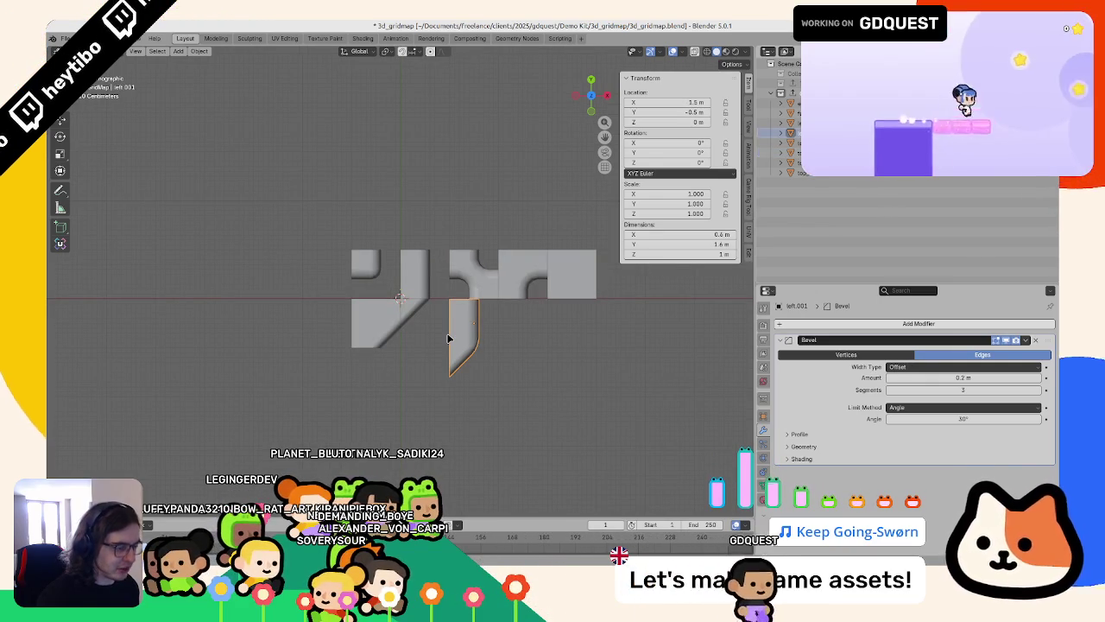
{"action": "key", "text": "Delete"}
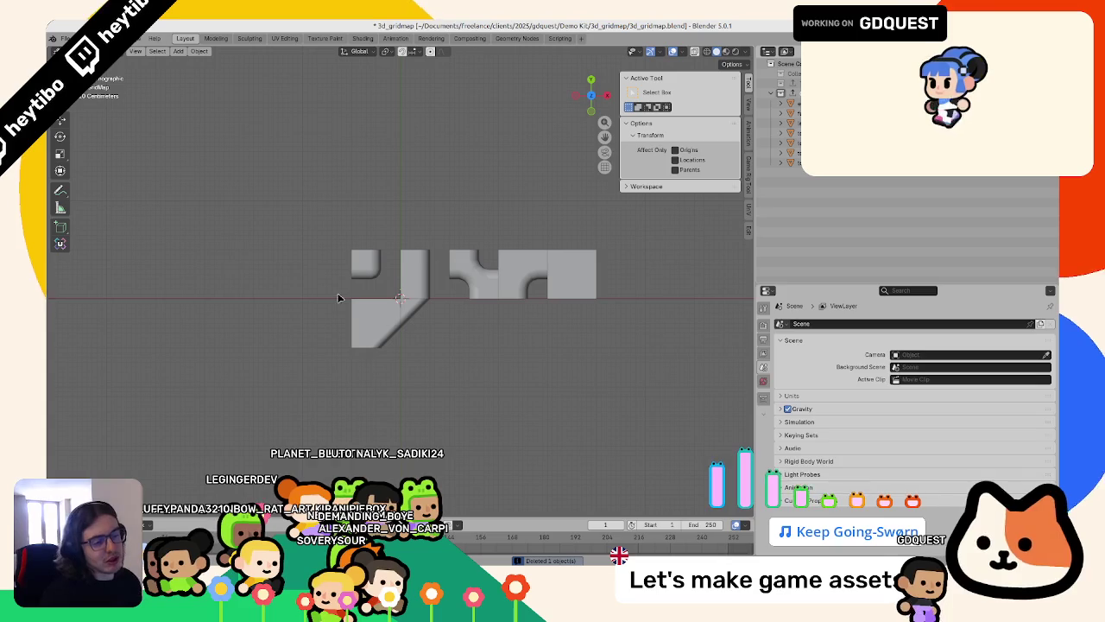
{"action": "key", "text": "ctrl+z"}
{"action": "key", "text": "ctrl+z"}
{"action": "key", "text": "ctrl+z"}
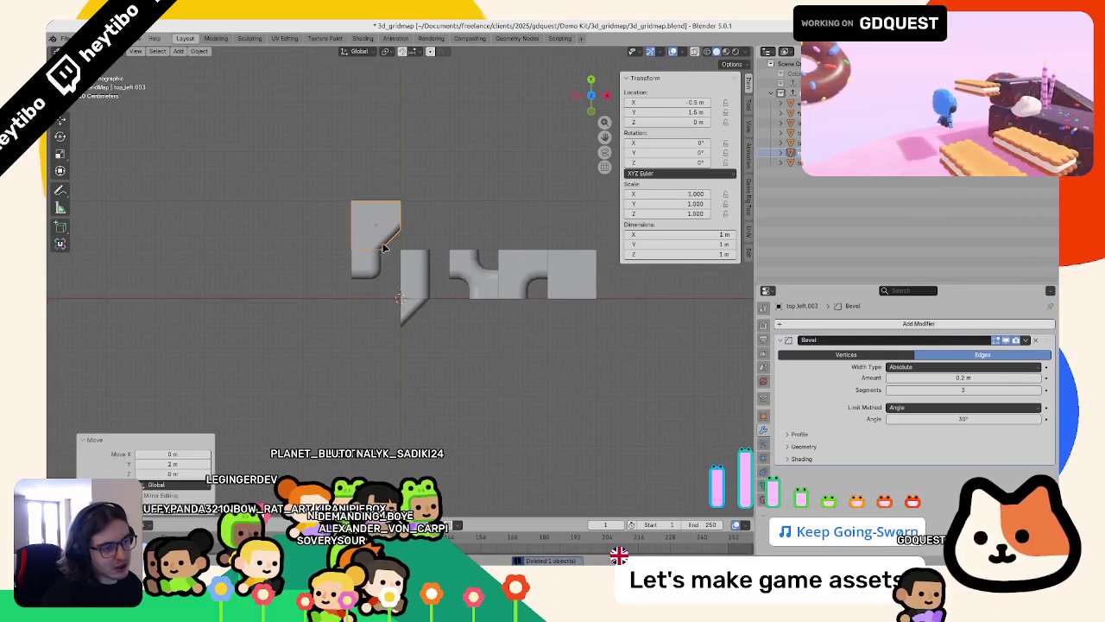
Step: Move the square corner piece back down into place in the diagonal tile
{"action": "middle_click_drag", "start_coordinate": [390, 290], "coordinate": [374, 244]}
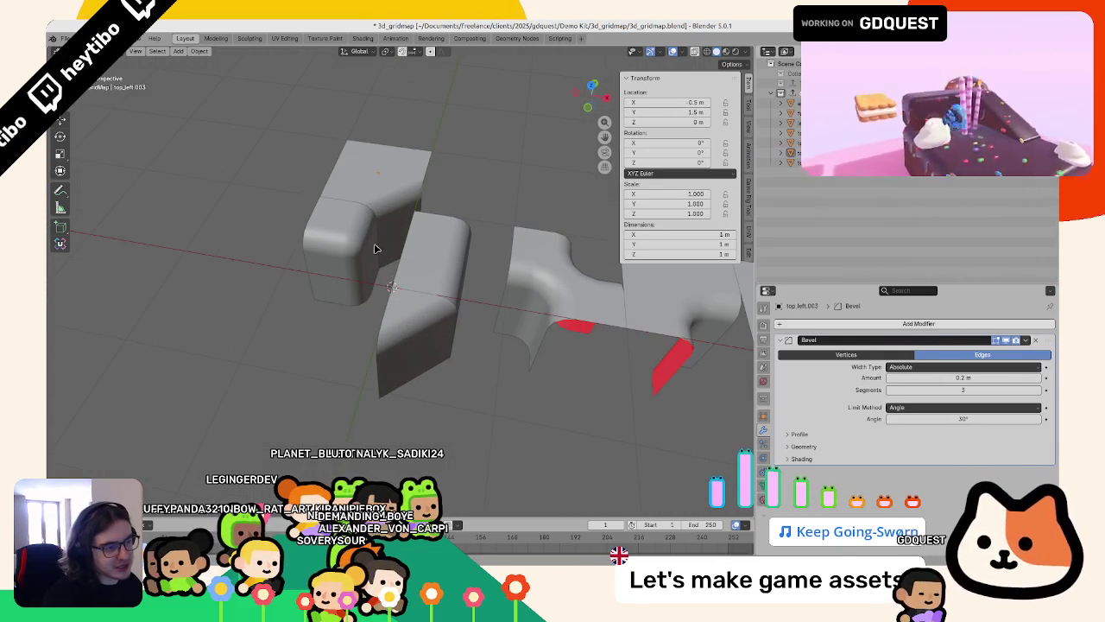
{"action": "left_click_drag", "start_coordinate": [379, 258], "coordinate": [453, 370]}
{"action": "mouse_move", "coordinate": [453, 369]}
{"action": "middle_mouse_down"}
{"action": "mouse_move", "coordinate": [460, 429]}
{"action": "mouse_move", "coordinate": [547, 397]}
{"action": "mouse_move", "coordinate": [533, 416]}
{"action": "middle_mouse_up"}
{"action": "key", "text": "KP_1"}
{"action": "key", "text": "KP_7"}
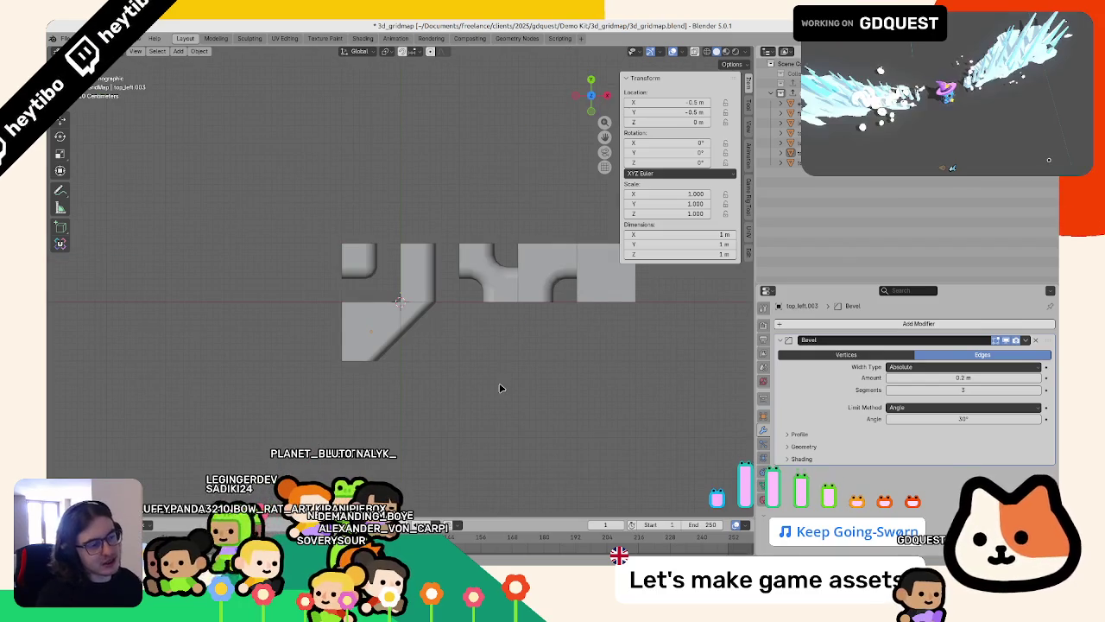
Step: Pull the hidden corner square out down-left and duplicate the small triangle beside it
{"action": "left_click_drag", "start_coordinate": [423, 313], "coordinate": [320, 398]}
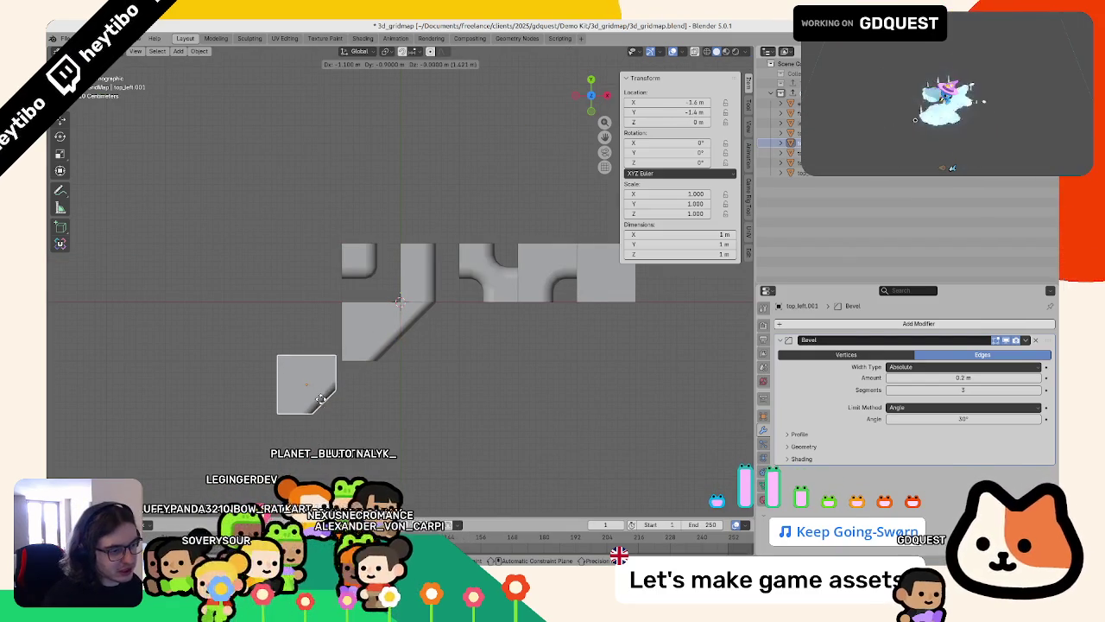
{"action": "left_click", "coordinate": [323, 400]}
{"action": "left_click", "coordinate": [402, 344]}
{"action": "key", "text": "shift+d"}
{"action": "left_click", "coordinate": [341, 428]}
{"action": "mouse_move", "coordinate": [424, 402]}
{"action": "middle_mouse_down"}
{"action": "mouse_move", "coordinate": [461, 385]}
{"action": "mouse_move", "coordinate": [373, 391]}
{"action": "middle_mouse_up"}
Step: Delete the stray piece and save 3d_gridmap.blend
{"action": "key", "text": "Delete"}
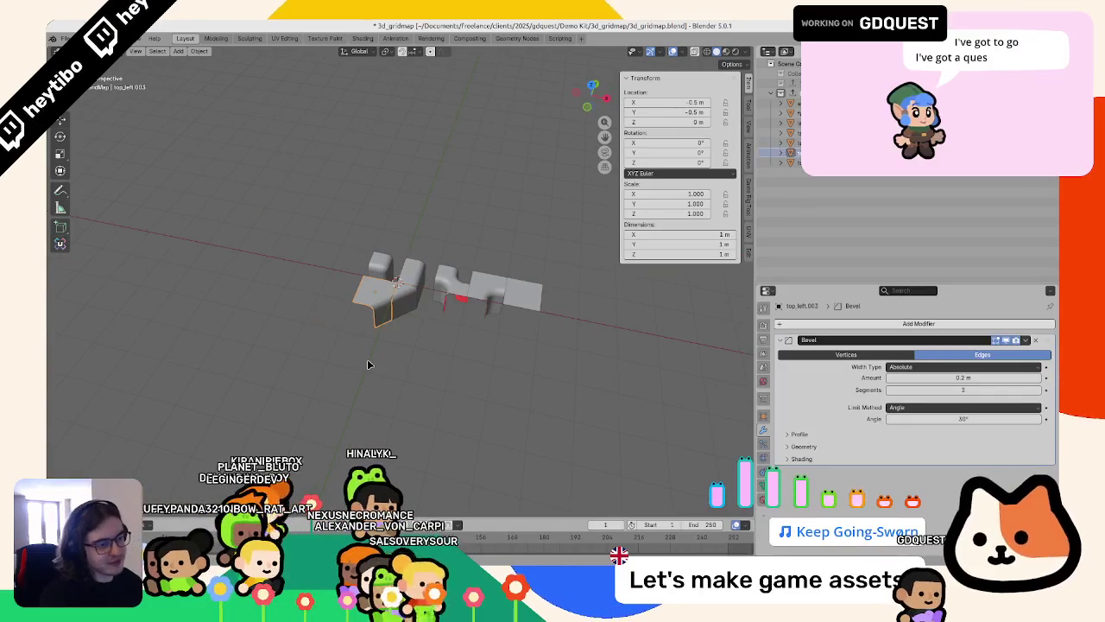
{"action": "key", "text": "KP_7"}
{"action": "key", "text": "ctrl+z"}
{"action": "scroll", "coordinate": [367, 363], "scroll_direction": "up", "scroll_amount": 2}
{"action": "scroll", "coordinate": [473, 329], "scroll_direction": "up", "scroll_amount": 1}
{"action": "key", "text": "ctrl+shift+z"}
{"action": "key", "text": "ctrl+s"}
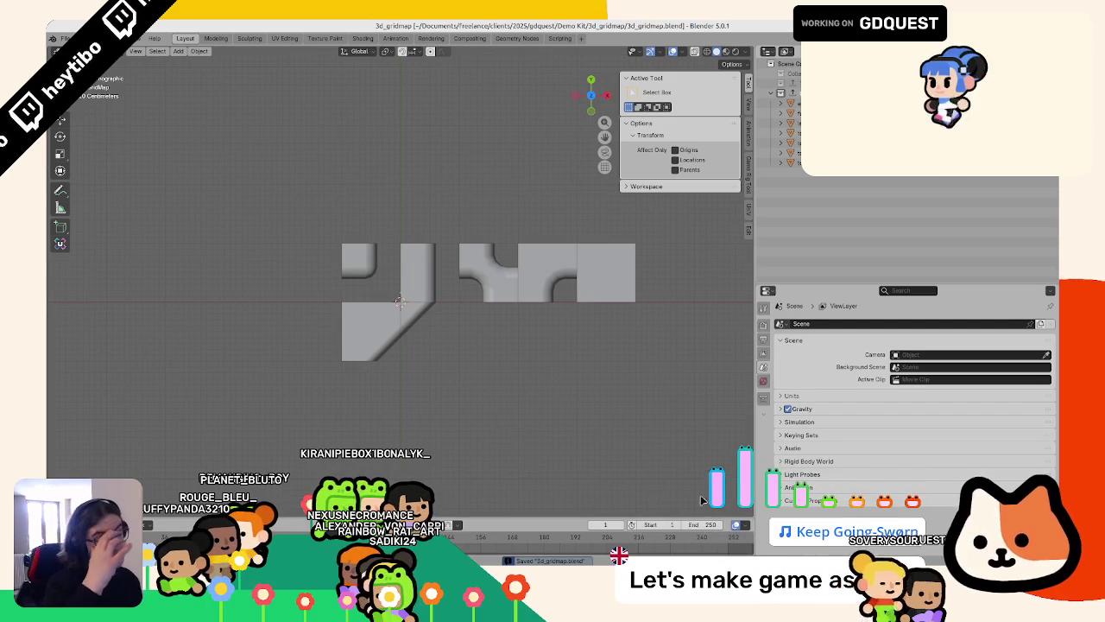
Step: In Godot, paint full grass tiles along the island's lower-left and left edges
{"action": "key", "text": "alt+Tab"}
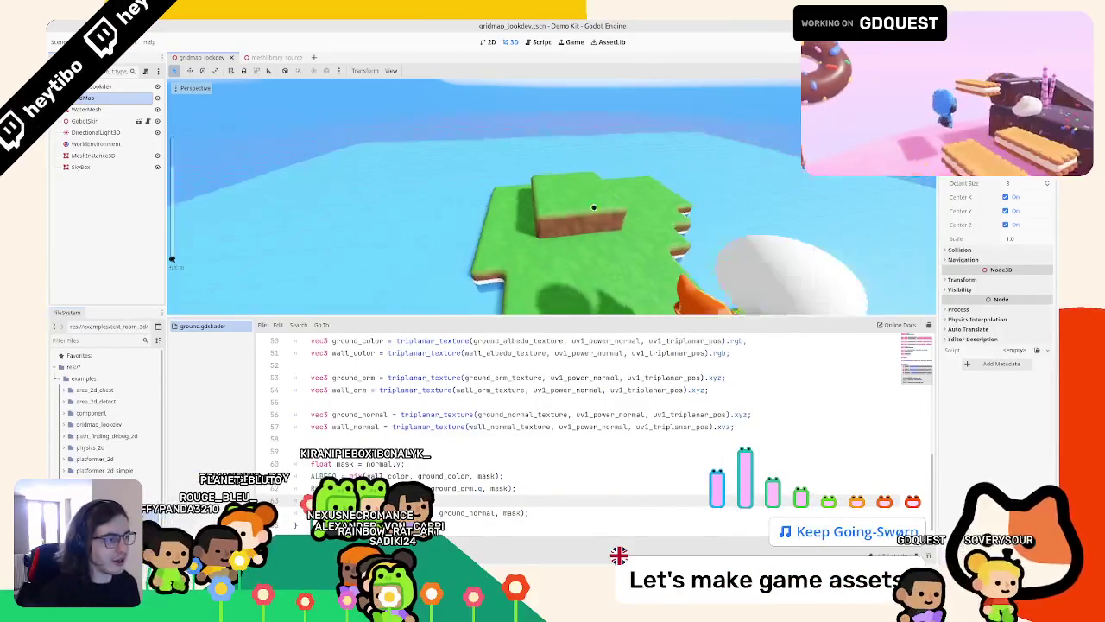
{"action": "middle_click_drag", "start_coordinate": [399, 301], "coordinate": [487, 299]}
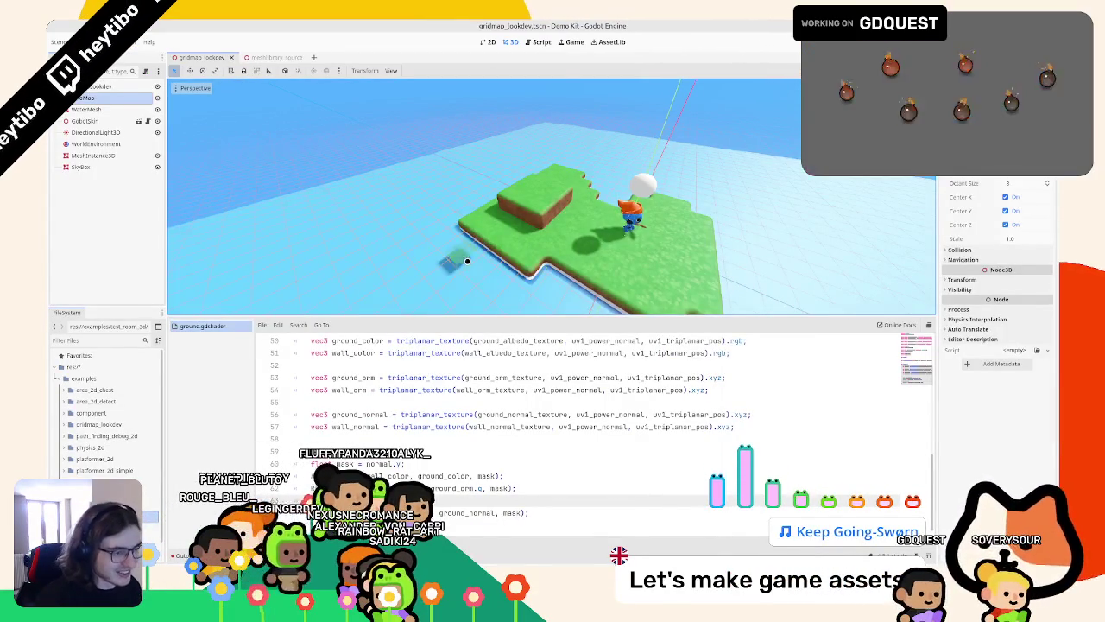
{"action": "left_click", "coordinate": [458, 298]}
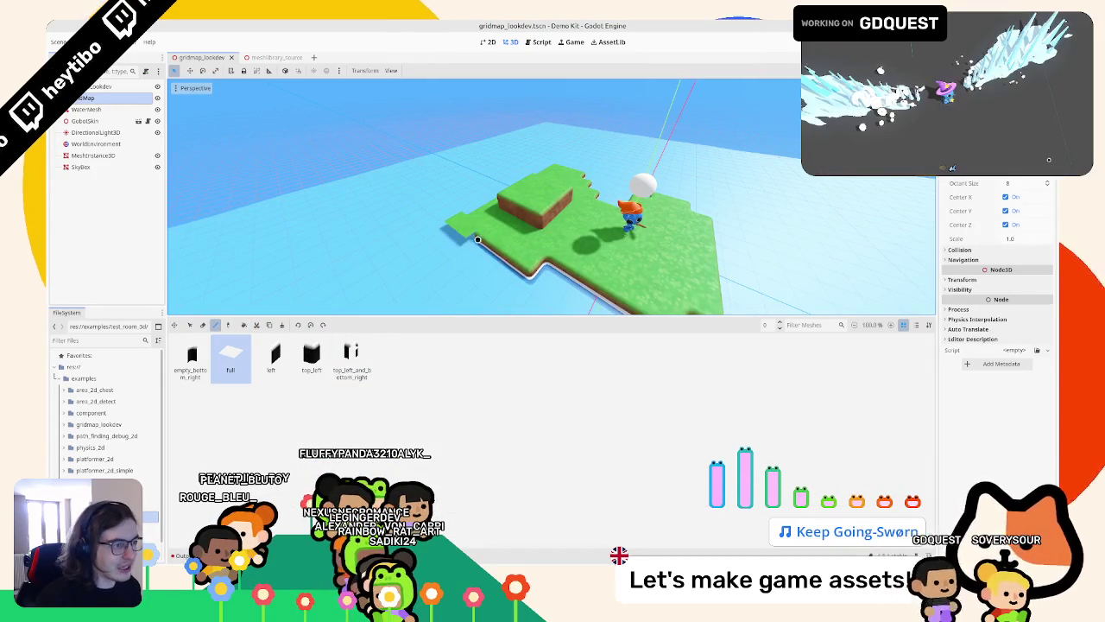
{"action": "left_click_drag", "start_coordinate": [513, 265], "coordinate": [472, 286]}
{"action": "left_click_drag", "start_coordinate": [452, 237], "coordinate": [438, 265]}
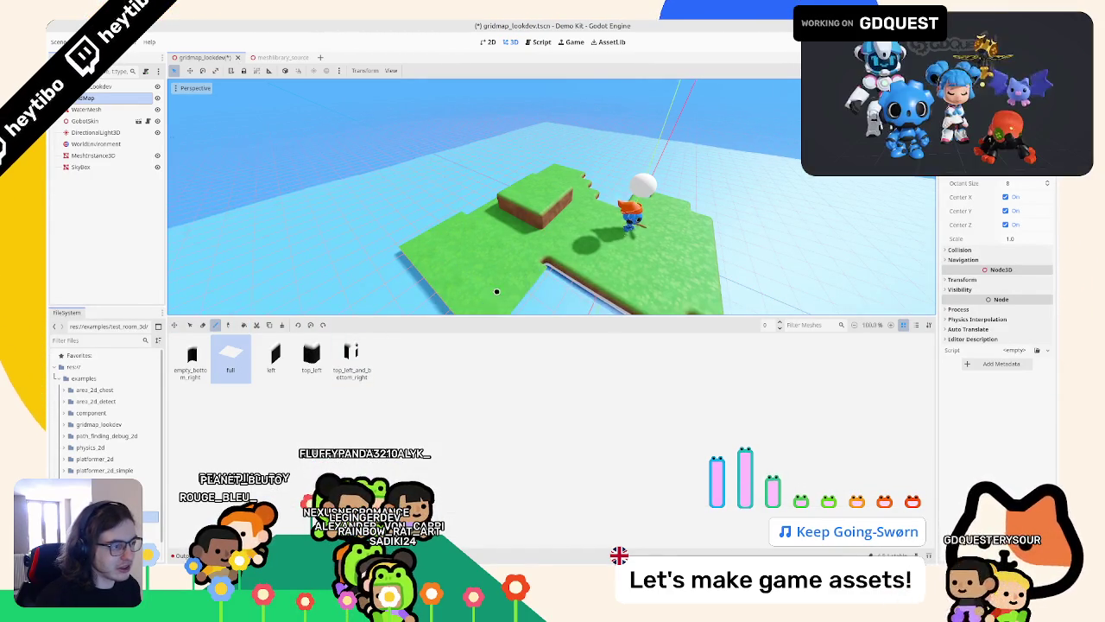
{"action": "scroll", "coordinate": [488, 271], "scroll_direction": "down", "scroll_amount": 3}
{"action": "scroll", "coordinate": [489, 271], "scroll_direction": "up", "scroll_amount": 3}
Step: Pick the top_left and left edge tiles, check the island's edges, then return to Blender
{"action": "left_click", "coordinate": [312, 356]}
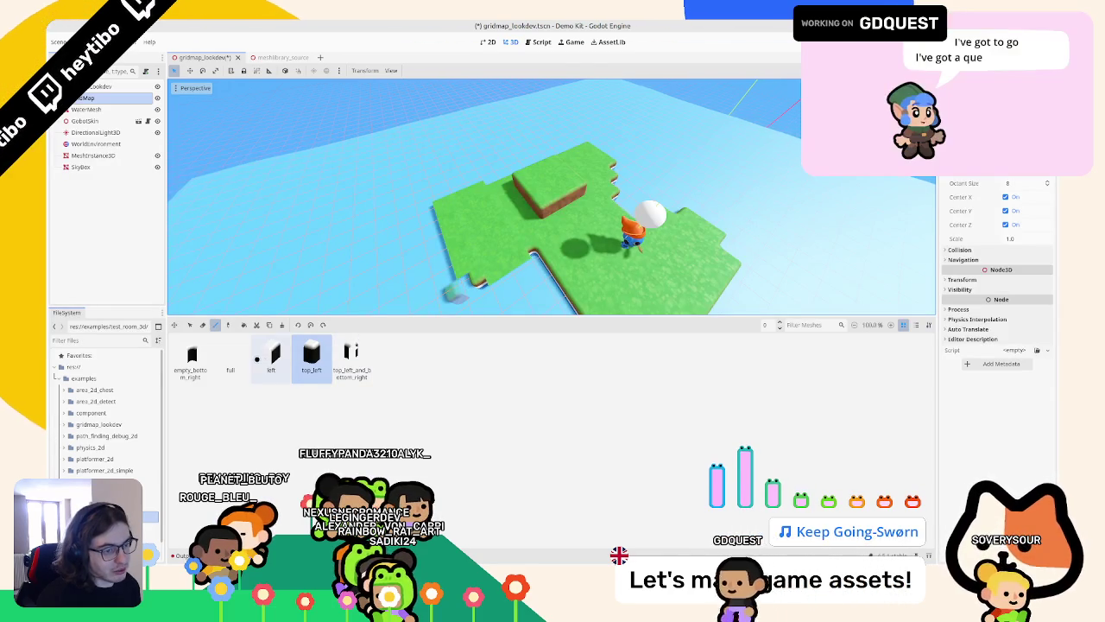
{"action": "left_click", "coordinate": [271, 356]}
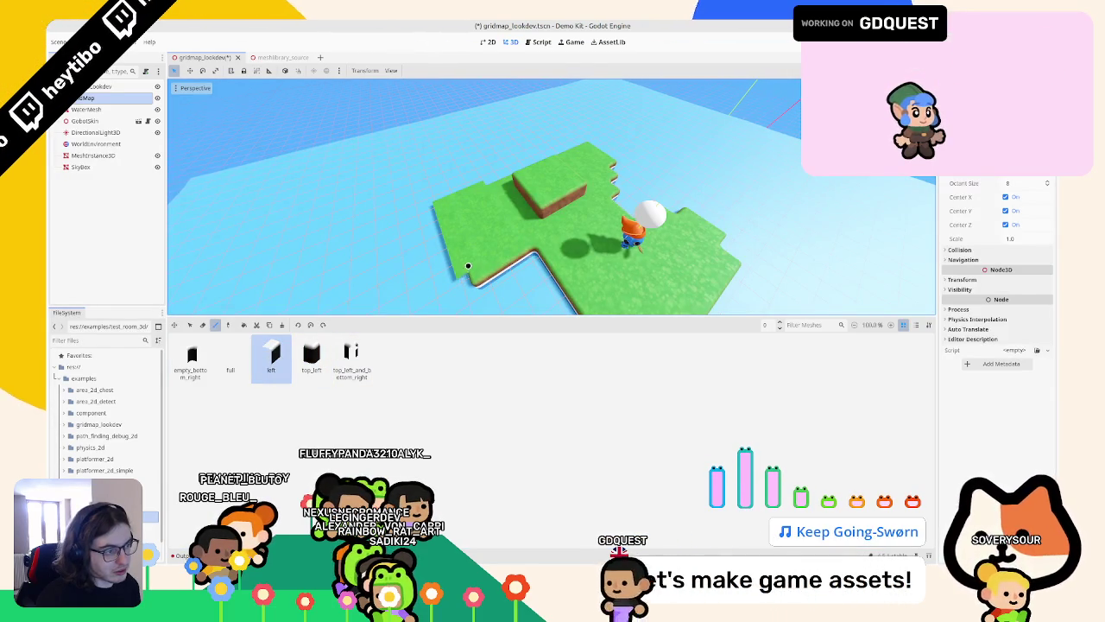
{"action": "middle_click_drag", "start_coordinate": [518, 232], "coordinate": [406, 294]}
{"action": "left_click", "coordinate": [231, 356]}
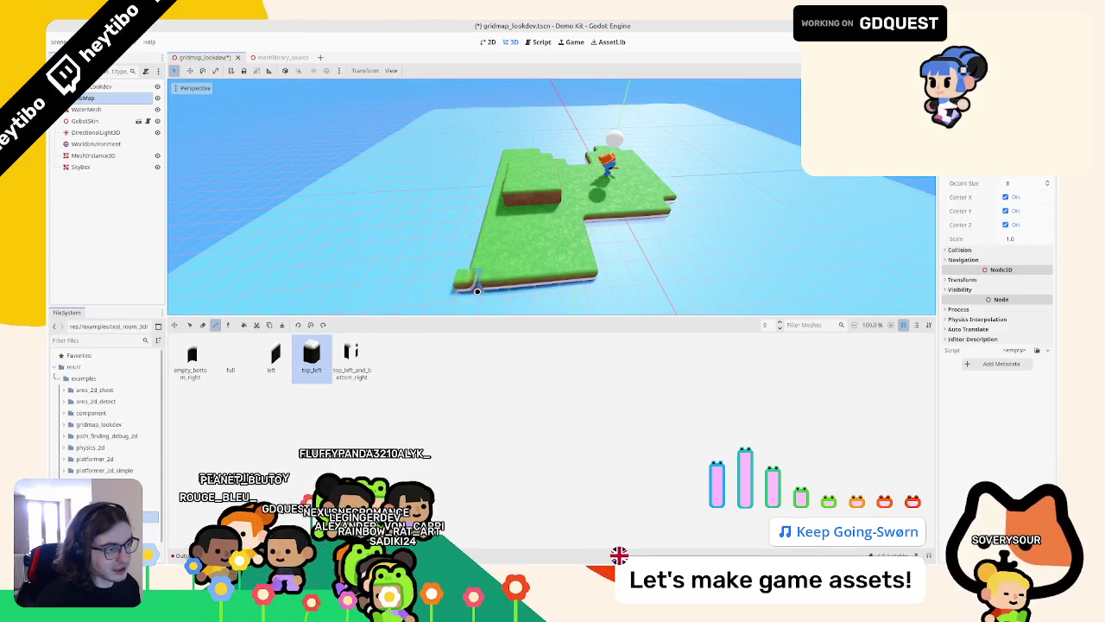
{"action": "middle_click_drag", "start_coordinate": [663, 196], "coordinate": [517, 176]}
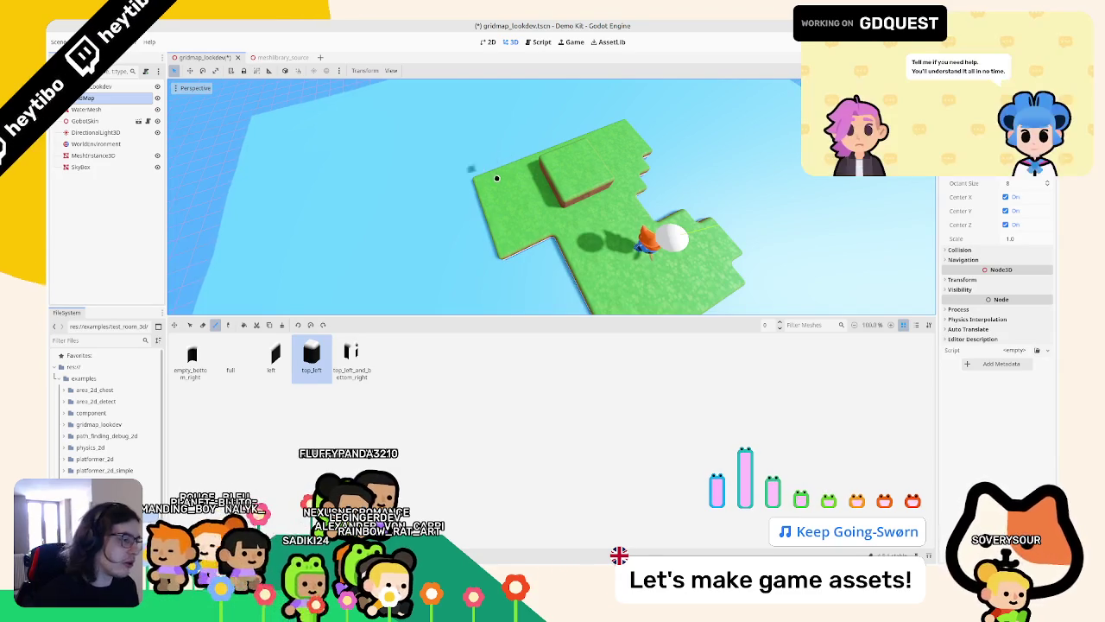
{"action": "scroll", "coordinate": [512, 166], "scroll_direction": "up", "scroll_amount": 2}
{"action": "scroll", "coordinate": [512, 199], "scroll_direction": "up", "scroll_amount": 3}
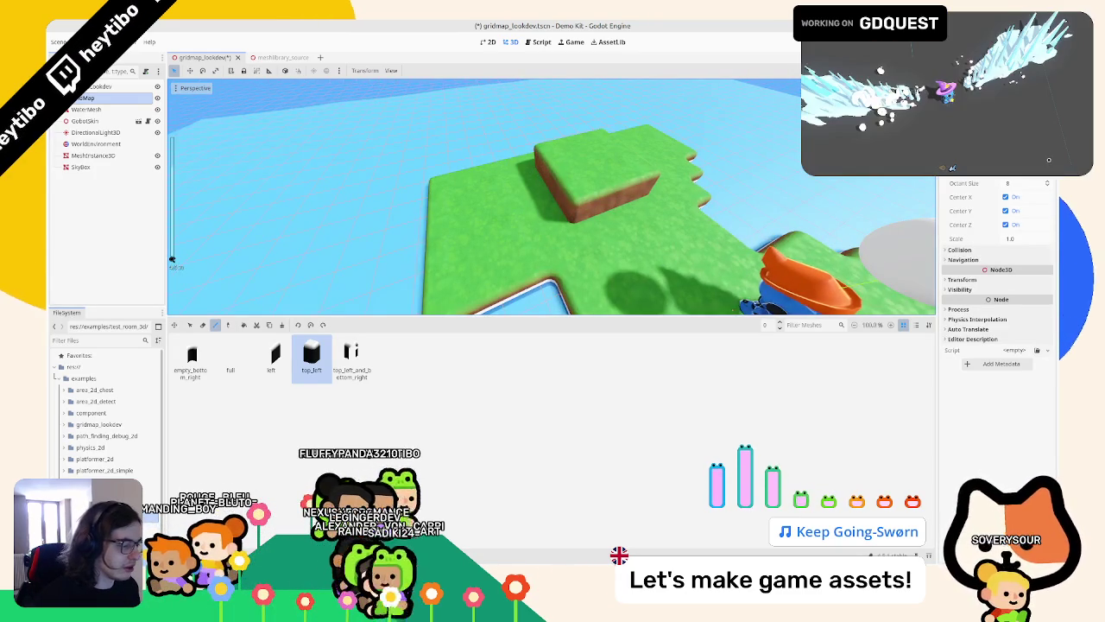
{"action": "key", "text": "alt+Tab"}
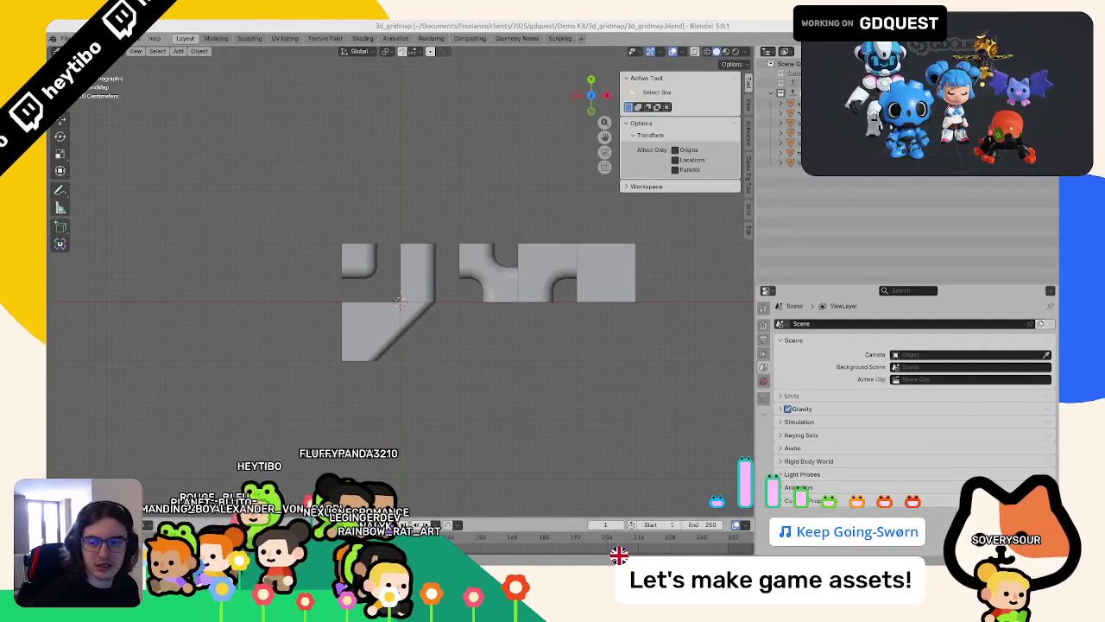
Step: Duplicate the vertical left tile and place the copy 1 m right and 1 m down
{"action": "middle_click_drag", "start_coordinate": [423, 207], "coordinate": [434, 200]}
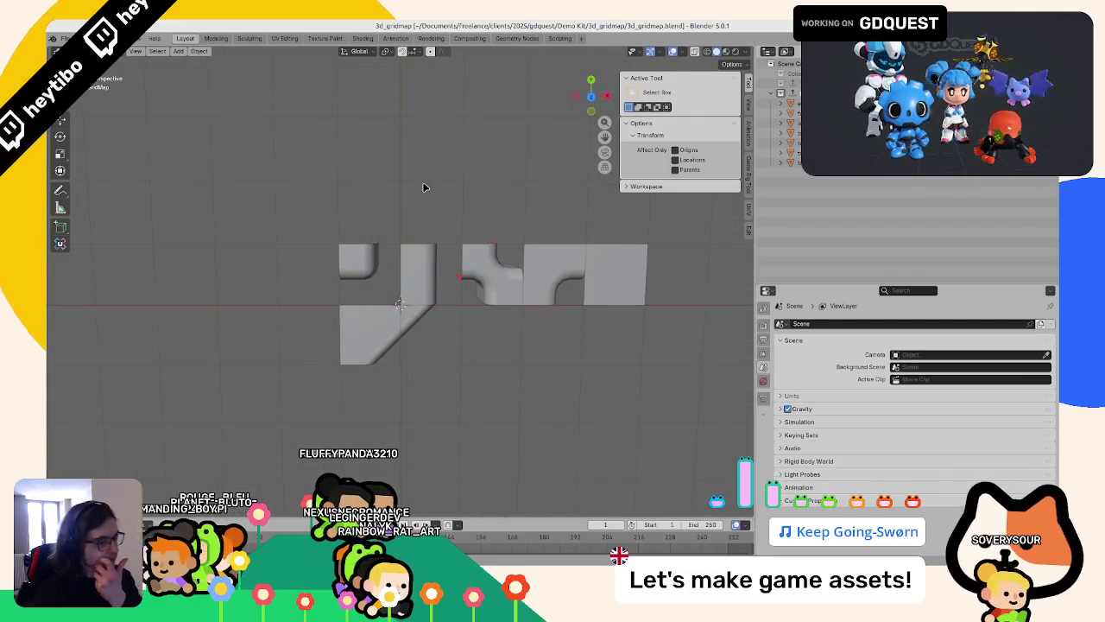
{"action": "key", "text": "KP_7"}
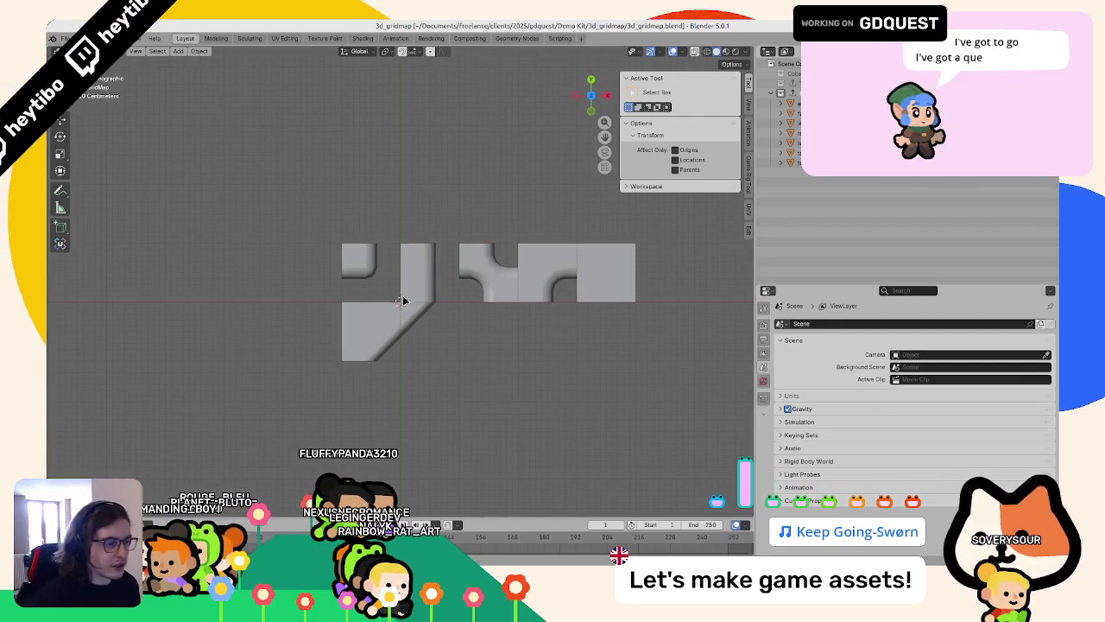
{"action": "left_click", "coordinate": [410, 313]}
{"action": "scroll", "coordinate": [388, 345], "scroll_direction": "down", "scroll_amount": 3}
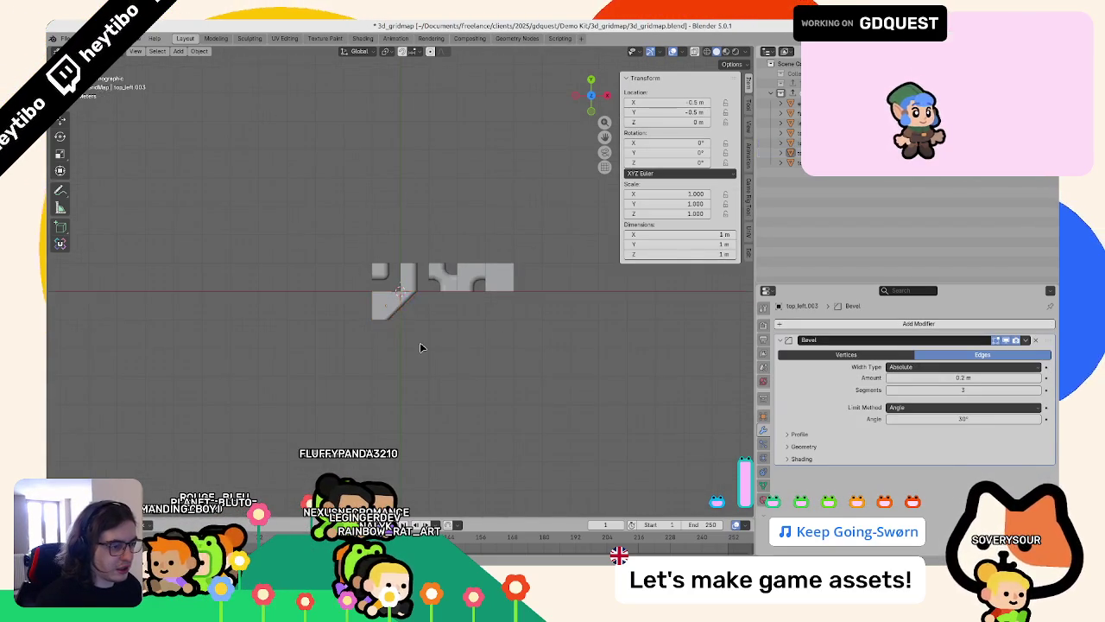
{"action": "left_click", "coordinate": [420, 346]}
{"action": "scroll", "coordinate": [445, 306], "scroll_direction": "up", "scroll_amount": 5}
{"action": "left_click", "coordinate": [449, 296]}
{"action": "middle_click_drag", "start_coordinate": [451, 239], "coordinate": [472, 200]}
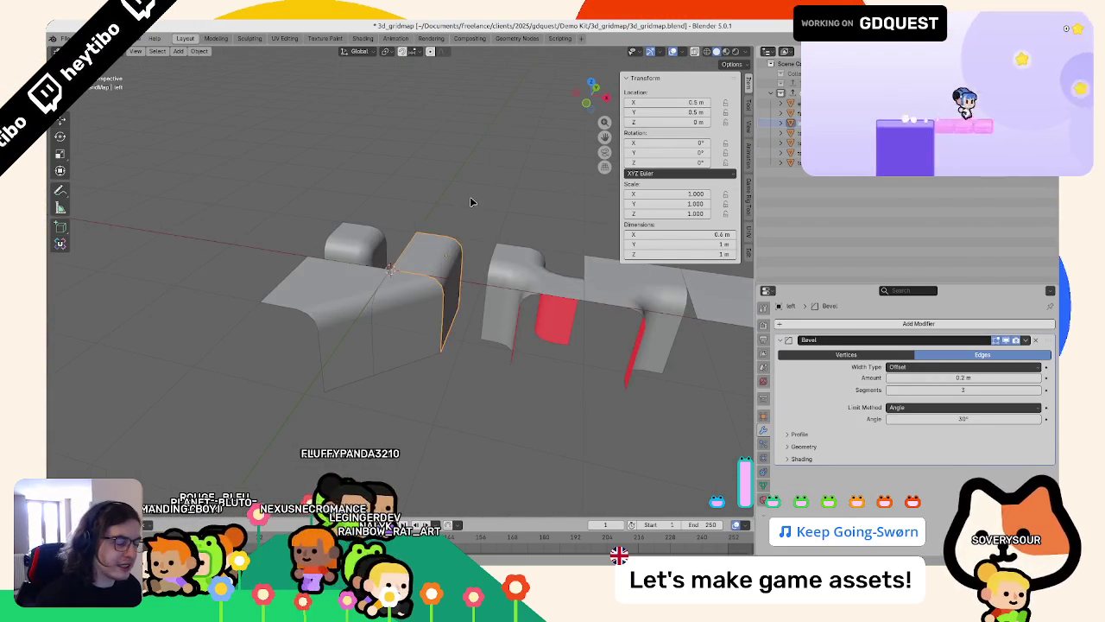
{"action": "middle_click_drag", "start_coordinate": [412, 315], "coordinate": [445, 273]}
{"action": "key", "text": "KP_7"}
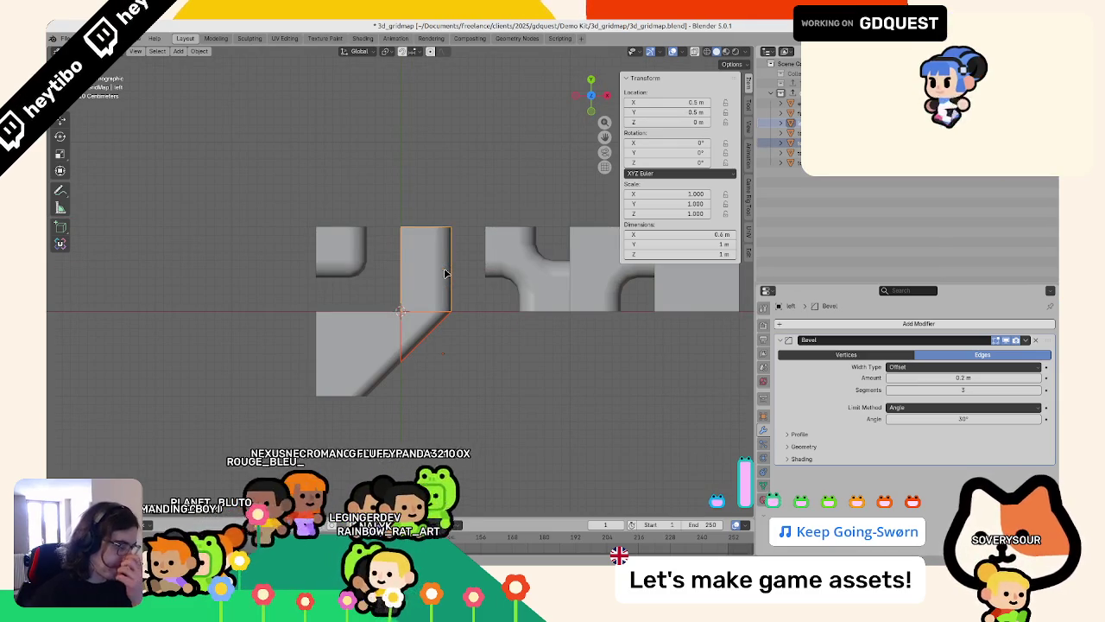
{"action": "key", "text": "shift+d"}
{"action": "left_click", "coordinate": [525, 389]}
{"action": "scroll", "coordinate": [525, 390], "scroll_direction": "down", "scroll_amount": 5}
{"action": "scroll", "coordinate": [558, 419], "scroll_direction": "up", "scroll_amount": 2}
{"action": "scroll", "coordinate": [559, 411], "scroll_direction": "up", "scroll_amount": 3}
{"action": "left_click", "coordinate": [559, 411]}
{"action": "left_click", "coordinate": [492, 373]}
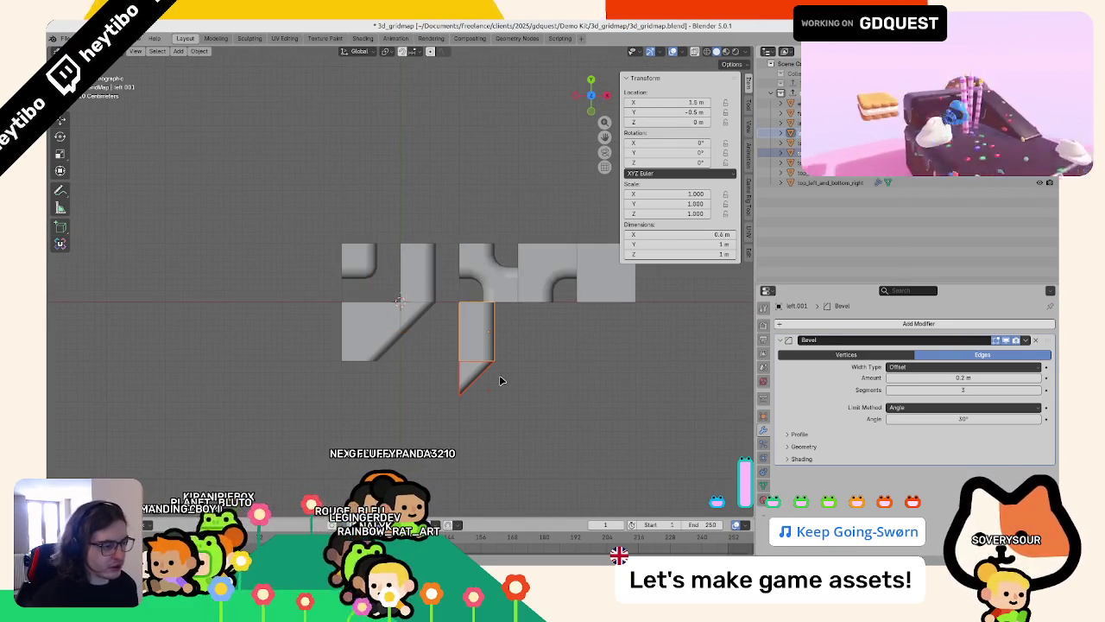
Step: Merge the lower diagonal piece's duplicate vertices by distance and shade it smooth
{"action": "left_click", "coordinate": [475, 371]}
{"action": "key", "text": "Tab"}
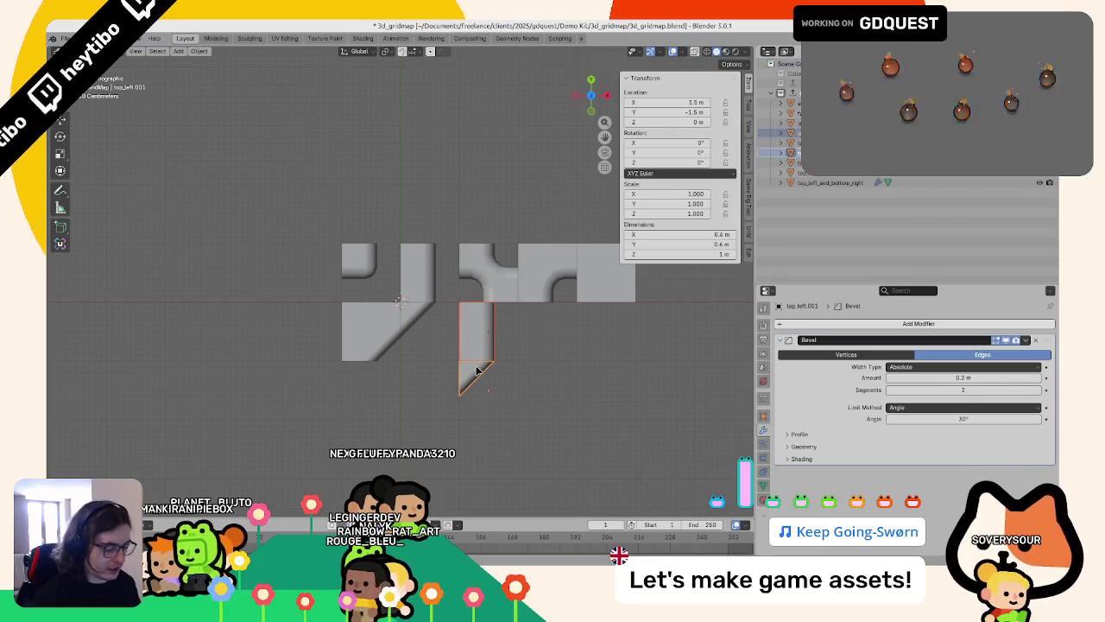
{"action": "key", "text": "m"}
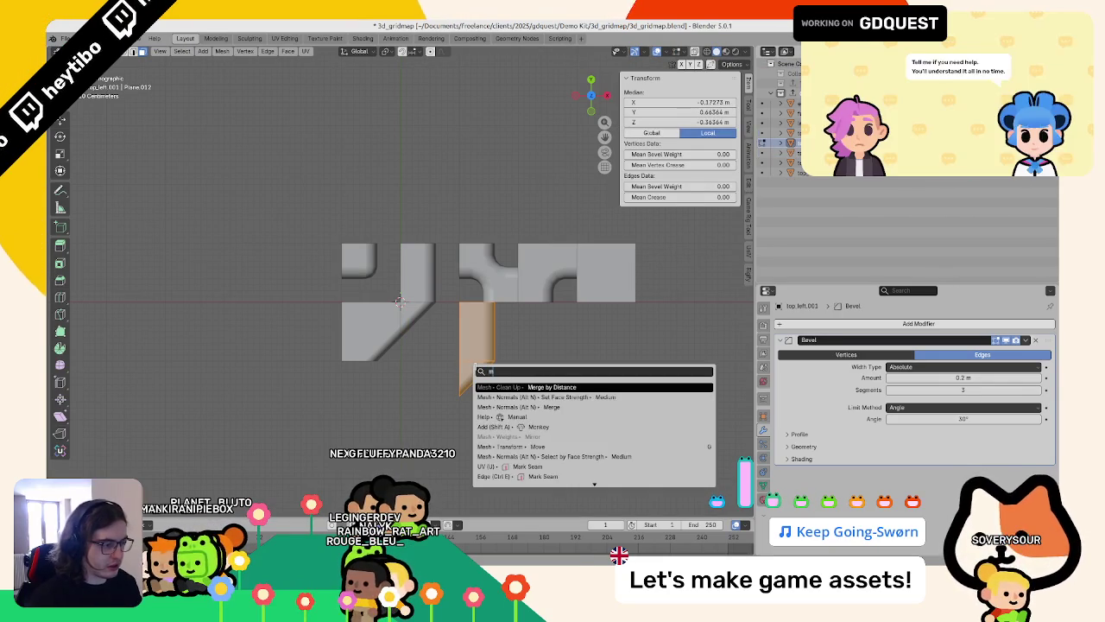
{"action": "left_click", "coordinate": [479, 376]}
{"action": "key", "text": "Tab"}
{"action": "right_click", "coordinate": [483, 356]}
{"action": "left_click", "coordinate": [458, 355]}
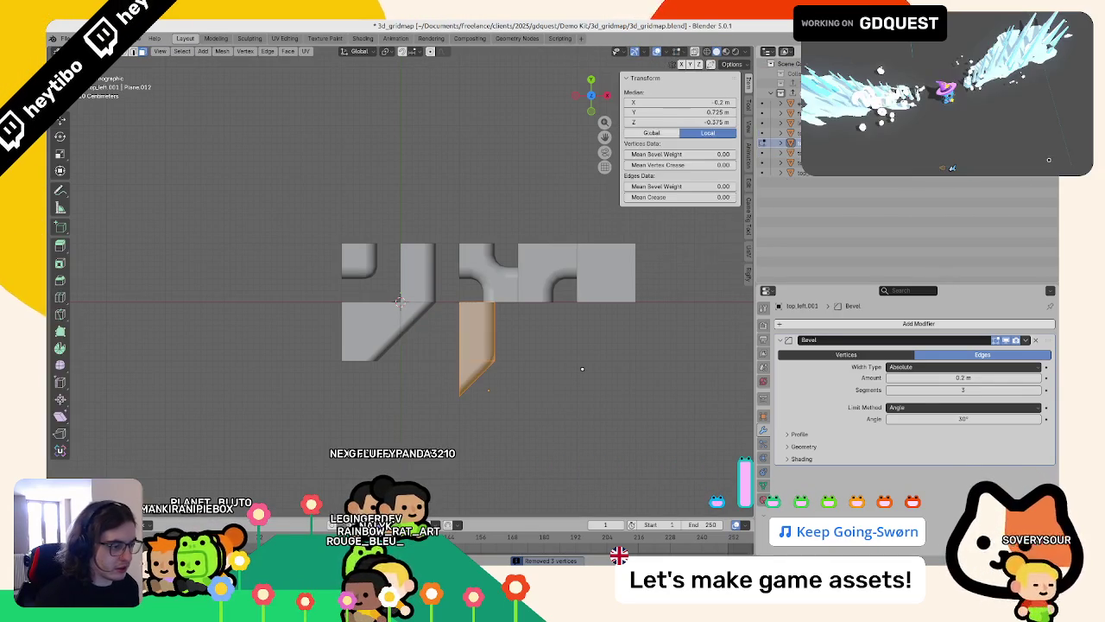
Step: In wireframe, edge-slide two edge loops near the piece's bevelled end
{"action": "key", "text": "shift+z"}
{"action": "scroll", "coordinate": [364, 311], "scroll_direction": "up", "scroll_amount": 5}
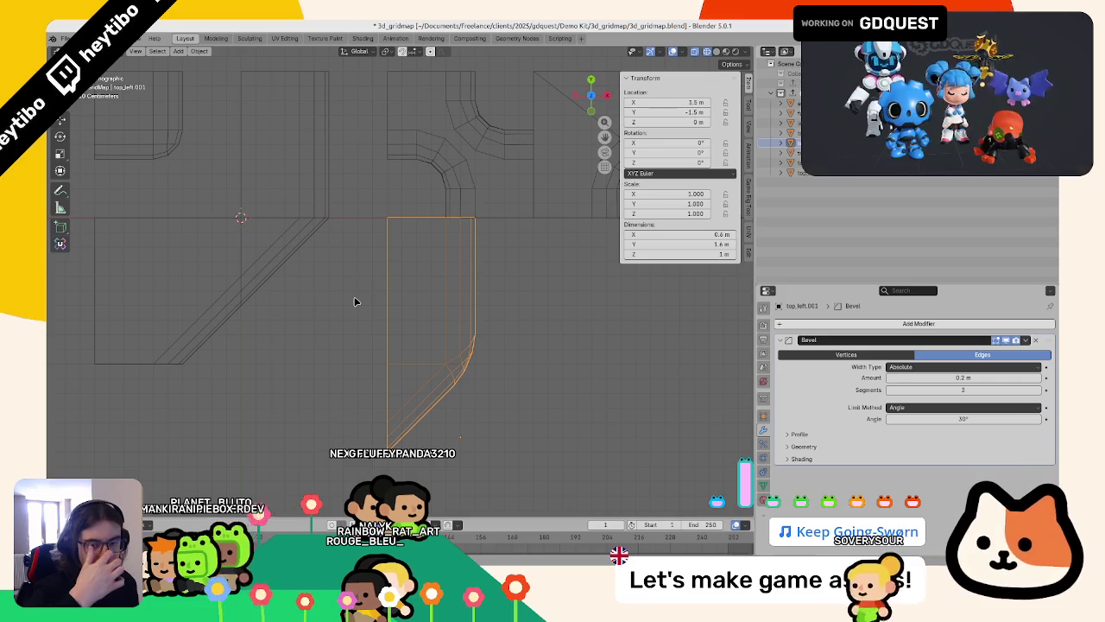
{"action": "mouse_move", "coordinate": [354, 300]}
{"action": "middle_mouse_down"}
{"action": "mouse_move", "coordinate": [518, 289]}
{"action": "mouse_move", "coordinate": [388, 384]}
{"action": "middle_mouse_up"}
{"action": "key", "text": "Tab"}
{"action": "key", "text": "alt+a"}
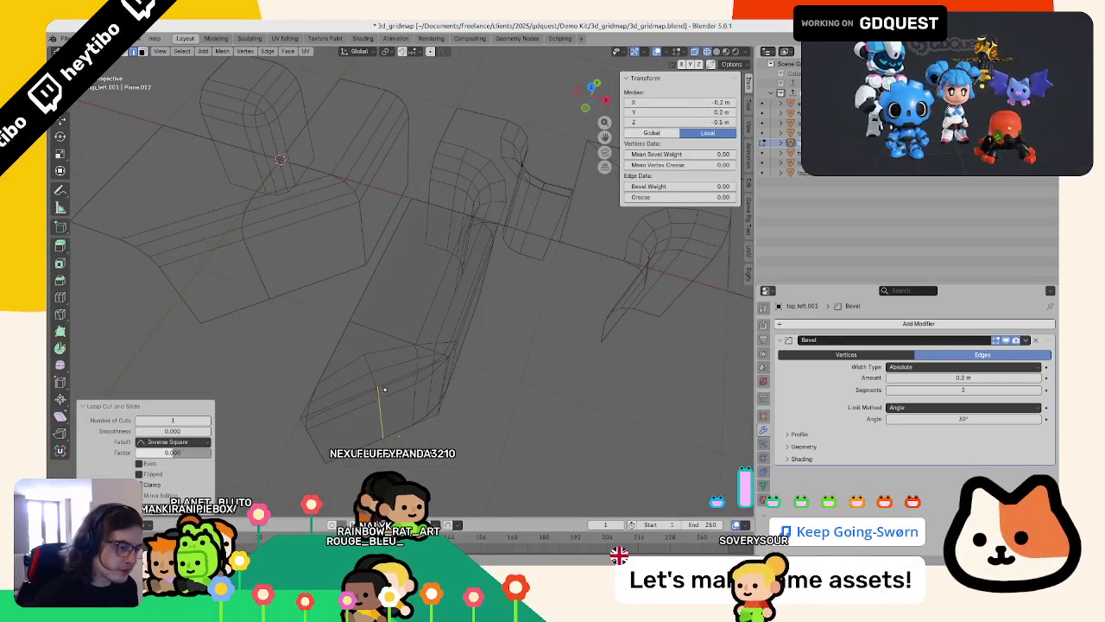
{"action": "key", "text": "a"}
{"action": "left_click", "coordinate": [389, 384], "text": "alt"}
{"action": "key", "text": "g"}
{"action": "key", "text": "g"}
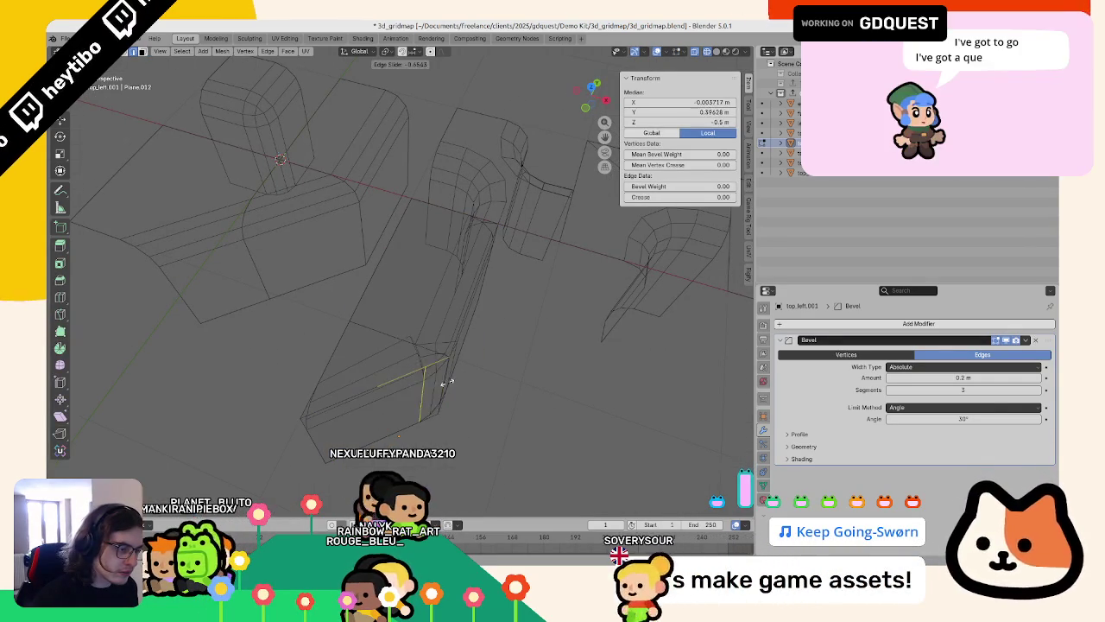
{"action": "left_click", "coordinate": [366, 399]}
{"action": "left_click", "coordinate": [415, 346], "text": "alt"}
{"action": "key", "text": "g"}
{"action": "key", "text": "g"}
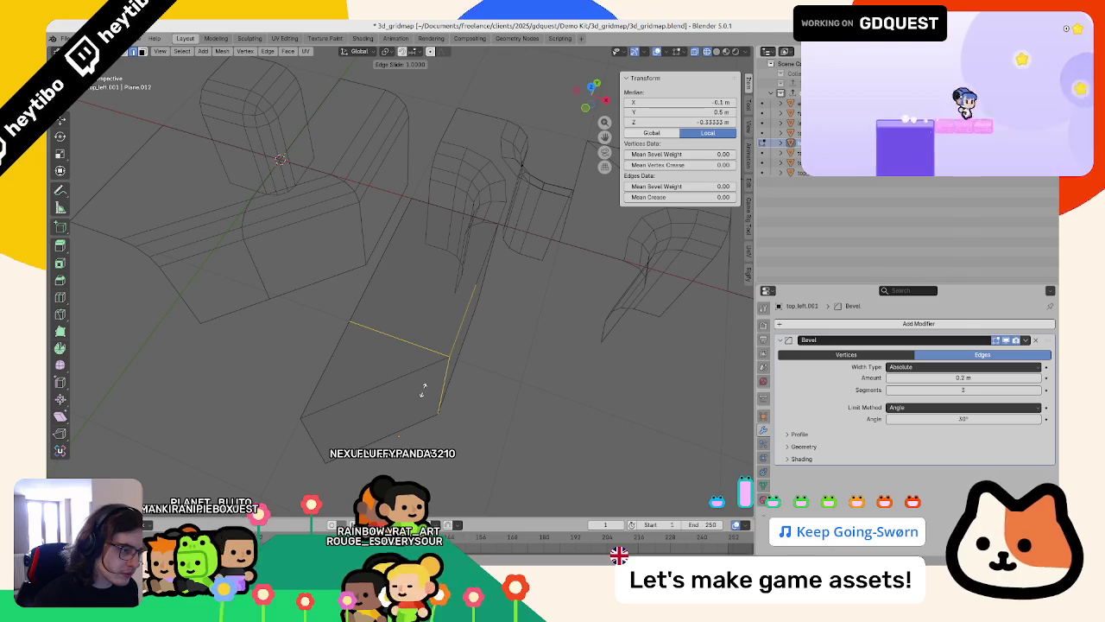
{"action": "left_click", "coordinate": [430, 366]}
{"action": "key", "text": "KP_7"}
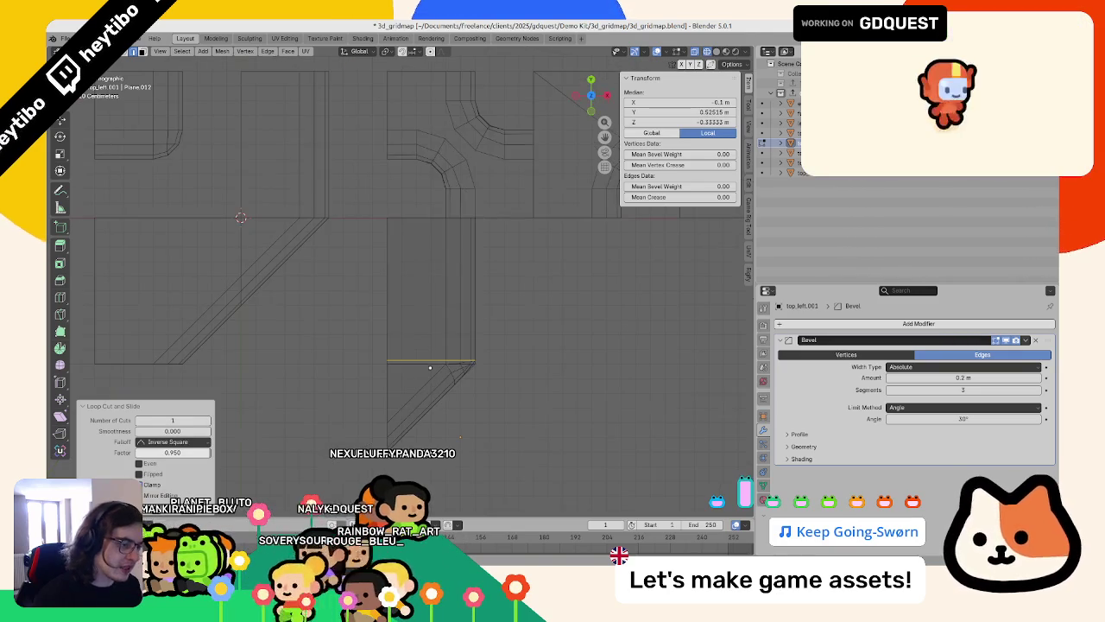
{"action": "key", "text": "Tab"}
{"action": "key", "text": "Tab"}
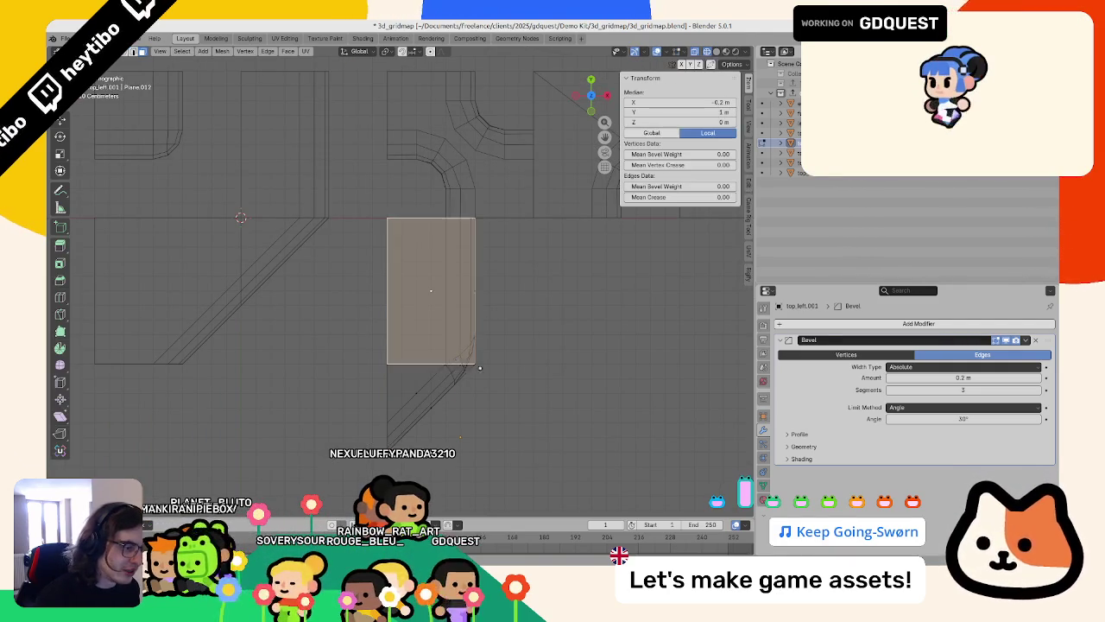
Step: Move the vertical edge at the piece's end to X 0.1 m
{"action": "mouse_move", "coordinate": [431, 291]}
{"action": "middle_mouse_down"}
{"action": "mouse_move", "coordinate": [395, 345]}
{"action": "mouse_move", "coordinate": [367, 337]}
{"action": "mouse_move", "coordinate": [370, 321]}
{"action": "middle_mouse_up"}
{"action": "key", "text": "alt+a"}
{"action": "left_click", "coordinate": [363, 335]}
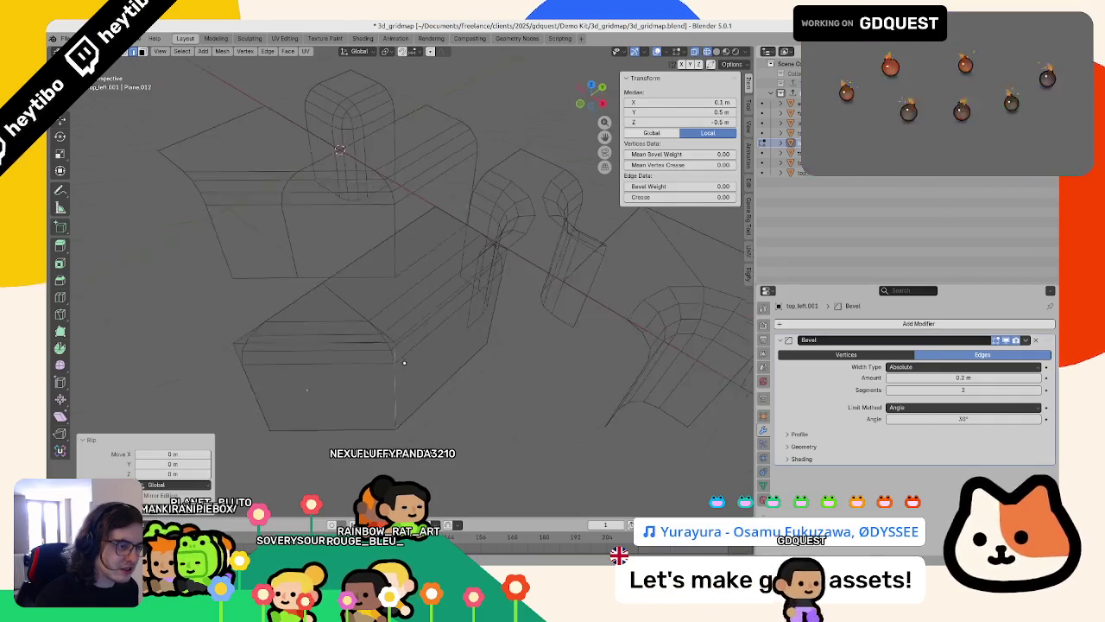
{"action": "key", "text": "g"}
{"action": "left_click", "coordinate": [374, 315]}
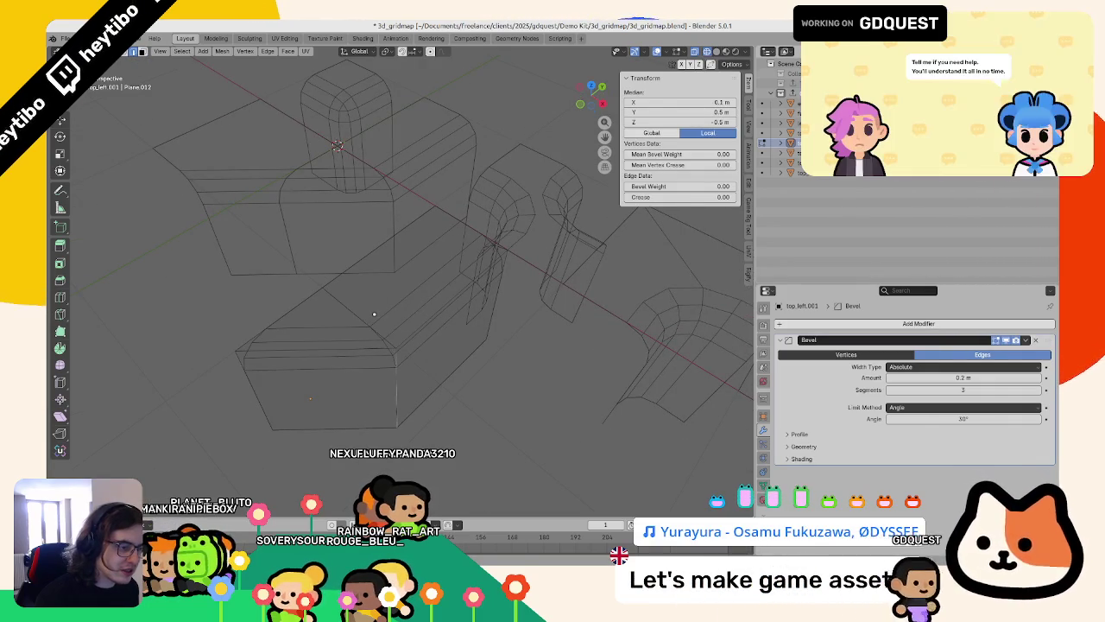
{"action": "left_click", "coordinate": [391, 313]}
{"action": "key", "text": "Tab"}
Step: Inspect the reshaped piece in solid shading and from the top, then return to wireframe
{"action": "key", "text": "shift+z"}
{"action": "mouse_move", "coordinate": [557, 380]}
{"action": "middle_mouse_down"}
{"action": "mouse_move", "coordinate": [523, 387]}
{"action": "mouse_move", "coordinate": [537, 378]}
{"action": "middle_mouse_up"}
{"action": "key", "text": "Tab"}
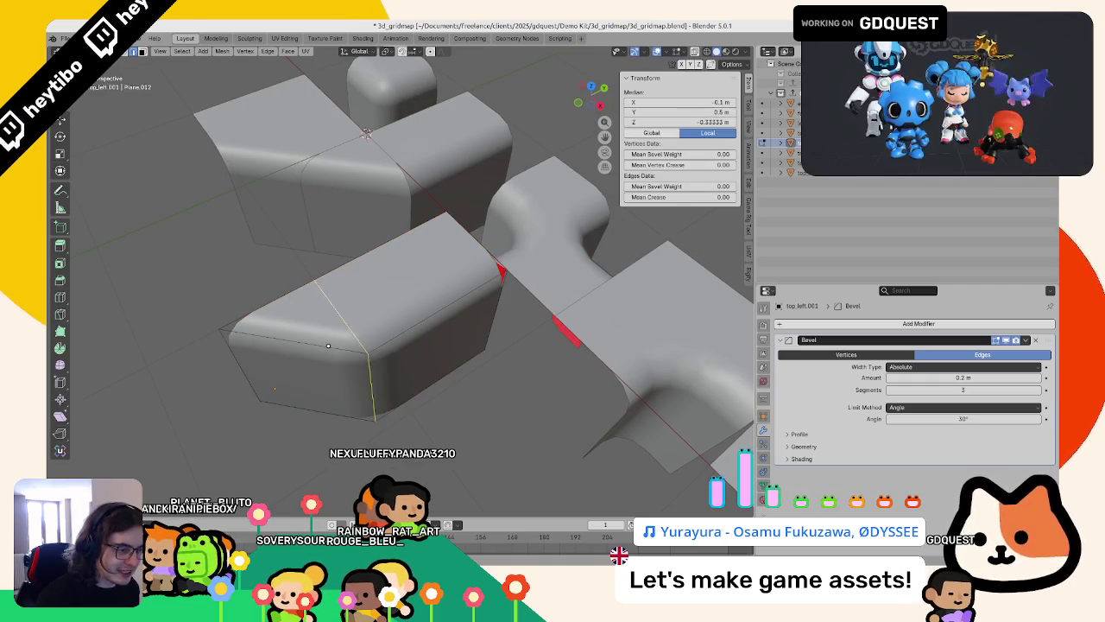
{"action": "key", "text": "KP_7"}
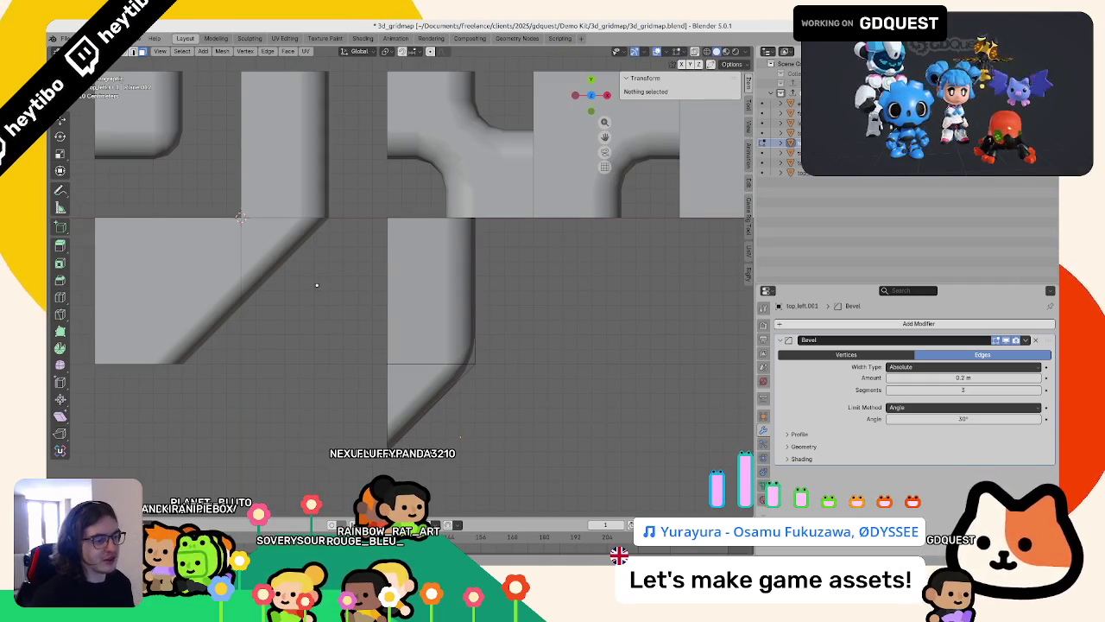
{"action": "key", "text": "Tab"}
{"action": "key", "text": "shift+z"}
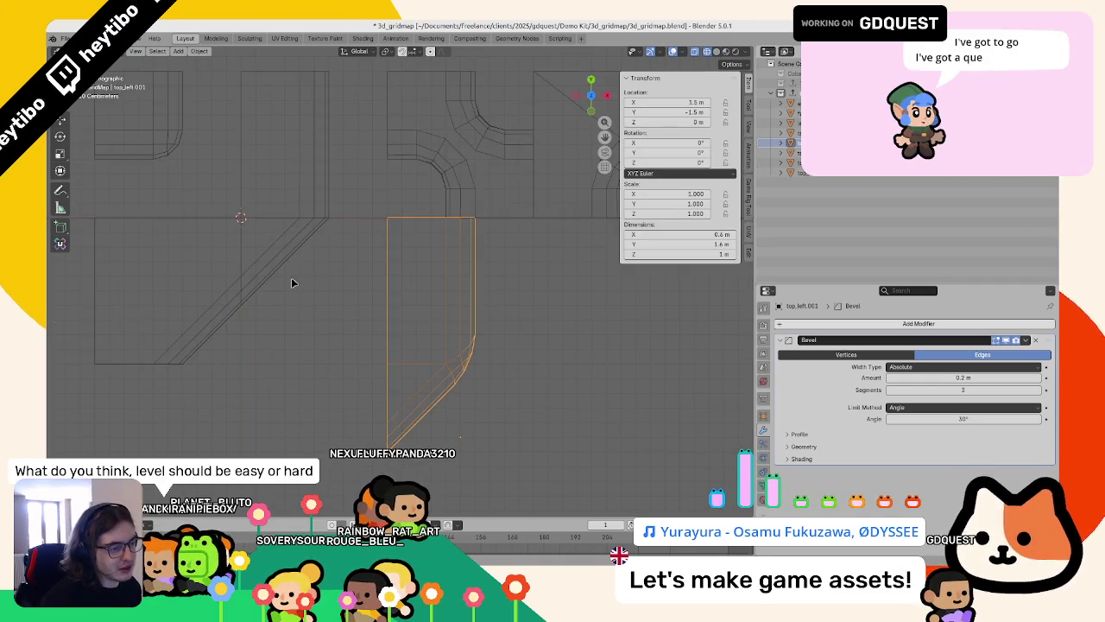
Step: Place the bevelled piece at X 0.5, Y -0.5, then drag it down to Y -2.5 m
{"action": "scroll", "coordinate": [302, 279], "scroll_direction": "down", "scroll_amount": 4}
{"action": "scroll", "coordinate": [311, 276], "scroll_direction": "down", "scroll_amount": 2}
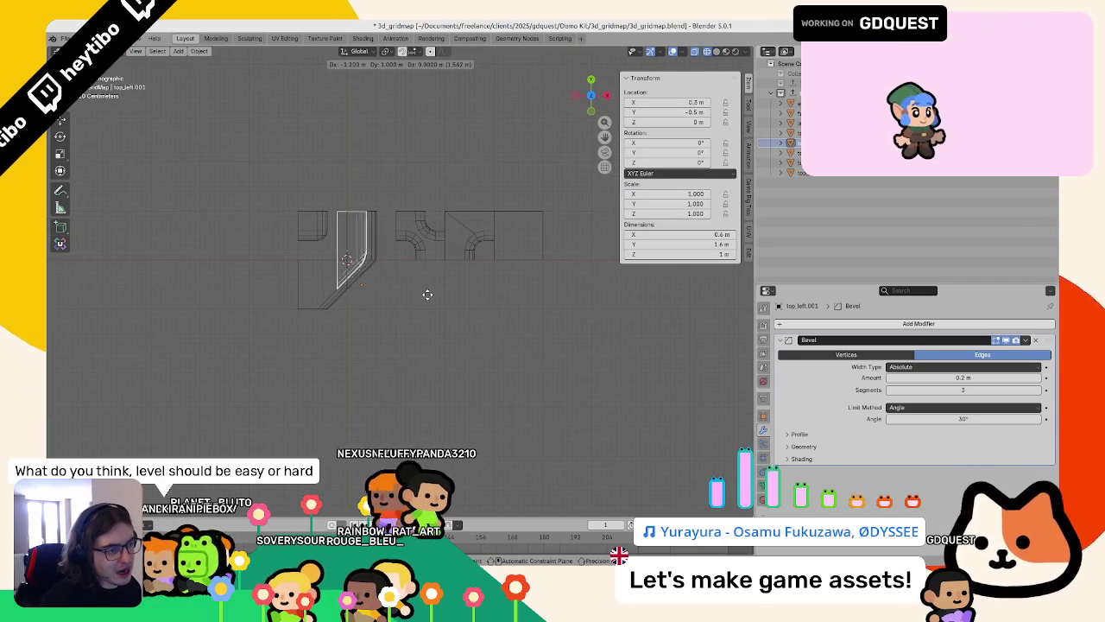
{"action": "key", "text": "Escape"}
{"action": "scroll", "coordinate": [436, 296], "scroll_direction": "down", "scroll_amount": 4}
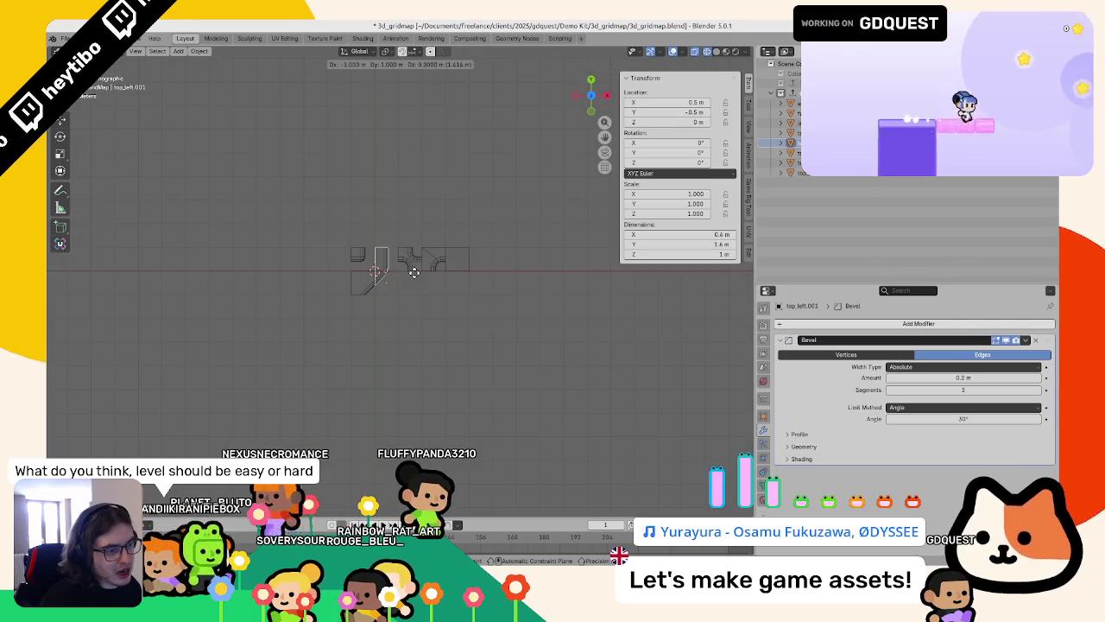
{"action": "left_click", "coordinate": [432, 294]}
{"action": "scroll", "coordinate": [400, 297], "scroll_direction": "up", "scroll_amount": 3}
{"action": "scroll", "coordinate": [432, 299], "scroll_direction": "down", "scroll_amount": 3}
{"action": "key", "text": "g"}
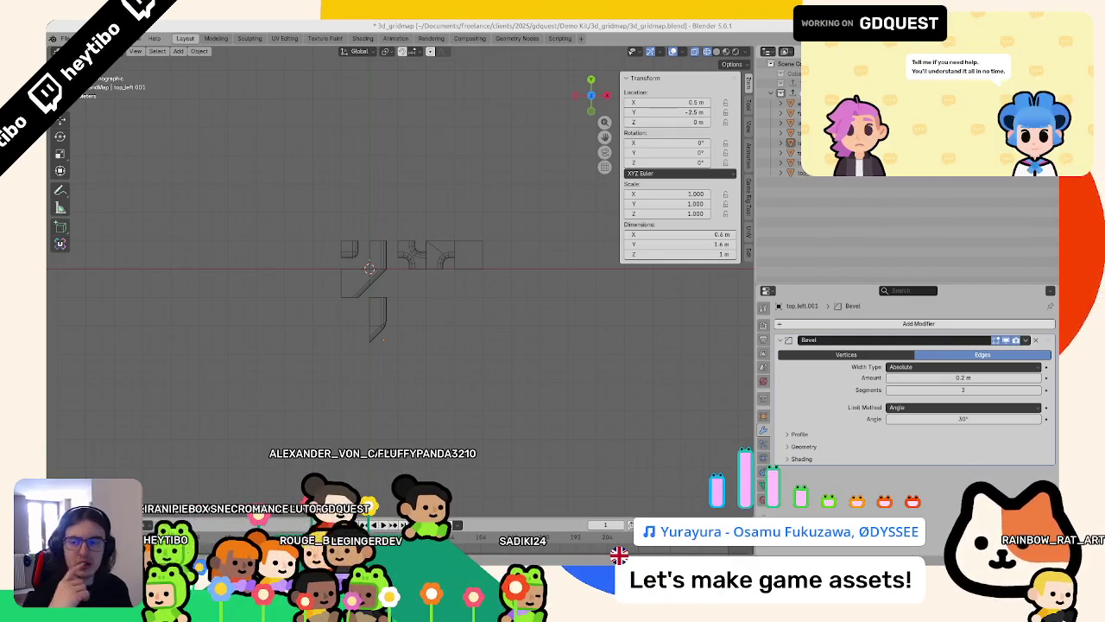
{"action": "scroll", "coordinate": [444, 279], "scroll_direction": "up", "scroll_amount": 1}
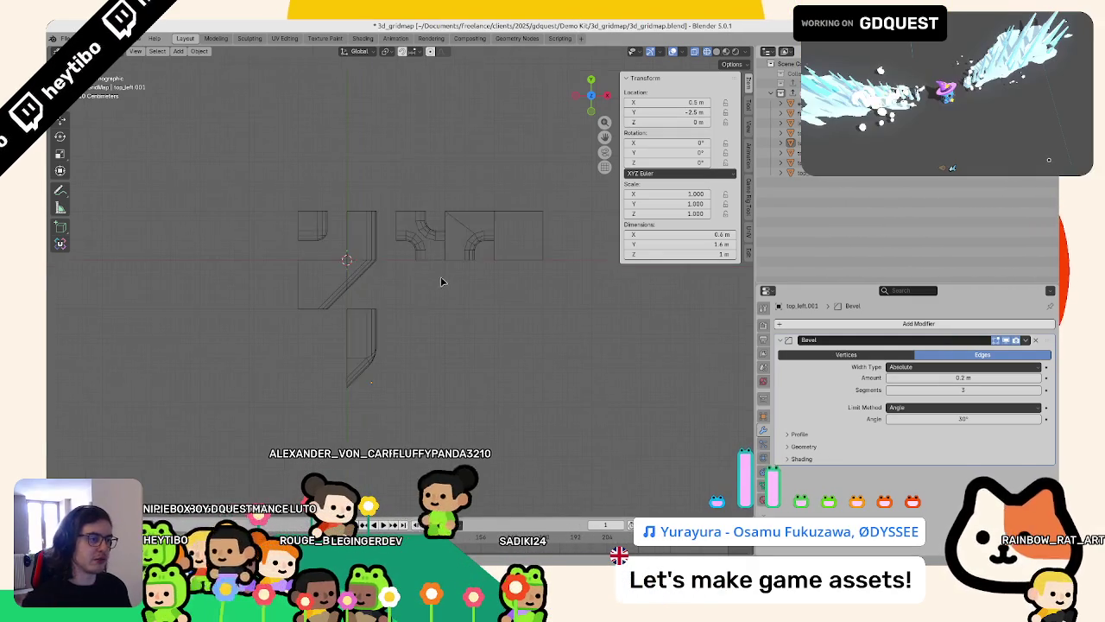
Step: Return to solid shading in top view, briefly checking the piece's face options in edit mode
{"action": "scroll", "coordinate": [420, 291], "scroll_direction": "up", "scroll_amount": 4}
{"action": "key", "text": "shift+z"}
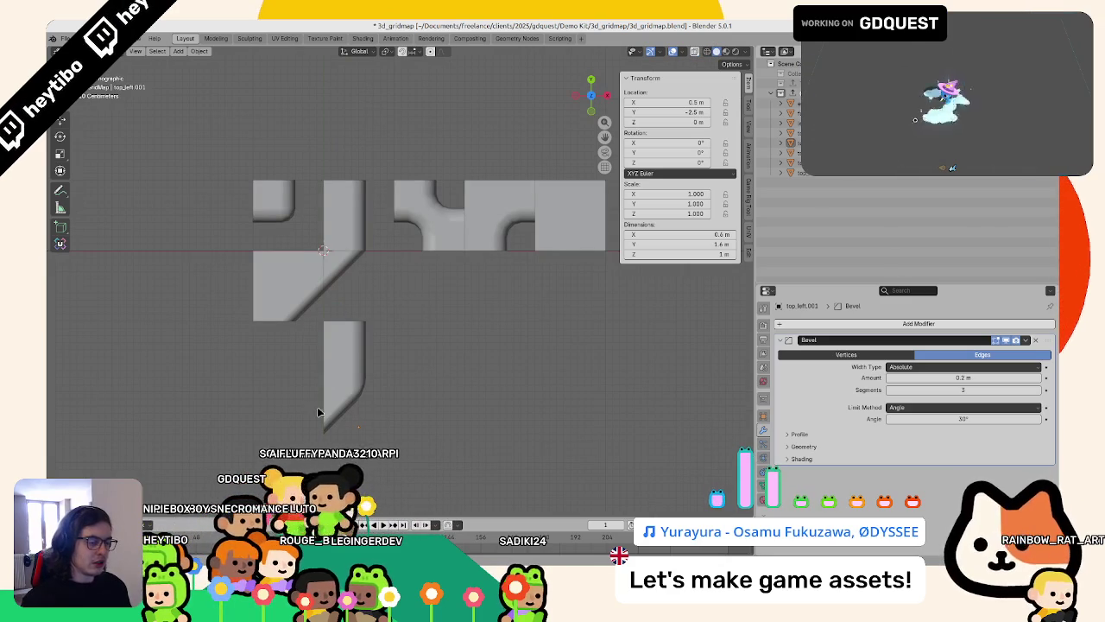
{"action": "mouse_move", "coordinate": [408, 388]}
{"action": "middle_mouse_down"}
{"action": "mouse_move", "coordinate": [374, 303]}
{"action": "mouse_move", "coordinate": [442, 336]}
{"action": "middle_mouse_up"}
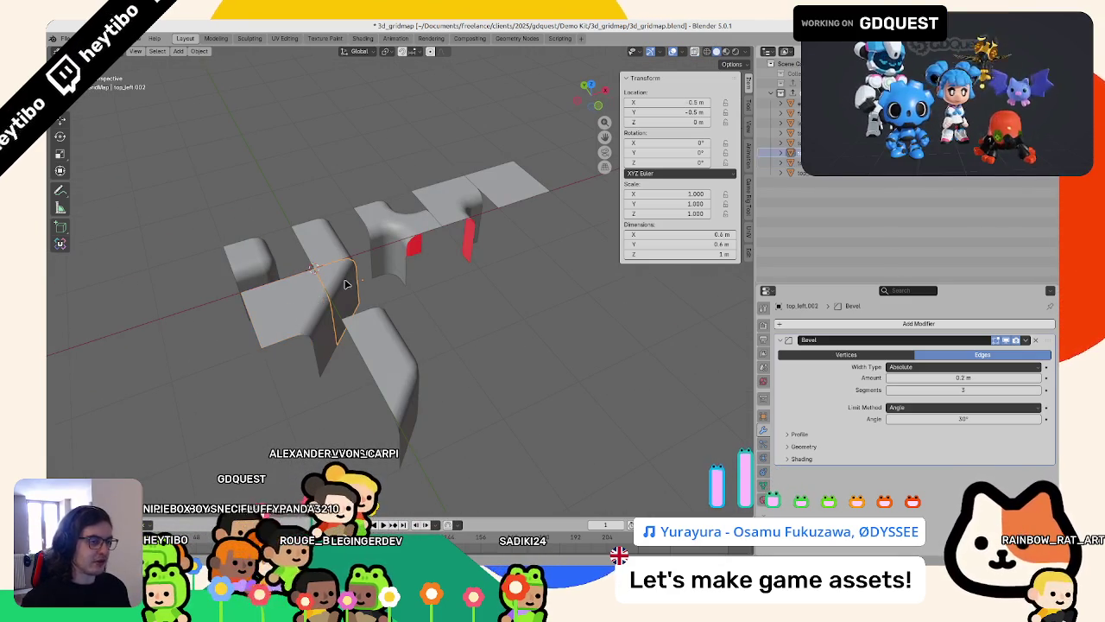
{"action": "key", "text": "KP_7"}
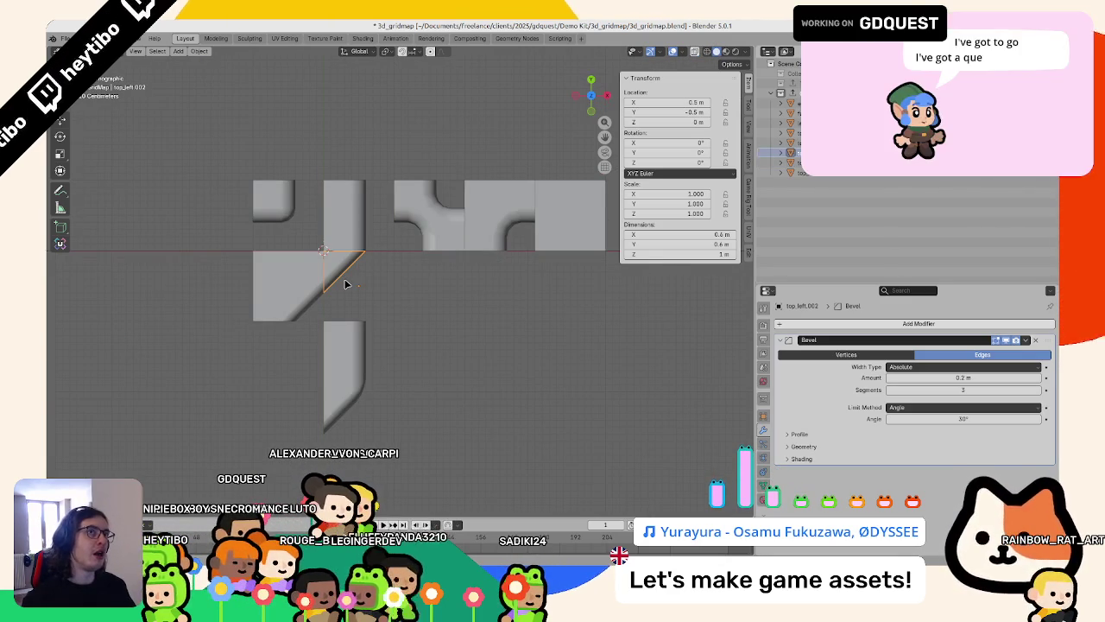
{"action": "key", "text": "Tab"}
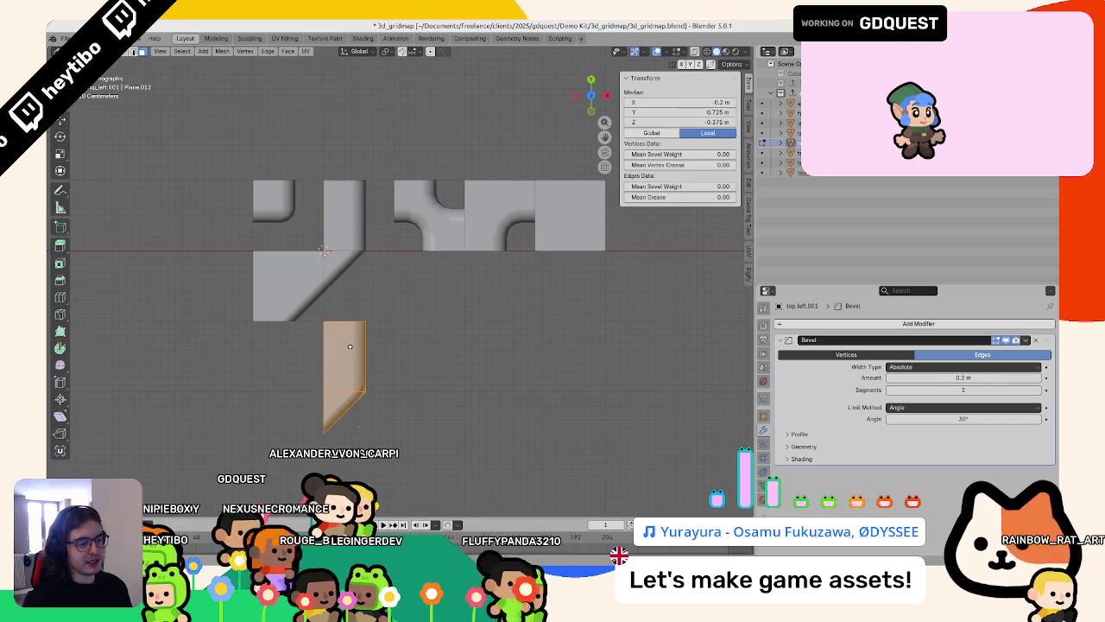
{"action": "right_click", "coordinate": [328, 345]}
{"action": "key", "text": "Tab"}
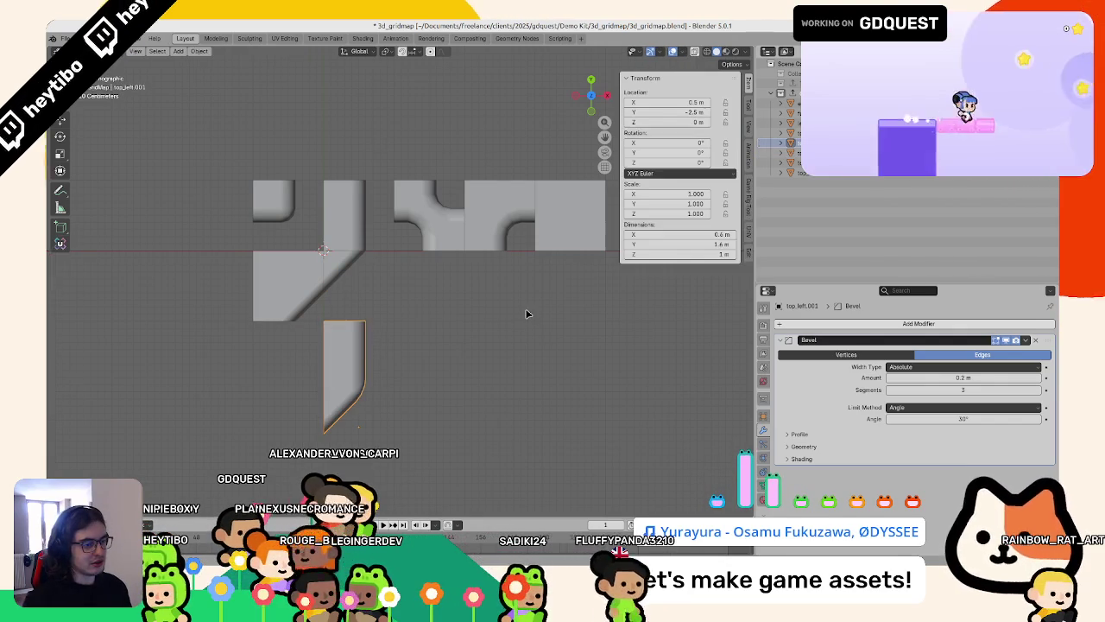
Step: Move the lower bevelled piece right to about X 1.64 m, Y -2.51 m, and reselect it
{"action": "key", "text": "g"}
{"action": "left_click", "coordinate": [562, 356]}
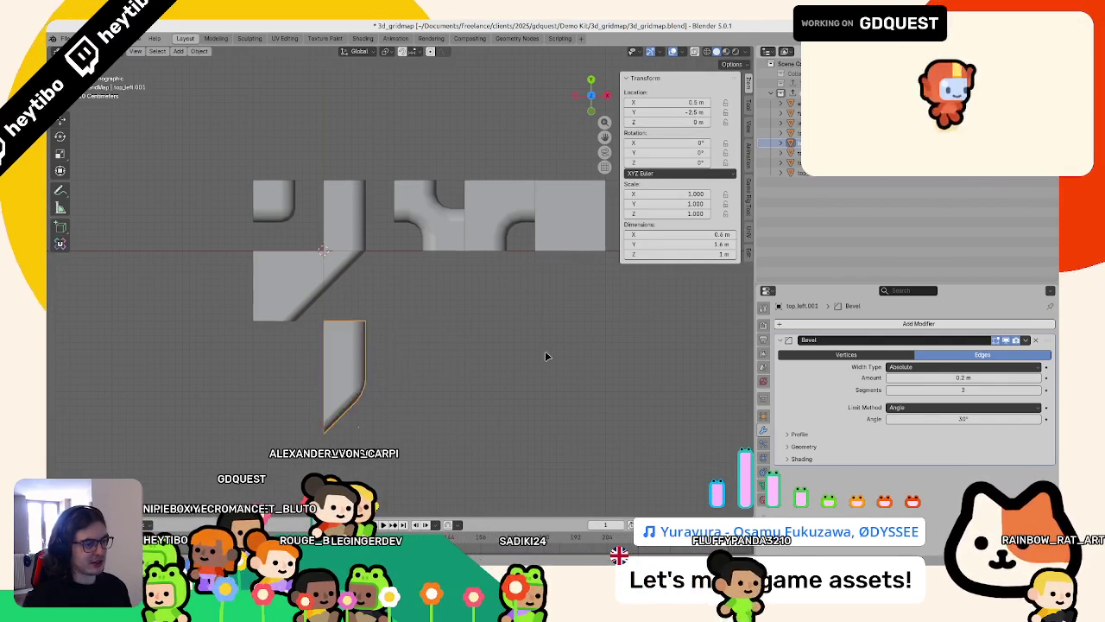
{"action": "scroll", "coordinate": [548, 358], "scroll_direction": "down", "scroll_amount": 5}
{"action": "scroll", "coordinate": [518, 372], "scroll_direction": "up", "scroll_amount": 3}
{"action": "mouse_move", "coordinate": [504, 379]}
{"action": "middle_mouse_down"}
{"action": "mouse_move", "coordinate": [446, 343]}
{"action": "mouse_move", "coordinate": [463, 297]}
{"action": "mouse_move", "coordinate": [485, 369]}
{"action": "mouse_move", "coordinate": [473, 393]}
{"action": "mouse_move", "coordinate": [507, 420]}
{"action": "middle_mouse_up"}
{"action": "scroll", "coordinate": [479, 380], "scroll_direction": "up", "scroll_amount": 2}
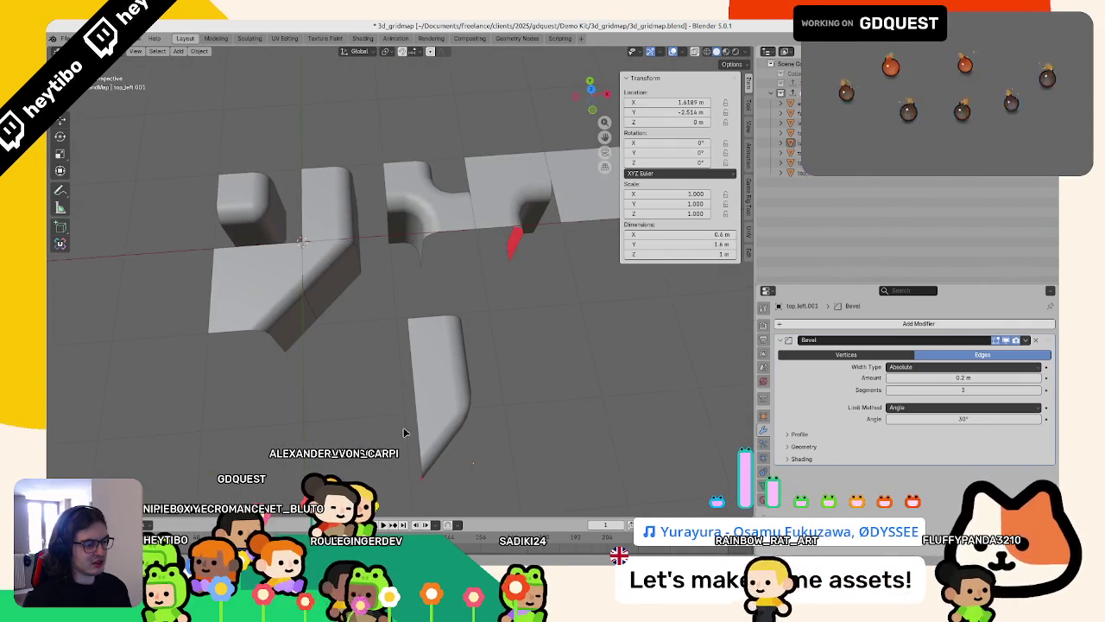
{"action": "scroll", "coordinate": [488, 401], "scroll_direction": "down", "scroll_amount": 3}
{"action": "mouse_move", "coordinate": [390, 346]}
{"action": "middle_mouse_down"}
{"action": "mouse_move", "coordinate": [415, 353]}
{"action": "mouse_move", "coordinate": [366, 359]}
{"action": "middle_mouse_up"}
{"action": "scroll", "coordinate": [414, 353], "scroll_direction": "up", "scroll_amount": 2}
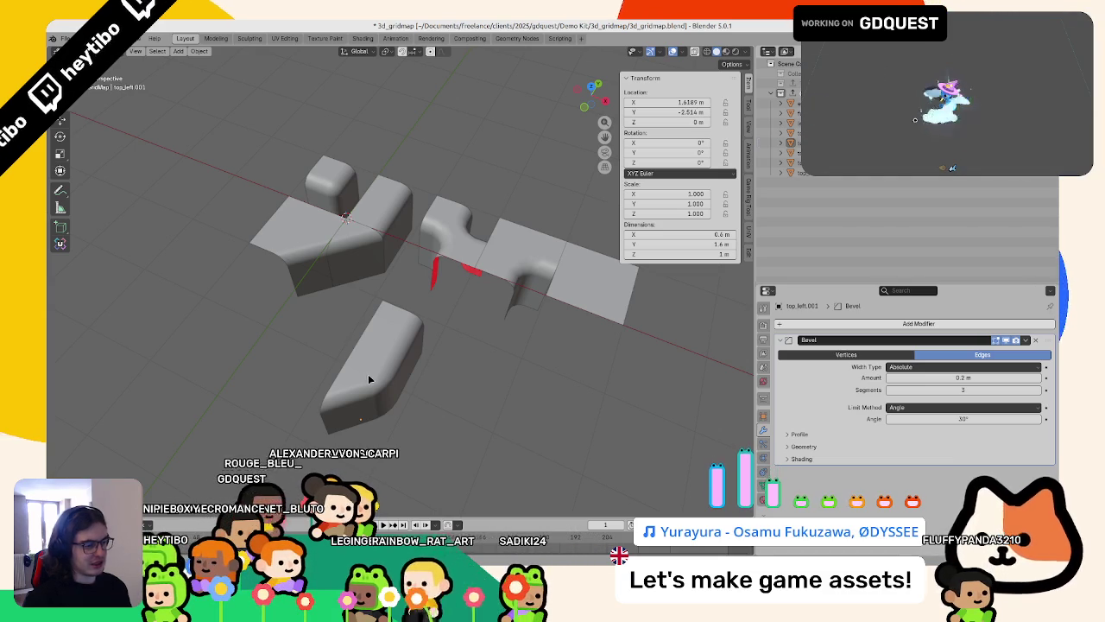
{"action": "left_click", "coordinate": [365, 374]}
{"action": "key", "text": "KP_7"}
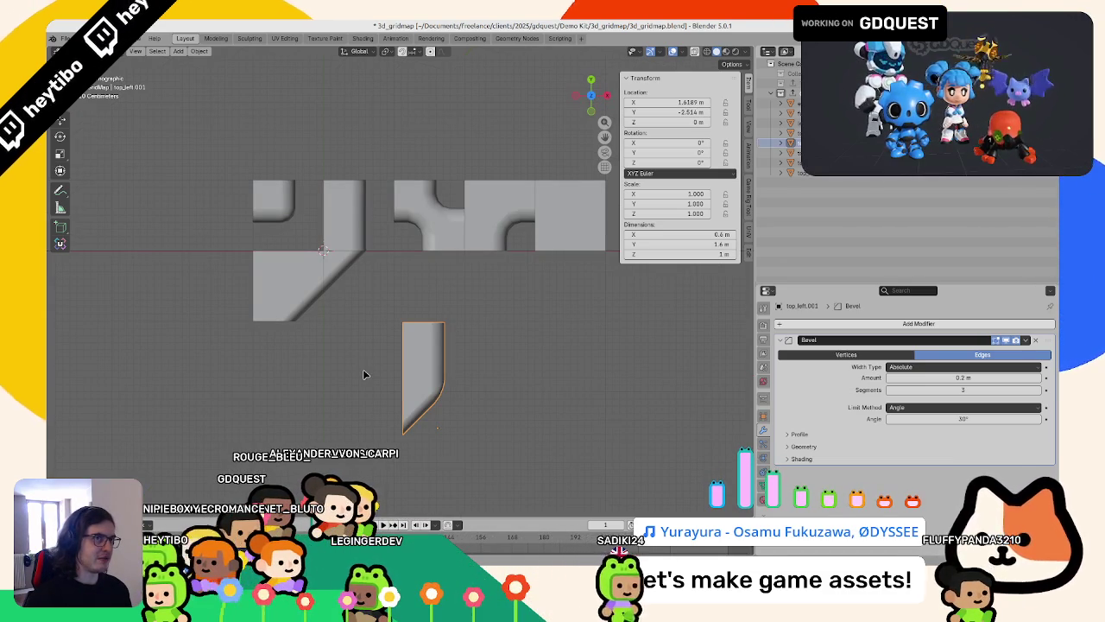
Step: Toggle in and out of edit mode to inspect the bevelled piece's mesh
{"action": "key", "text": "Tab"}
{"action": "key", "text": "alt+a"}
{"action": "scroll", "coordinate": [429, 398], "scroll_direction": "up", "scroll_amount": 5}
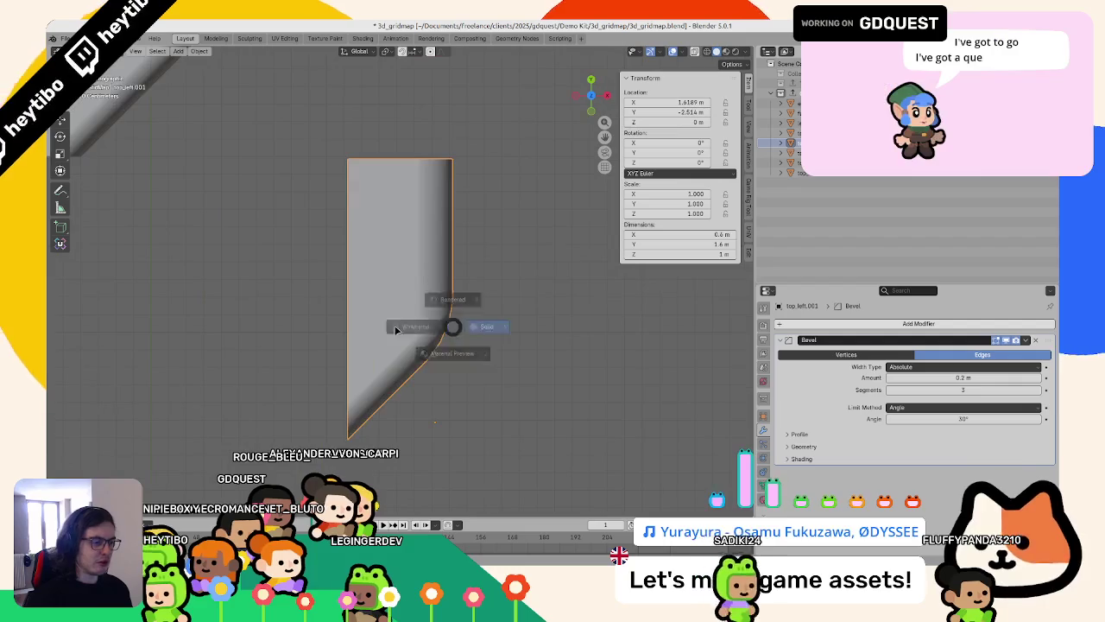
{"action": "key", "text": "a"}
{"action": "key", "text": "Tab"}
{"action": "key", "text": "Tab"}
{"action": "key", "text": "Tab"}
{"action": "scroll", "coordinate": [394, 318], "scroll_direction": "down", "scroll_amount": 5}
{"action": "scroll", "coordinate": [406, 318], "scroll_direction": "up", "scroll_amount": 3}
{"action": "key", "text": "Tab"}
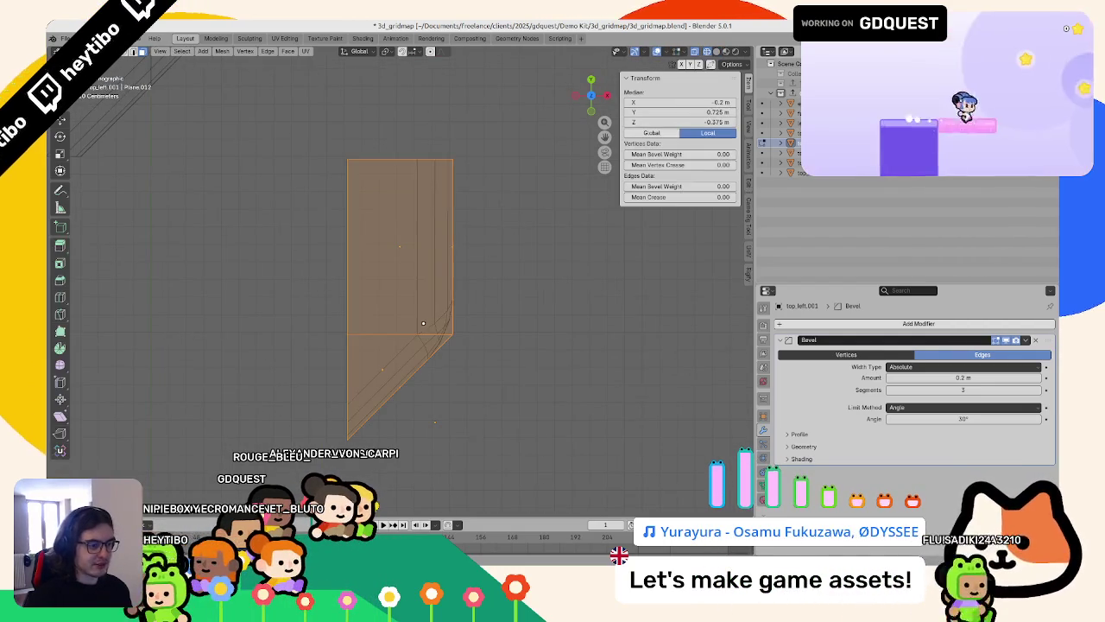
{"action": "scroll", "coordinate": [427, 318], "scroll_direction": "up", "scroll_amount": 2}
{"action": "key", "text": "Tab"}
{"action": "scroll", "coordinate": [404, 352], "scroll_direction": "down", "scroll_amount": 5}
{"action": "scroll", "coordinate": [406, 351], "scroll_direction": "down", "scroll_amount": 3}
Step: Clear the piece's location, then move it to X 1.5 m, Y −1.5 m
{"action": "key", "text": "alt+g"}
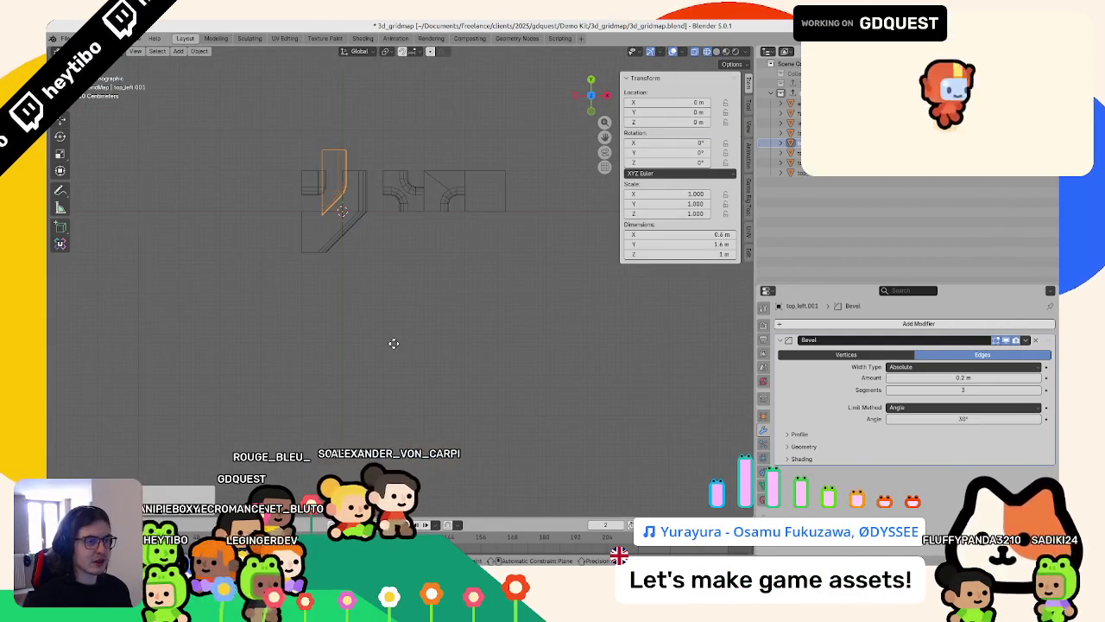
{"action": "scroll", "coordinate": [442, 363], "scroll_direction": "down", "scroll_amount": 3}
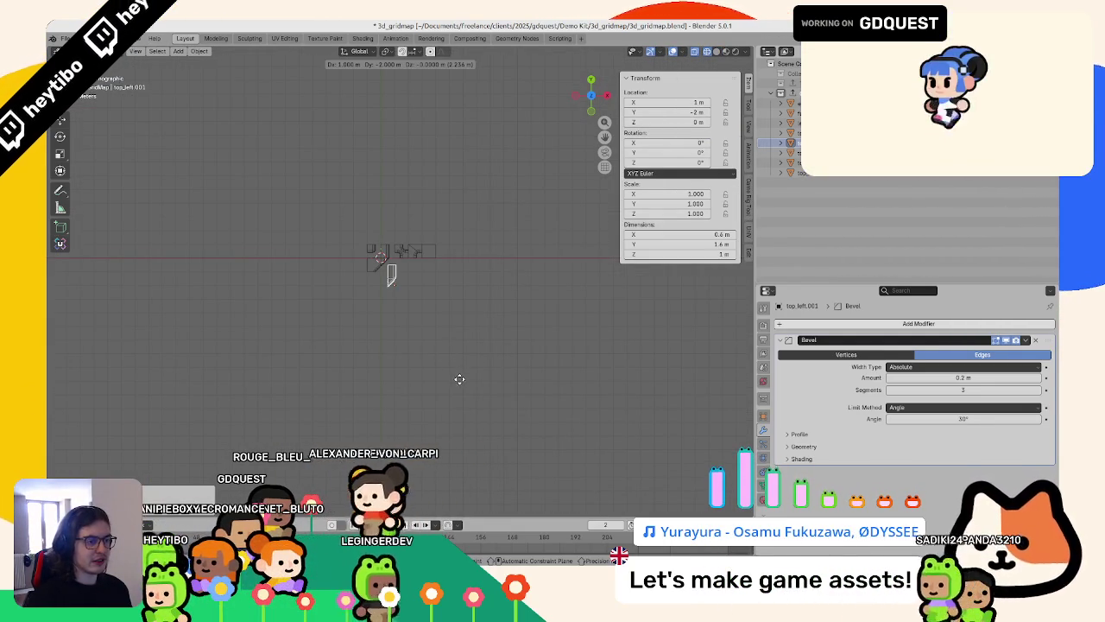
{"action": "left_click", "coordinate": [458, 375]}
{"action": "scroll", "coordinate": [440, 345], "scroll_direction": "up", "scroll_amount": 4}
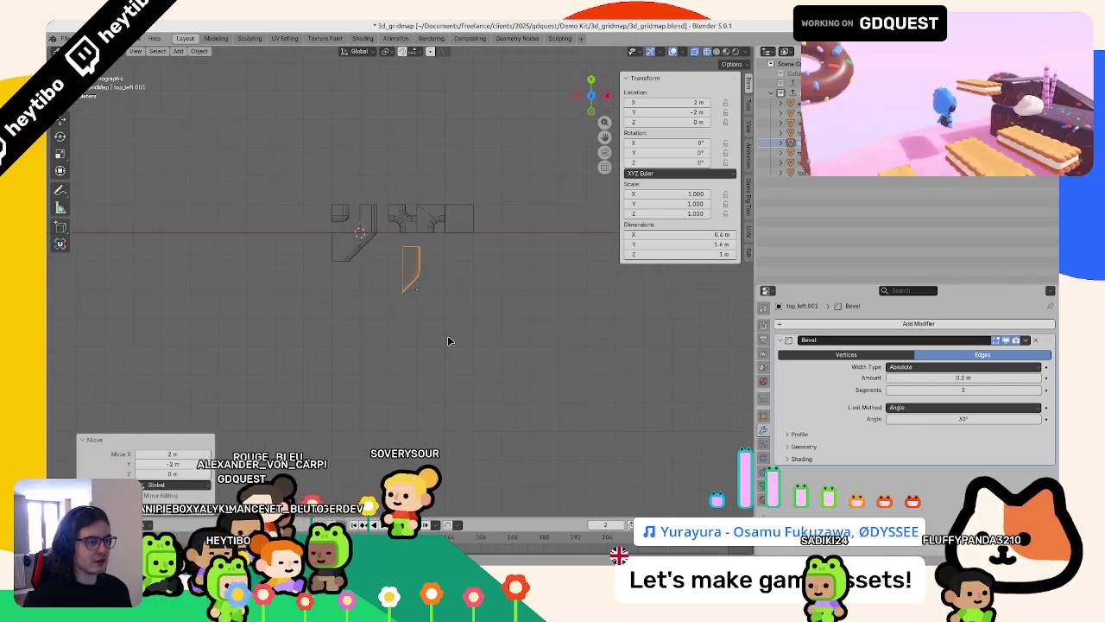
{"action": "key", "text": "g"}
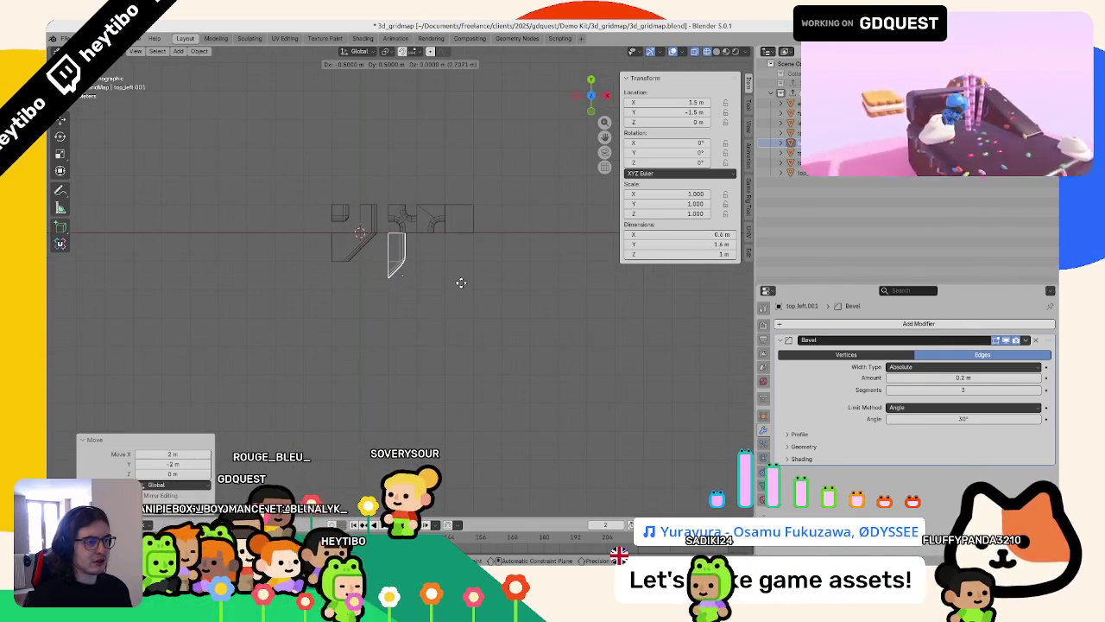
{"action": "left_click", "coordinate": [458, 286]}
{"action": "scroll", "coordinate": [460, 289], "scroll_direction": "up", "scroll_amount": 2}
{"action": "scroll", "coordinate": [440, 346], "scroll_direction": "up", "scroll_amount": 4}
{"action": "scroll", "coordinate": [421, 369], "scroll_direction": "up", "scroll_amount": 2}
{"action": "scroll", "coordinate": [406, 354], "scroll_direction": "down", "scroll_amount": 4}
Step: Try applying the Bevel modifier and a knife cut from the inner corner, then undo both
{"action": "key", "text": "ctrl+a"}
{"action": "left_click", "coordinate": [399, 353]}
{"action": "key", "text": "Tab"}
{"action": "scroll", "coordinate": [346, 259], "scroll_direction": "up", "scroll_amount": 2}
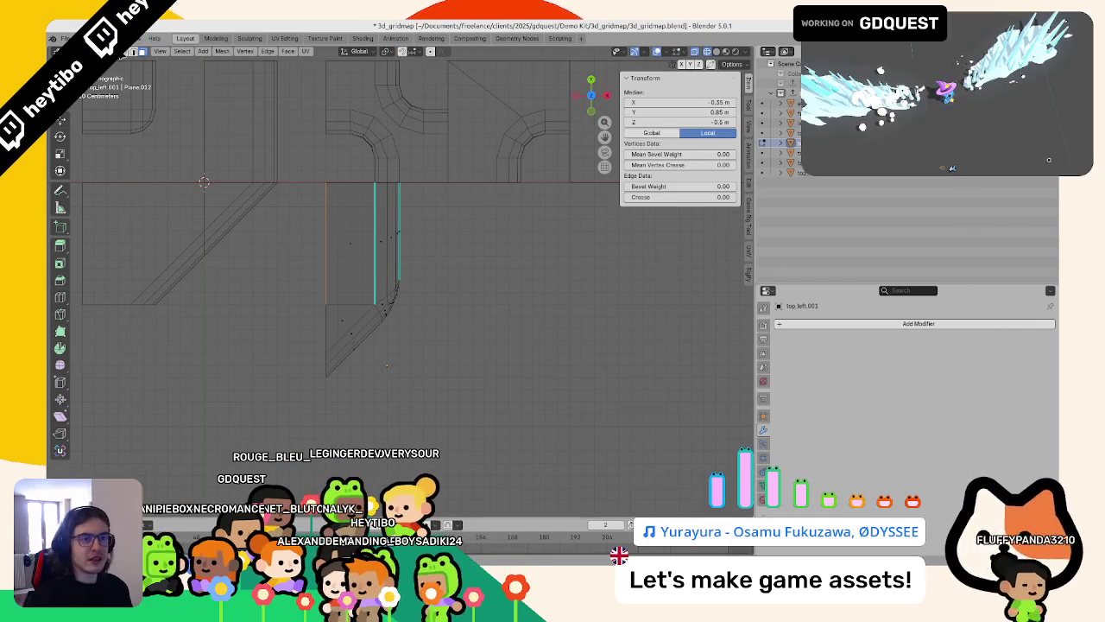
{"action": "scroll", "coordinate": [386, 366], "scroll_direction": "up", "scroll_amount": 2}
{"action": "scroll", "coordinate": [371, 328], "scroll_direction": "up", "scroll_amount": 2}
{"action": "left_click", "coordinate": [360, 296]}
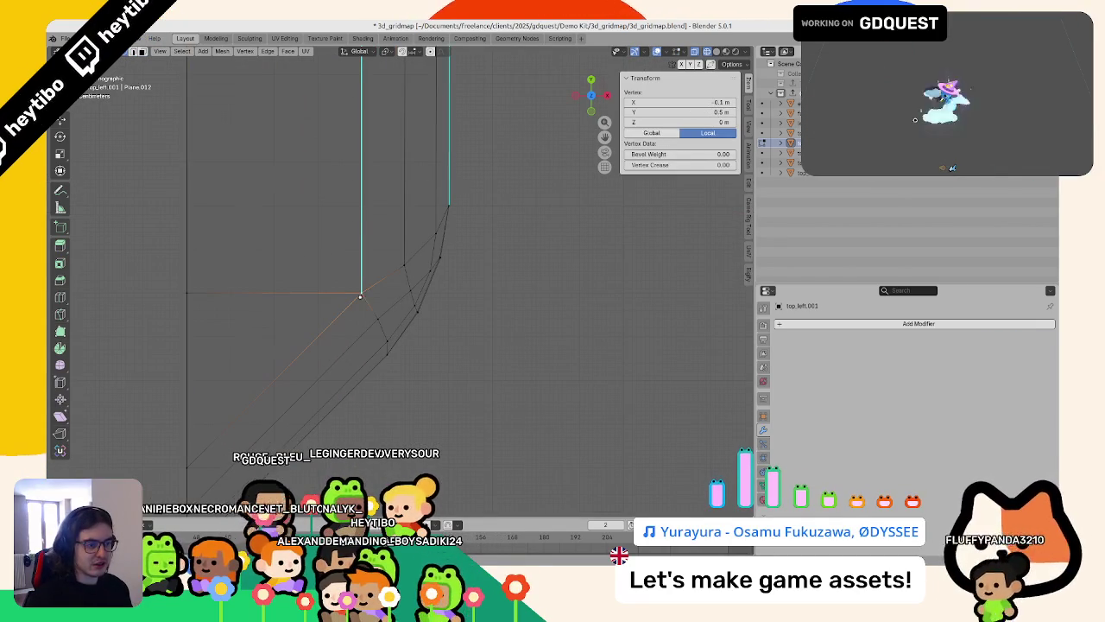
{"action": "left_click", "coordinate": [367, 290]}
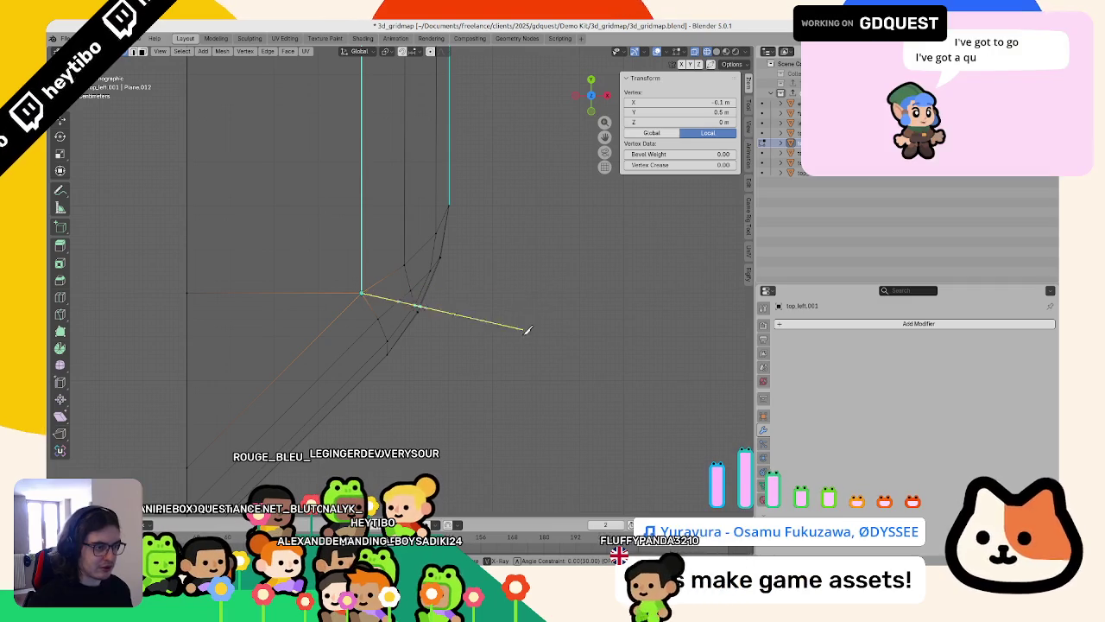
{"action": "mouse_move", "coordinate": [527, 299]}
{"action": "middle_mouse_down"}
{"action": "mouse_move", "coordinate": [382, 259]}
{"action": "mouse_move", "coordinate": [418, 230]}
{"action": "mouse_move", "coordinate": [427, 254]}
{"action": "mouse_move", "coordinate": [429, 223]}
{"action": "middle_mouse_up"}
{"action": "scroll", "coordinate": [446, 299], "scroll_direction": "down", "scroll_amount": 3}
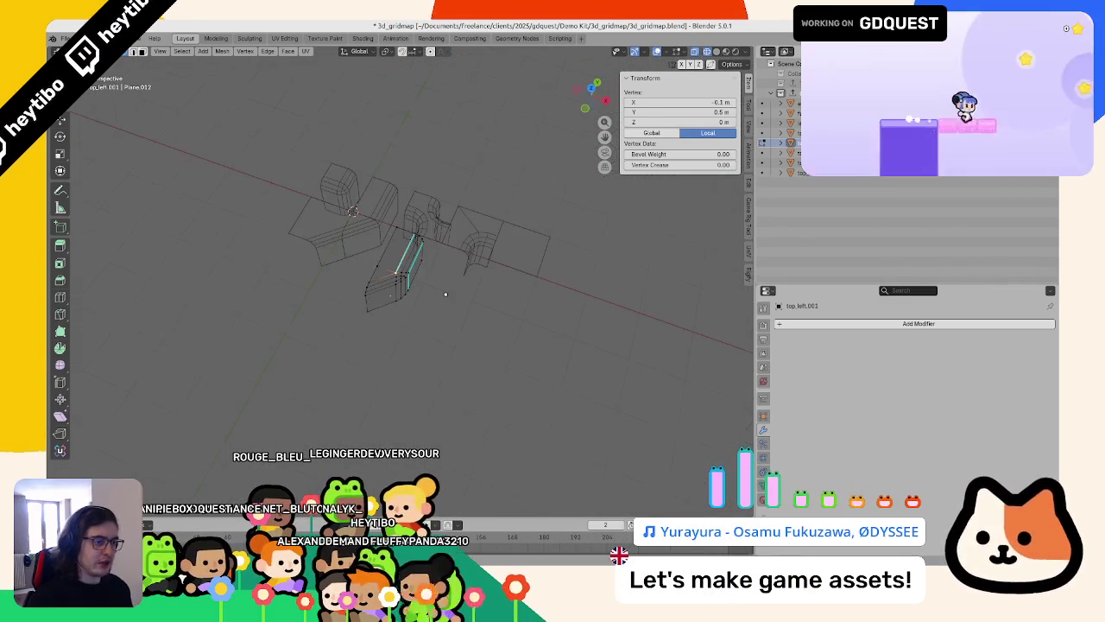
{"action": "key", "text": "ctrl+z"}
{"action": "key", "text": "KP_7"}
{"action": "scroll", "coordinate": [531, 330], "scroll_direction": "up", "scroll_amount": 3}
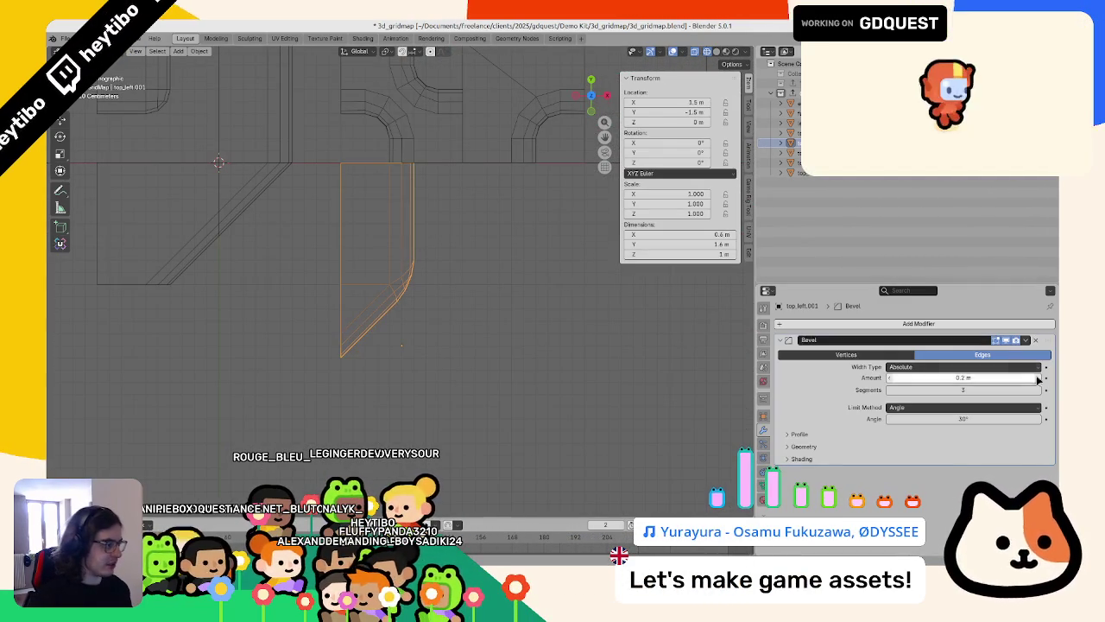
Step: Inspect the corner piece's geometry in Edit Mode with wireframe, cancelling a trial move
{"action": "scroll", "coordinate": [664, 347], "scroll_direction": "up", "scroll_amount": 5}
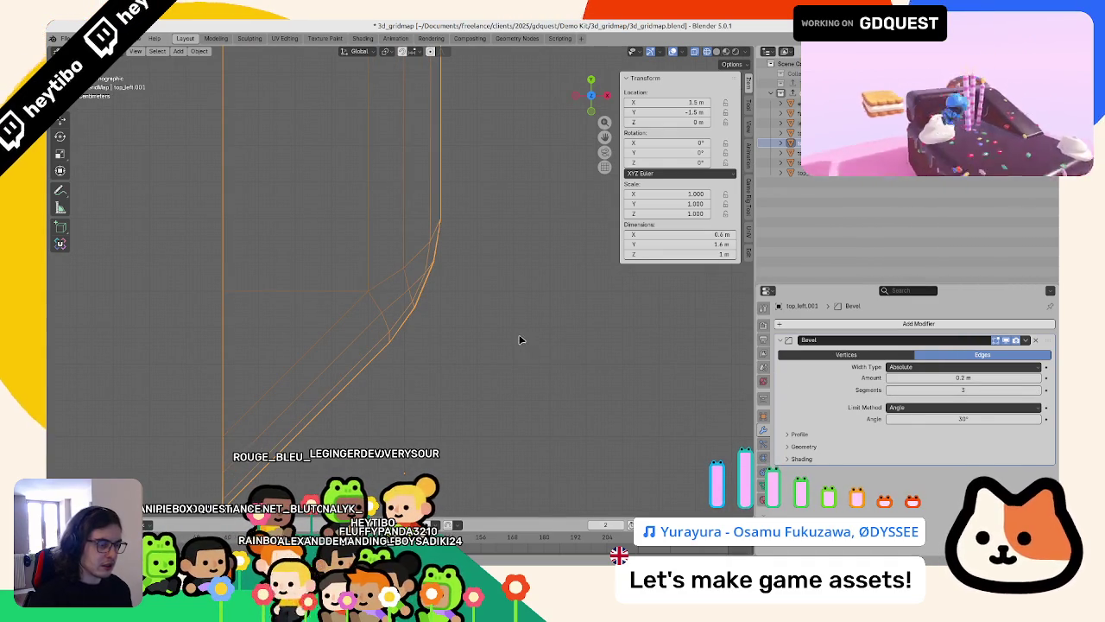
{"action": "key", "text": "Tab"}
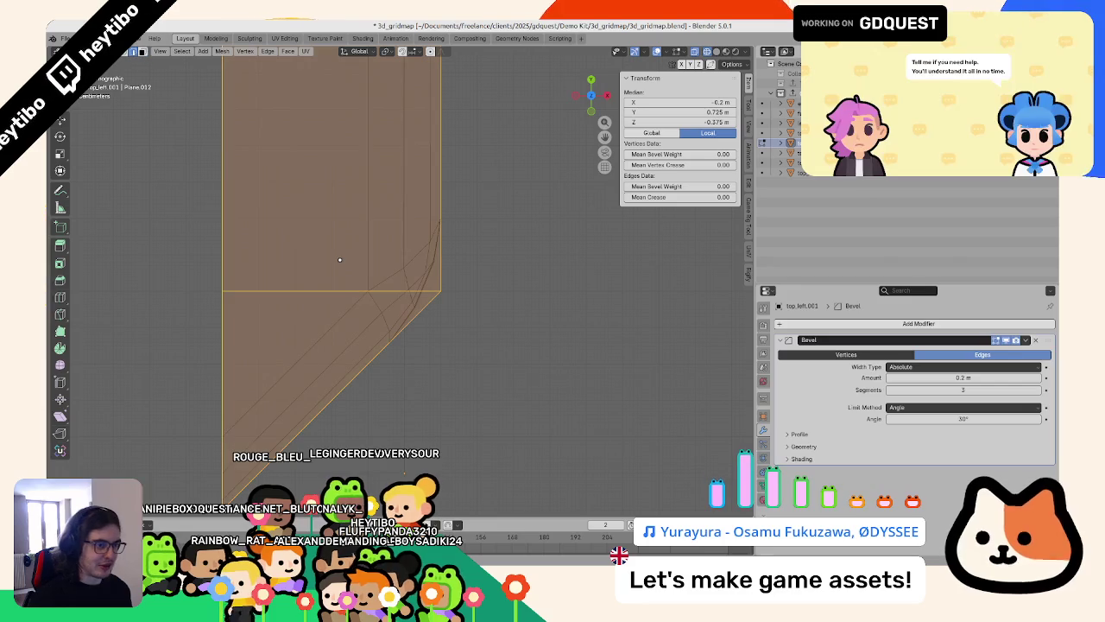
{"action": "middle_click_drag", "start_coordinate": [339, 259], "coordinate": [475, 257]}
{"action": "key", "text": "shift+z"}
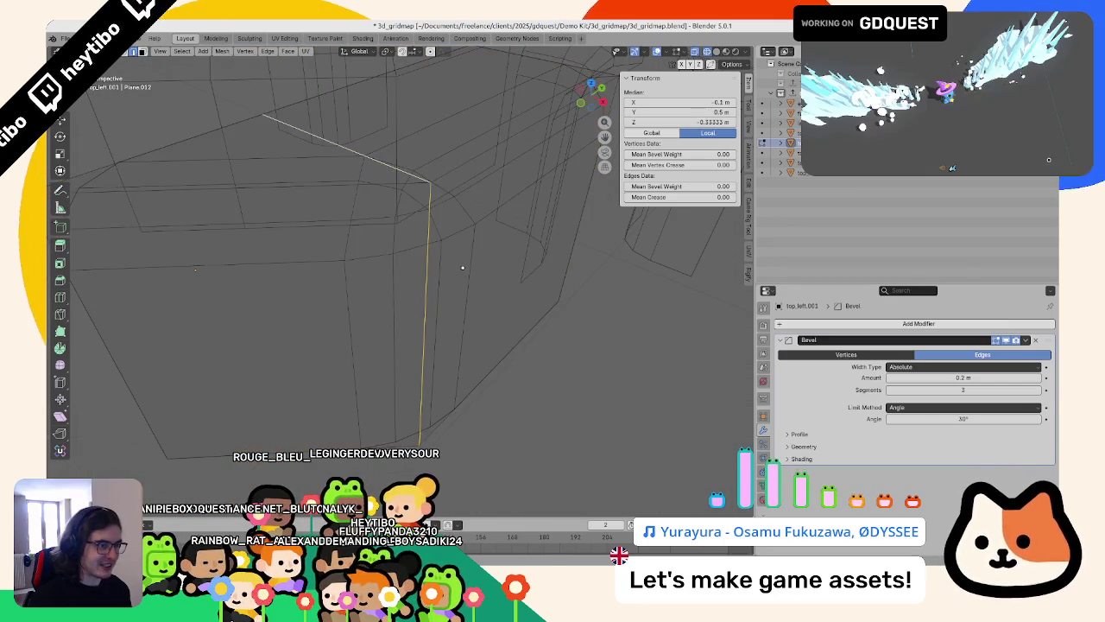
{"action": "key", "text": "g"}
{"action": "right_click", "coordinate": [482, 255]}
{"action": "key", "text": "KP_7"}
{"action": "key", "text": "Tab"}
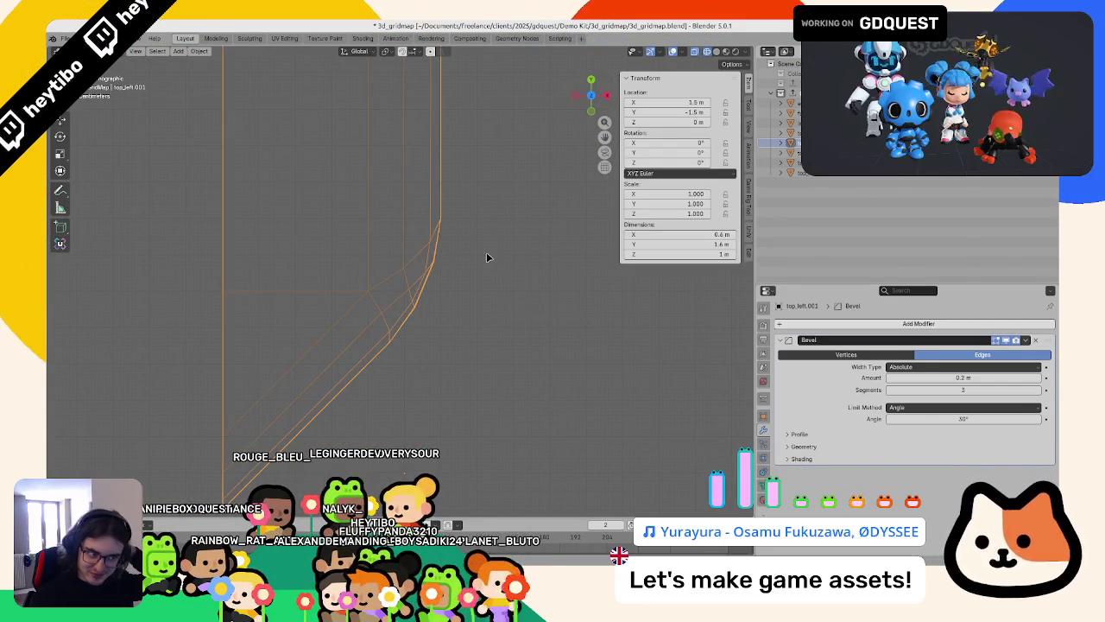
Step: Orbit around to inspect the piece's bevelled lower corner from above and the front
{"action": "key", "text": "KP_6"}
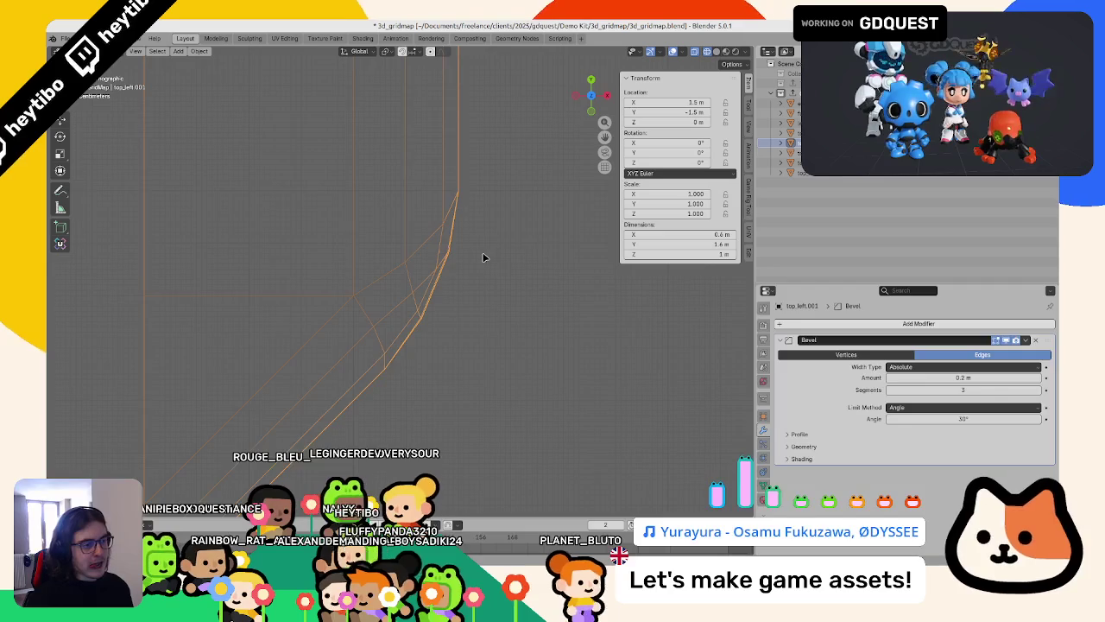
{"action": "middle_click_drag", "start_coordinate": [486, 257], "coordinate": [423, 306]}
{"action": "key", "text": "KP_8"}
{"action": "key", "text": "KP_8"}
{"action": "key", "text": "KP_2"}
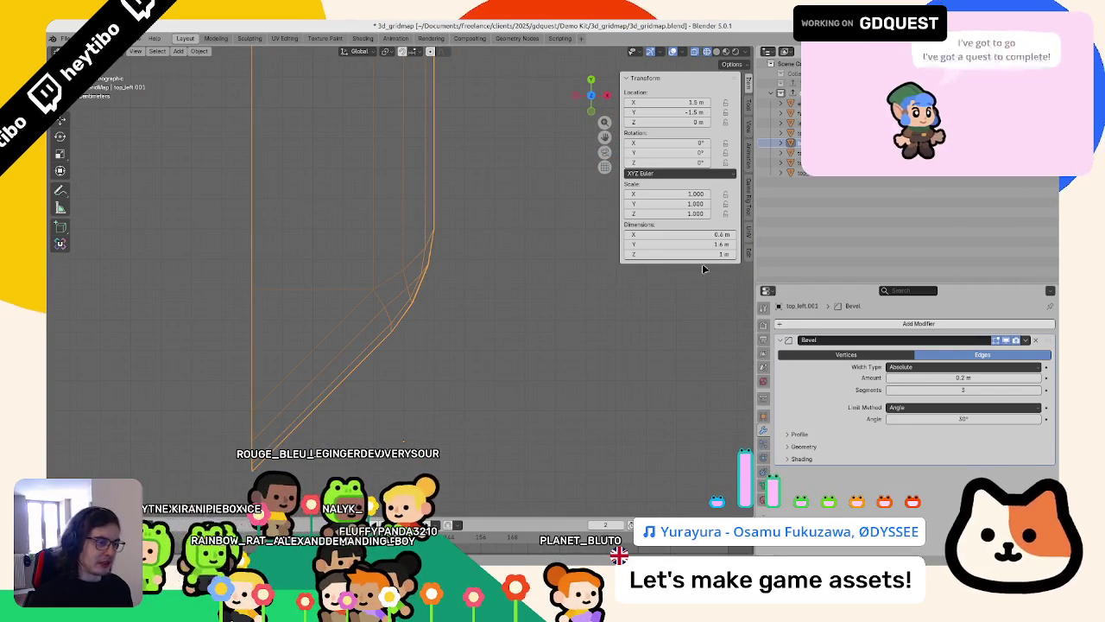
{"action": "middle_click_drag", "start_coordinate": [375, 239], "coordinate": [346, 214]}
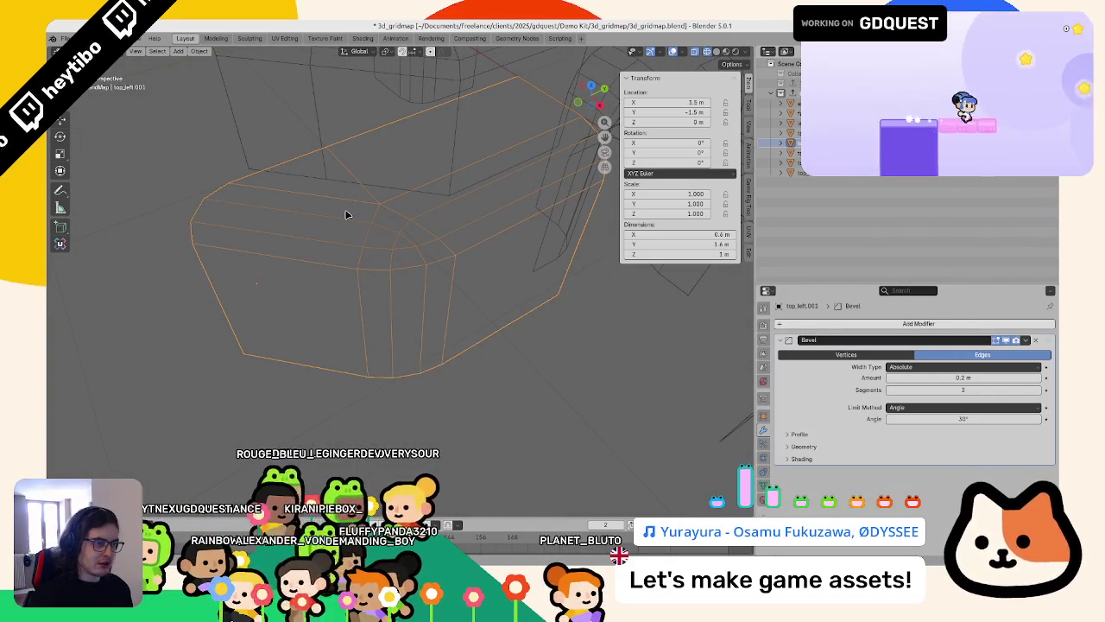
{"action": "key", "text": "KP_1"}
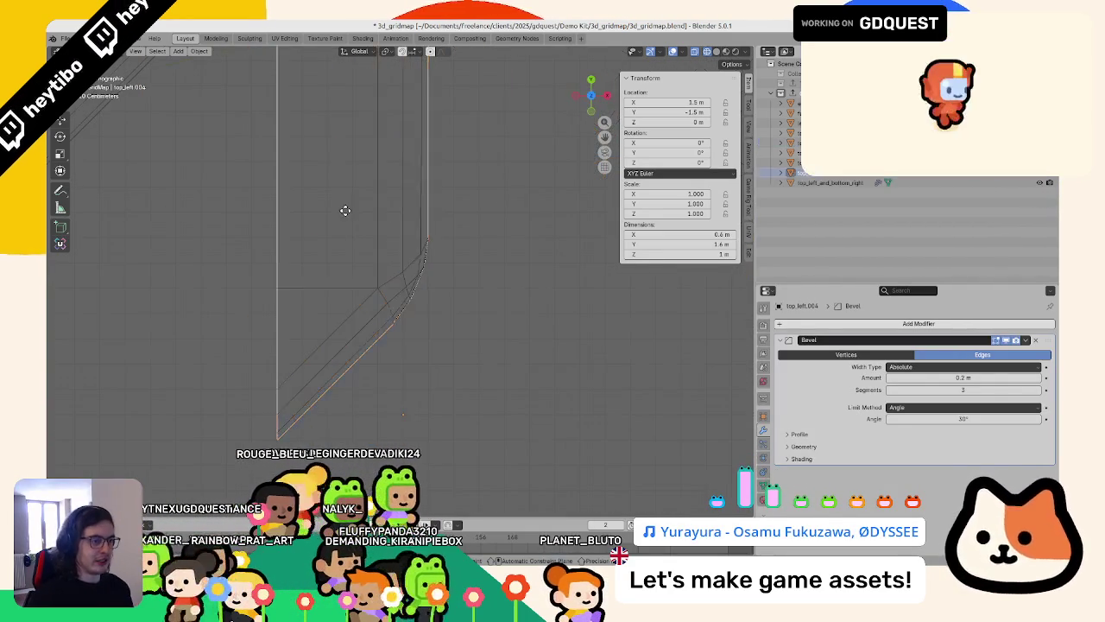
{"action": "scroll", "coordinate": [463, 230], "scroll_direction": "up", "scroll_amount": 2}
Step: Try converting the piece to mesh through F3 search, then undo it
{"action": "key", "text": "F3"}
{"action": "type", "text": "me"}
{"action": "key", "text": "Return"}
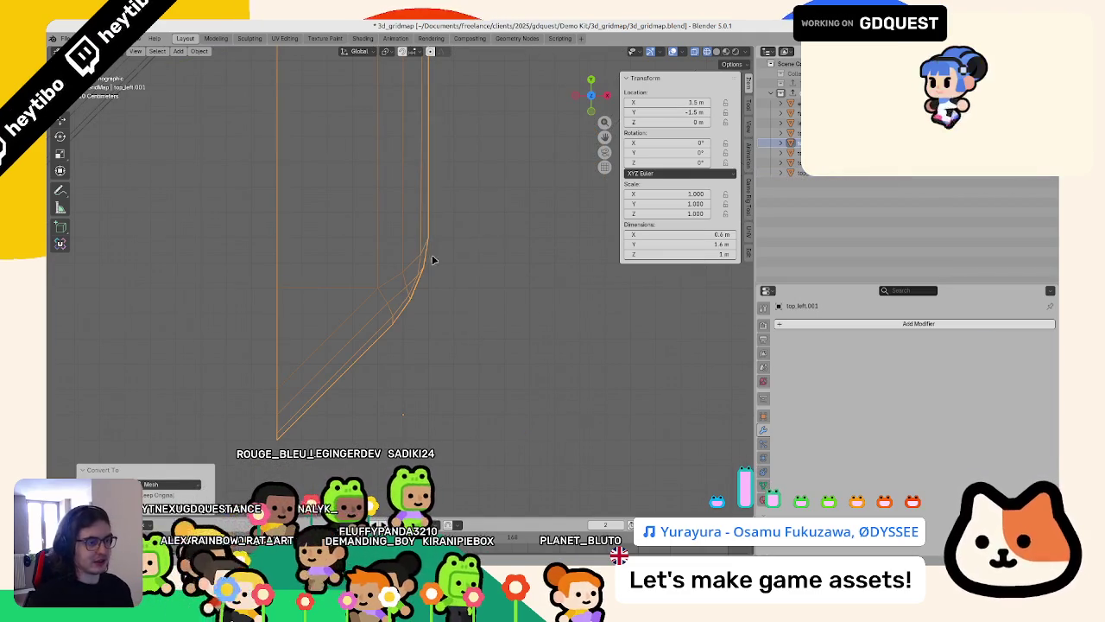
{"action": "key", "text": "ctrl+z"}
{"action": "key", "text": "Tab"}
{"action": "key", "text": "Tab"}
{"action": "key", "text": "Tab"}
{"action": "key", "text": "Tab"}
{"action": "key", "text": "F3"}
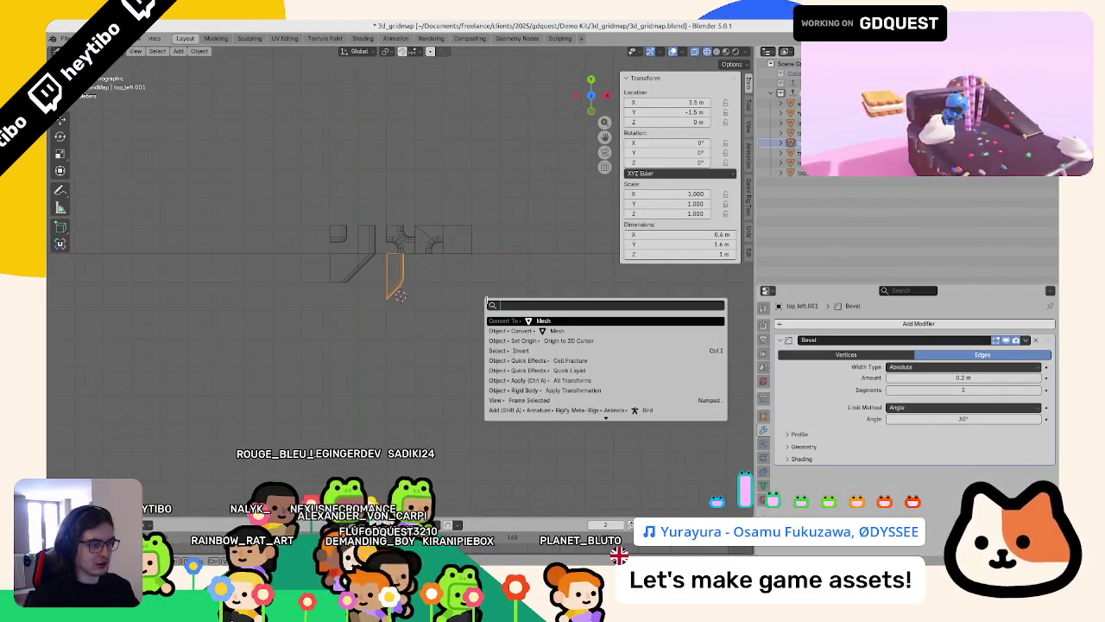
{"action": "key", "text": "Escape"}
Step: Add a 2 m cube and slide it along Y to overlap the piece's lower end
{"action": "key", "text": "shift+a"}
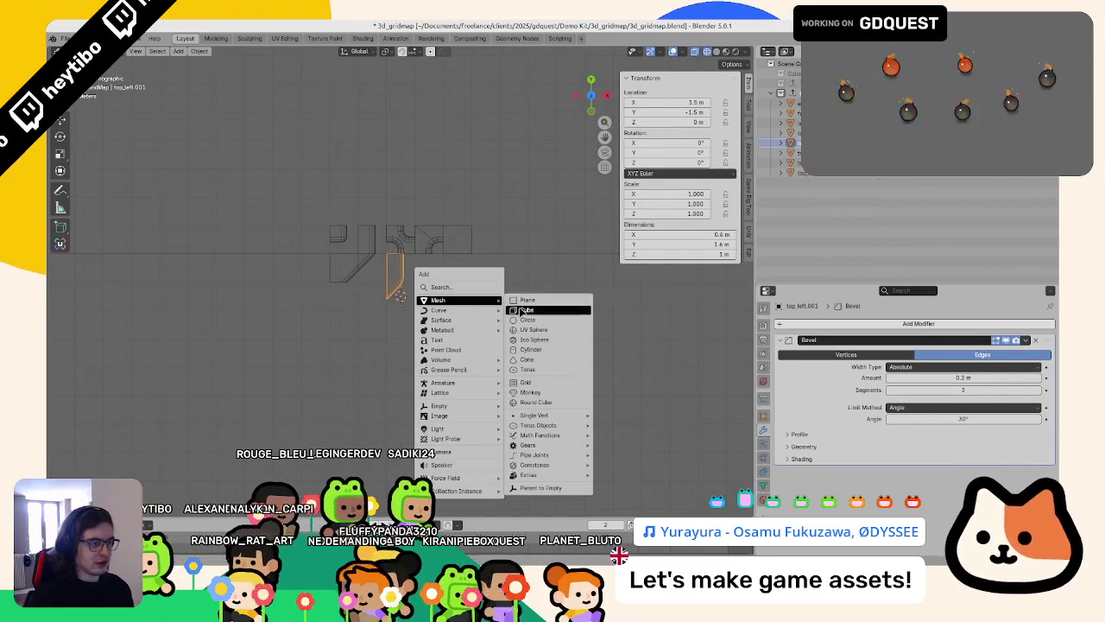
{"action": "left_click", "coordinate": [518, 298]}
{"action": "key", "text": "g"}
{"action": "key", "text": "y"}
{"action": "left_click", "coordinate": [513, 306]}
{"action": "middle_click_drag", "start_coordinate": [434, 305], "coordinate": [404, 270]}
Step: Reselect top_left.001 and convert it to mesh, baking in its bevel
{"action": "left_click", "coordinate": [411, 280]}
{"action": "scroll", "coordinate": [414, 294], "scroll_direction": "up", "scroll_amount": 3}
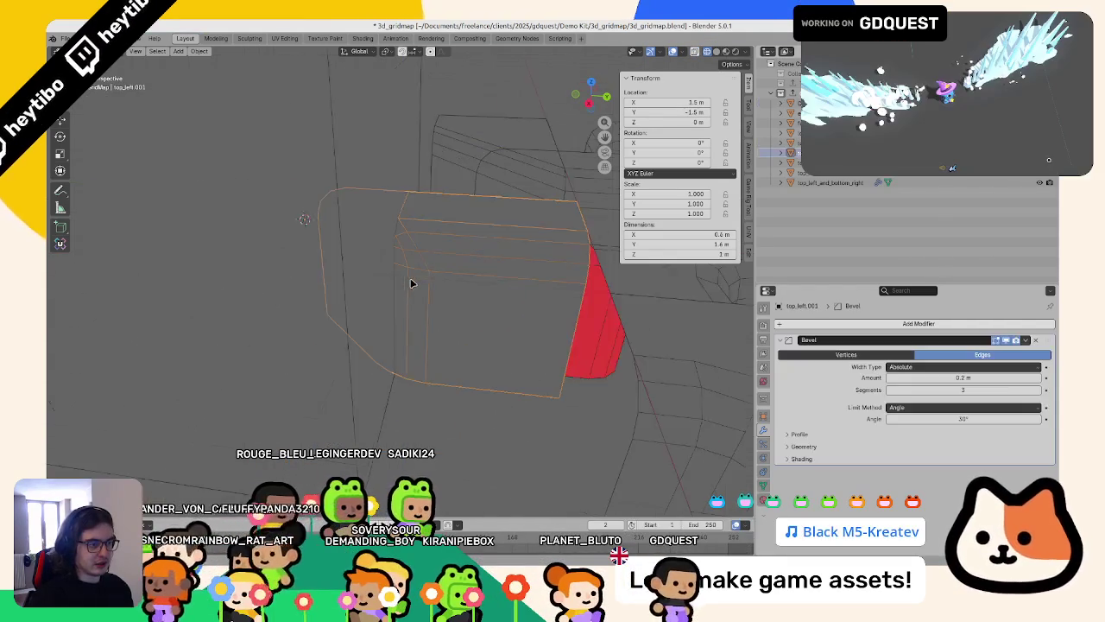
{"action": "scroll", "coordinate": [420, 333], "scroll_direction": "up", "scroll_amount": 4}
{"action": "key", "text": "KP_7"}
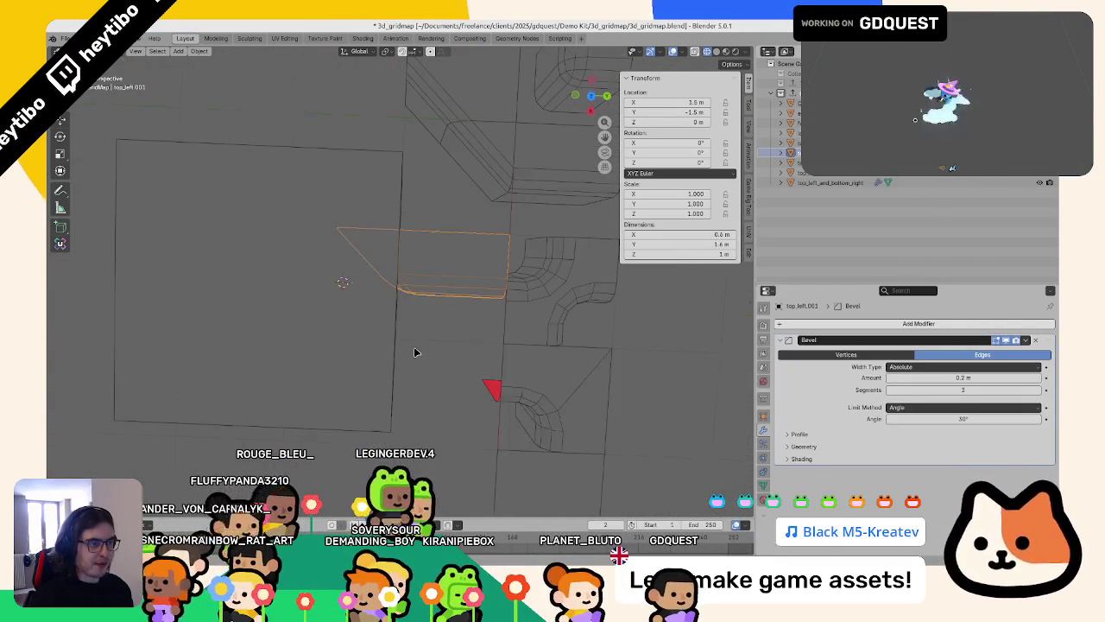
{"action": "scroll", "coordinate": [414, 351], "scroll_direction": "down", "scroll_amount": 3}
{"action": "key", "text": "F3"}
{"action": "key", "text": "Return"}
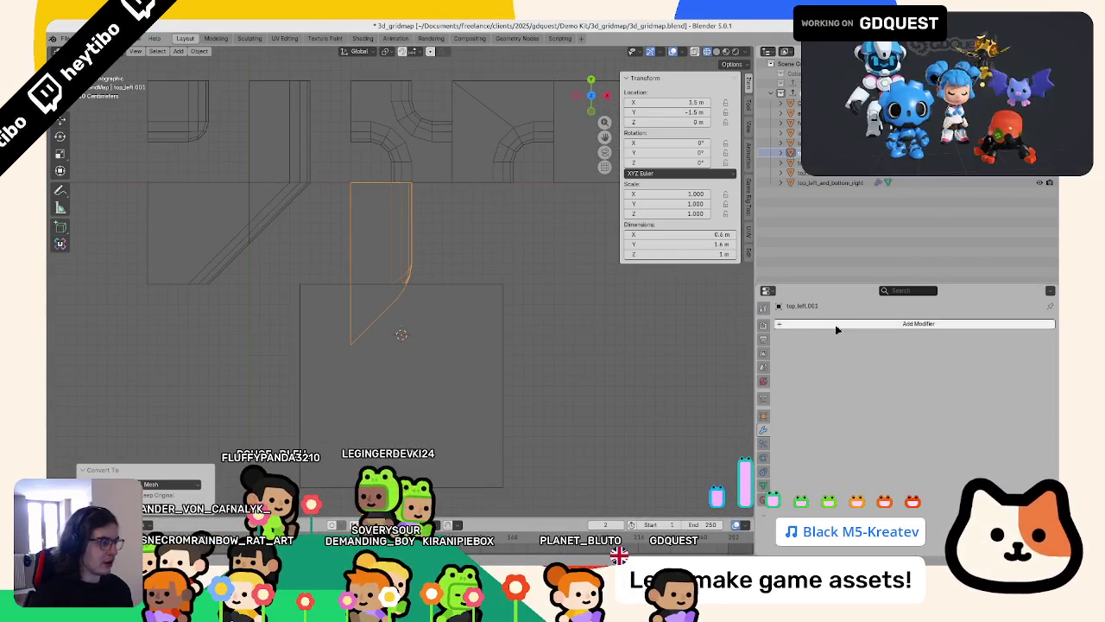
Step: Add a Boolean modifier to top_left.001 and try its Intersect, Union and Difference modes
{"action": "left_click", "coordinate": [849, 323]}
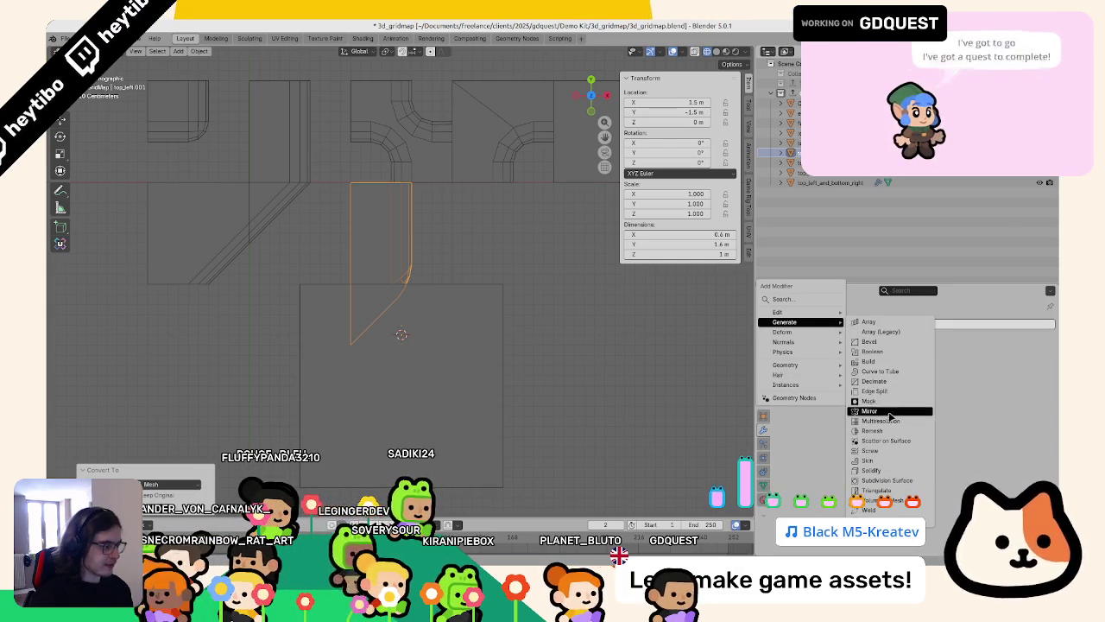
{"action": "left_click", "coordinate": [817, 299]}
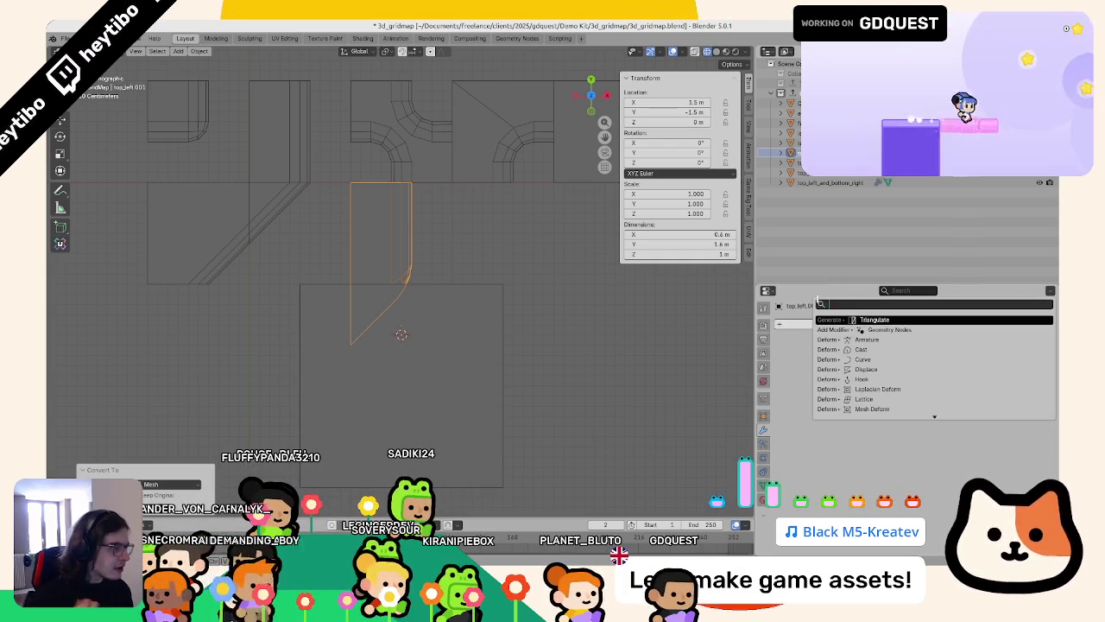
{"action": "type", "text": "bool"}
{"action": "key", "text": "Return"}
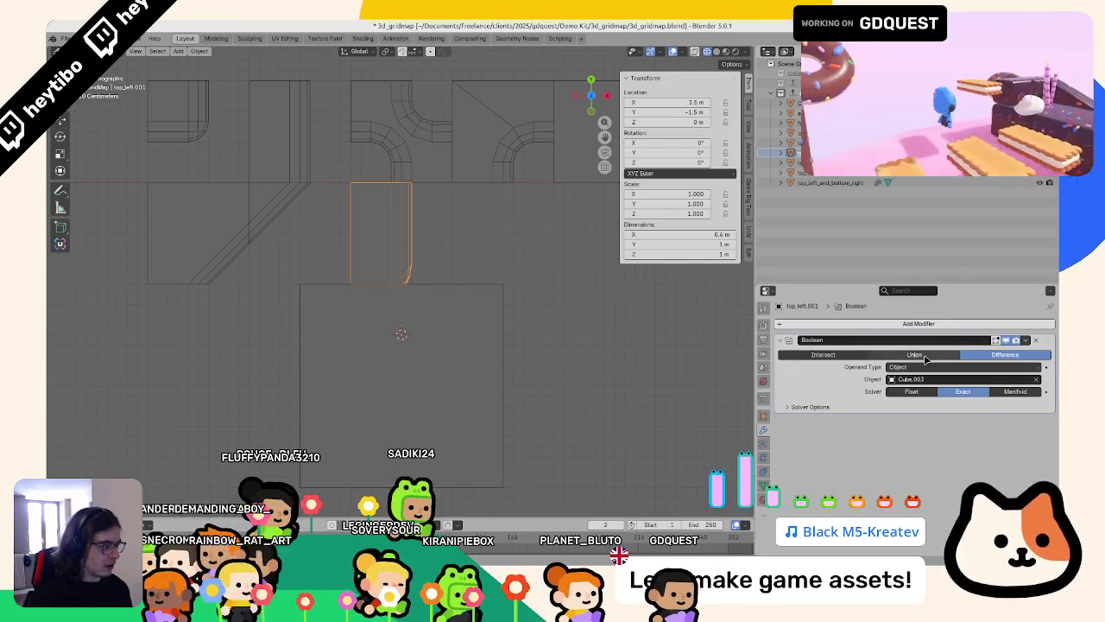
{"action": "left_click", "coordinate": [790, 354]}
{"action": "left_click", "coordinate": [920, 355]}
{"action": "left_click", "coordinate": [1005, 354]}
Step: Use Cube.003 as the cutter and set Intersect, trimming the bar to a 0.547 × 0.6 m wedge
{"action": "left_click", "coordinate": [465, 305]}
{"action": "left_click", "coordinate": [415, 278]}
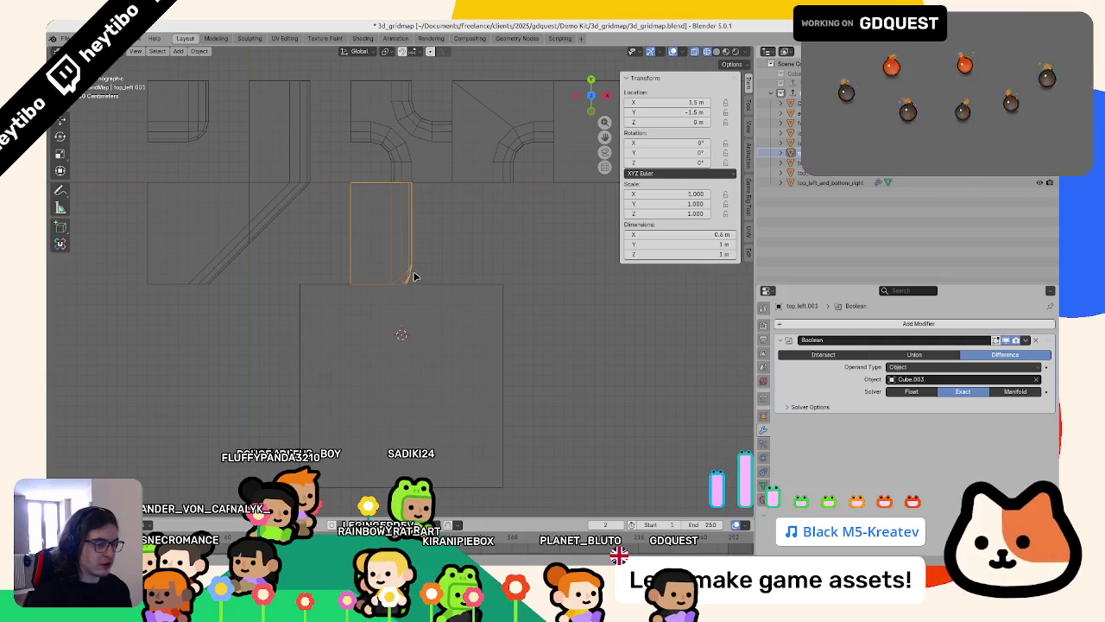
{"action": "left_click", "coordinate": [870, 355]}
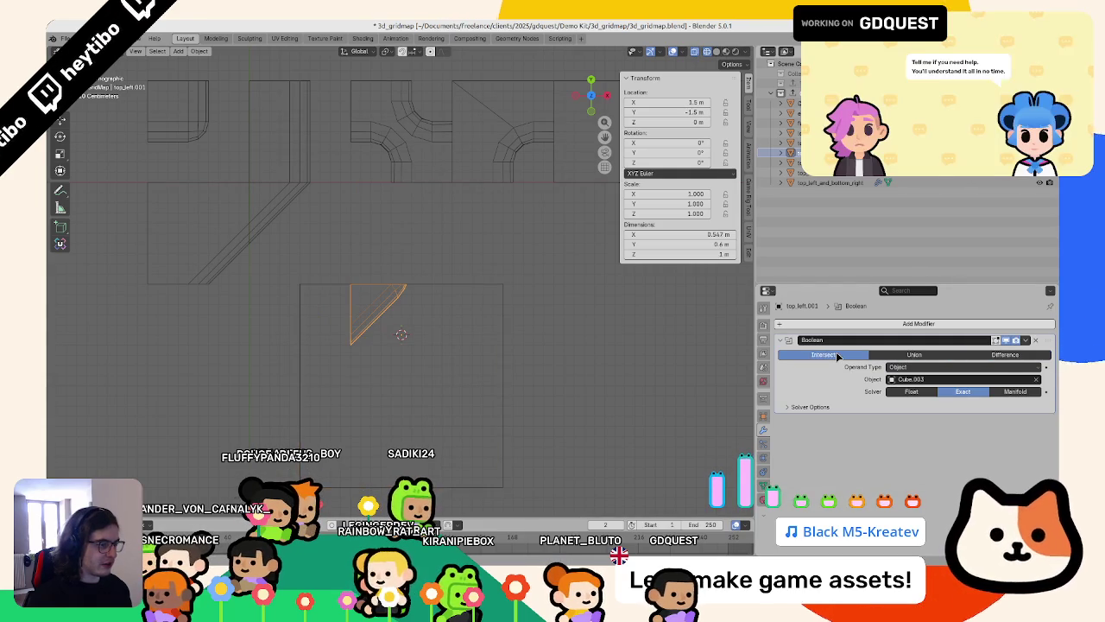
{"action": "left_click", "coordinate": [879, 355]}
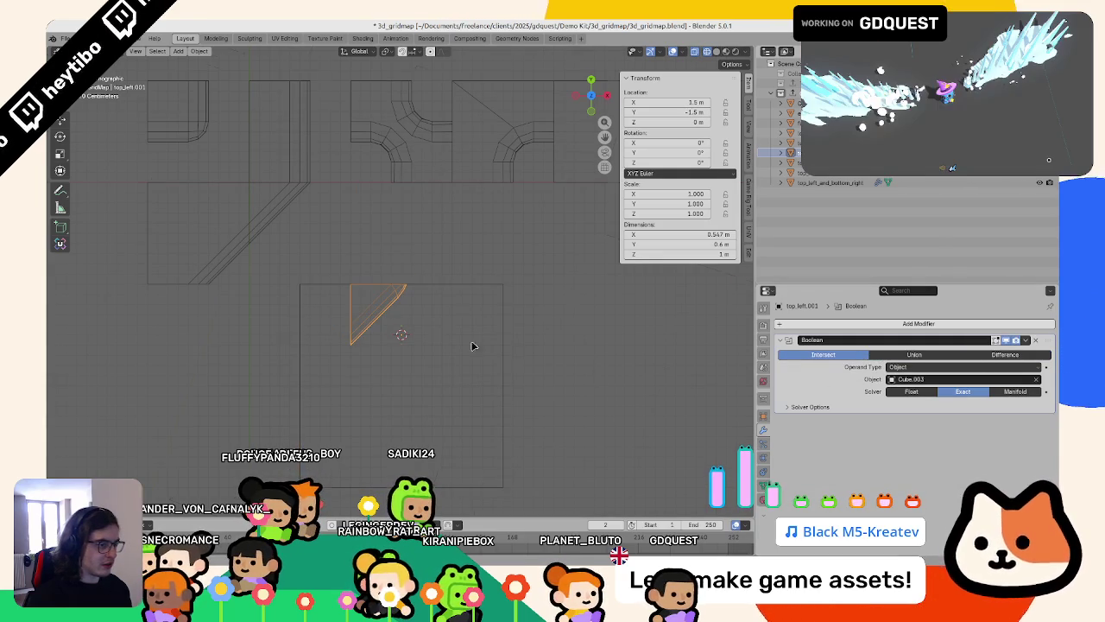
{"action": "middle_click_drag", "start_coordinate": [498, 348], "coordinate": [441, 317]}
{"action": "right_click", "coordinate": [439, 316]}
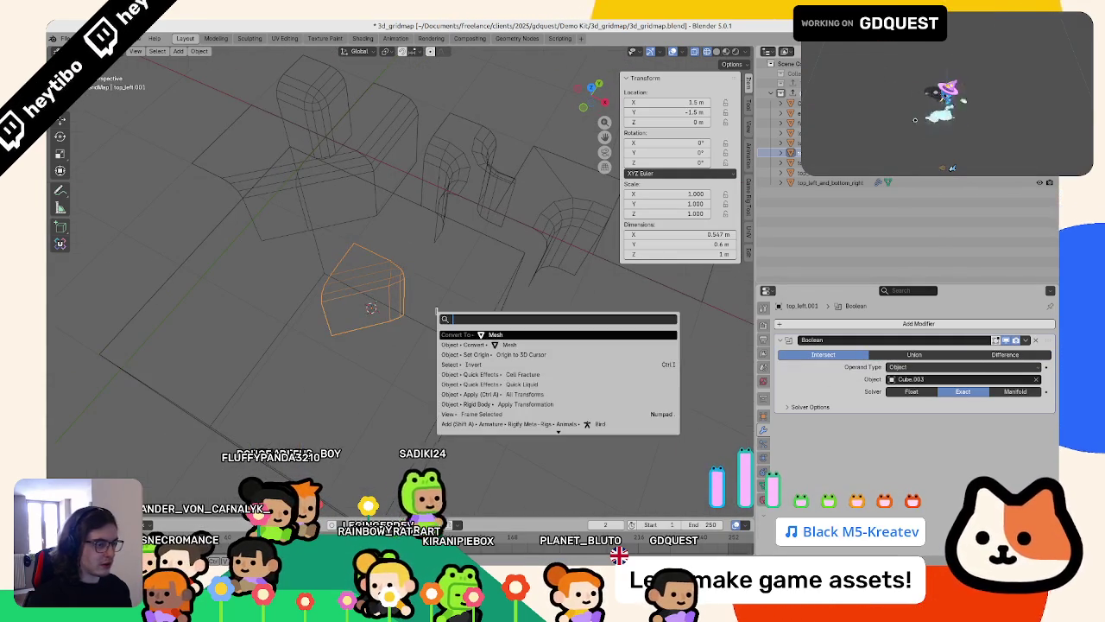
Step: Copy the intersected wedge, then switch the boolean to Difference and convert the tile to mesh
{"action": "left_click", "coordinate": [437, 311]}
{"action": "key", "text": "ctrl+z"}
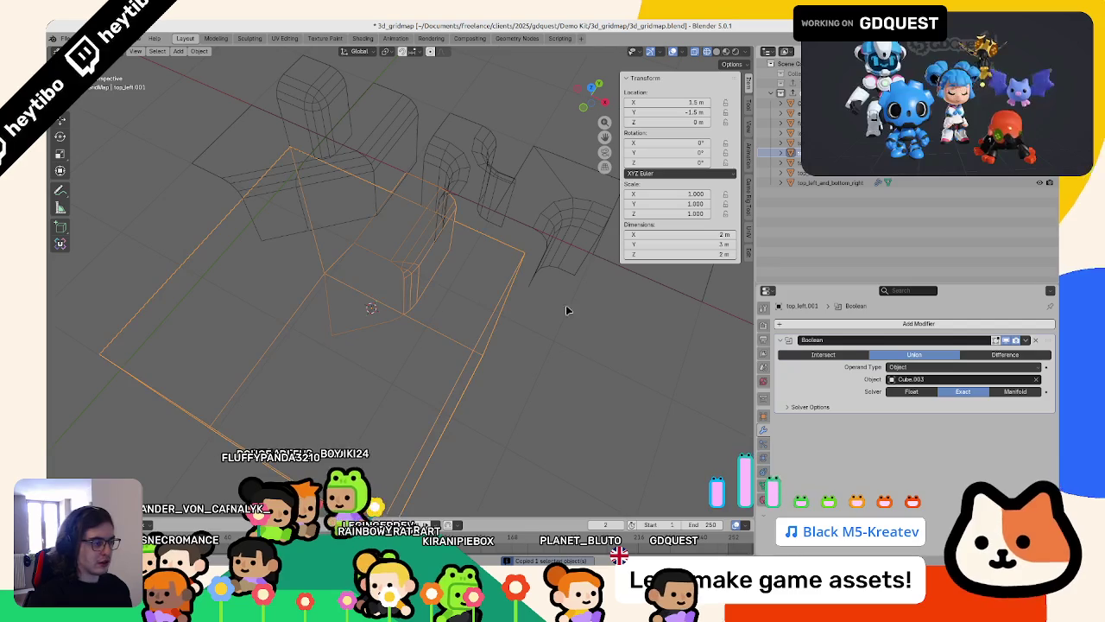
{"action": "middle_click_drag", "start_coordinate": [538, 316], "coordinate": [607, 322]}
{"action": "left_click", "coordinate": [999, 363]}
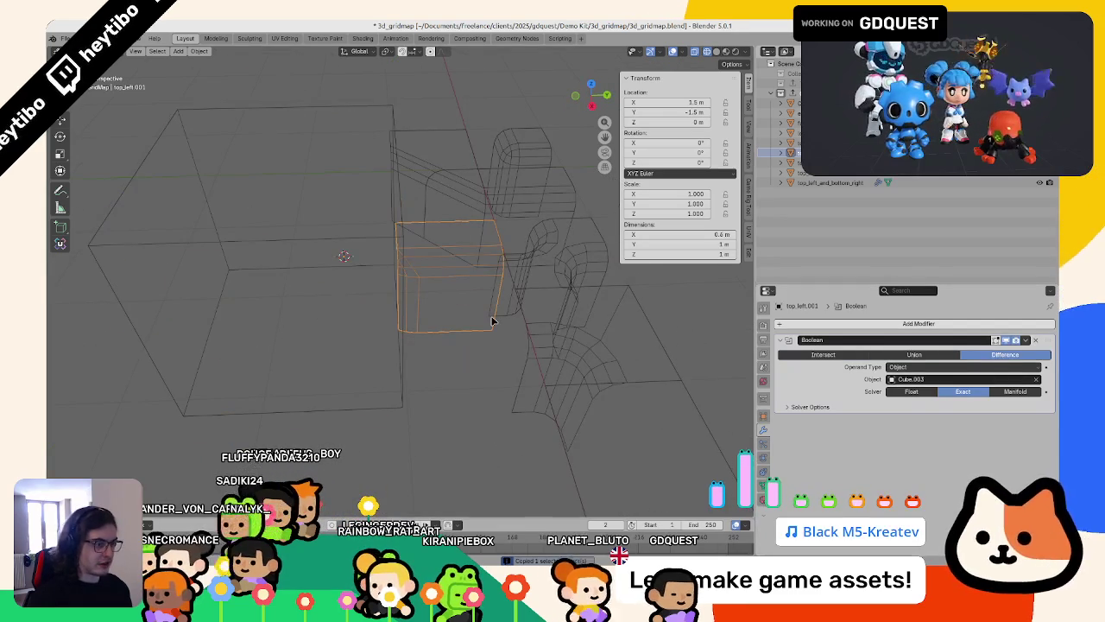
{"action": "right_click", "coordinate": [493, 316]}
{"action": "left_click", "coordinate": [521, 340]}
Step: Paste the copied wedge as top_left.004 and view it in solid shading
{"action": "key", "text": "ctrl+v"}
{"action": "middle_click_drag", "start_coordinate": [397, 337], "coordinate": [404, 348]}
{"action": "scroll", "coordinate": [412, 337], "scroll_direction": "up", "scroll_amount": 5}
{"action": "key", "text": "shift+z"}
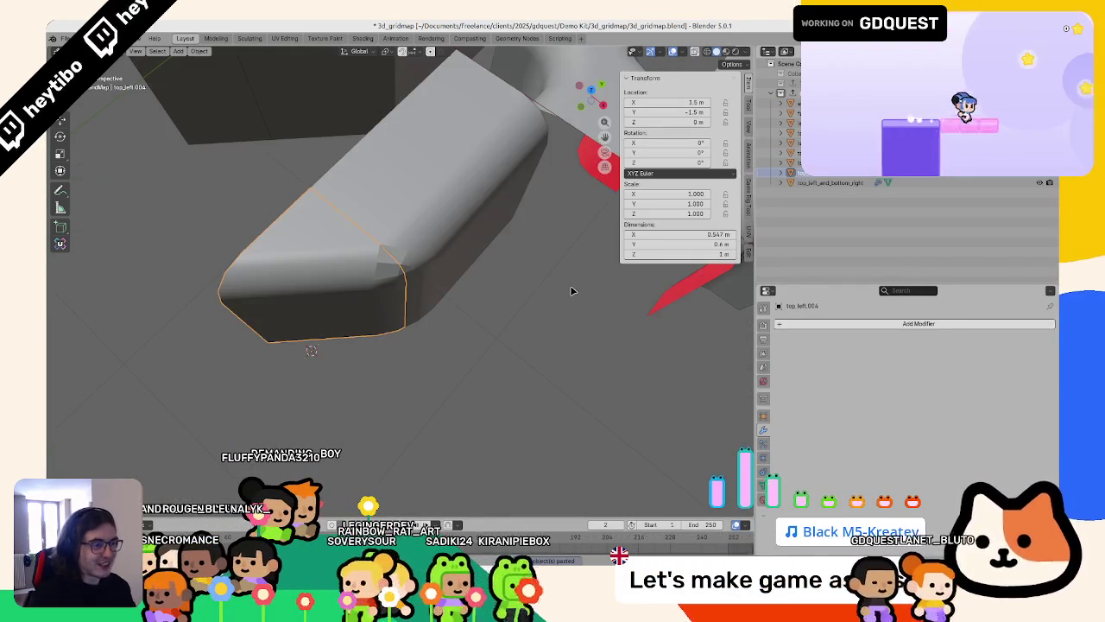
{"action": "right_click", "coordinate": [572, 288]}
Step: Inspect the corner piece's mesh in Edit Mode, cancelling a trial vertex move
{"action": "right_click", "coordinate": [435, 259]}
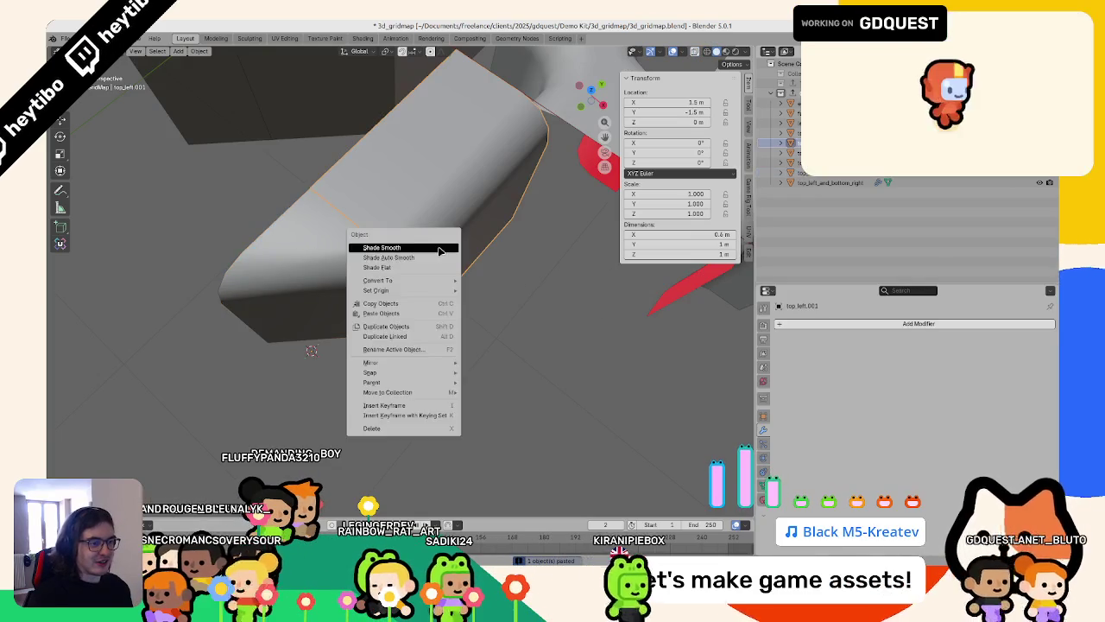
{"action": "key", "text": "Escape"}
{"action": "key", "text": "ctrl+z"}
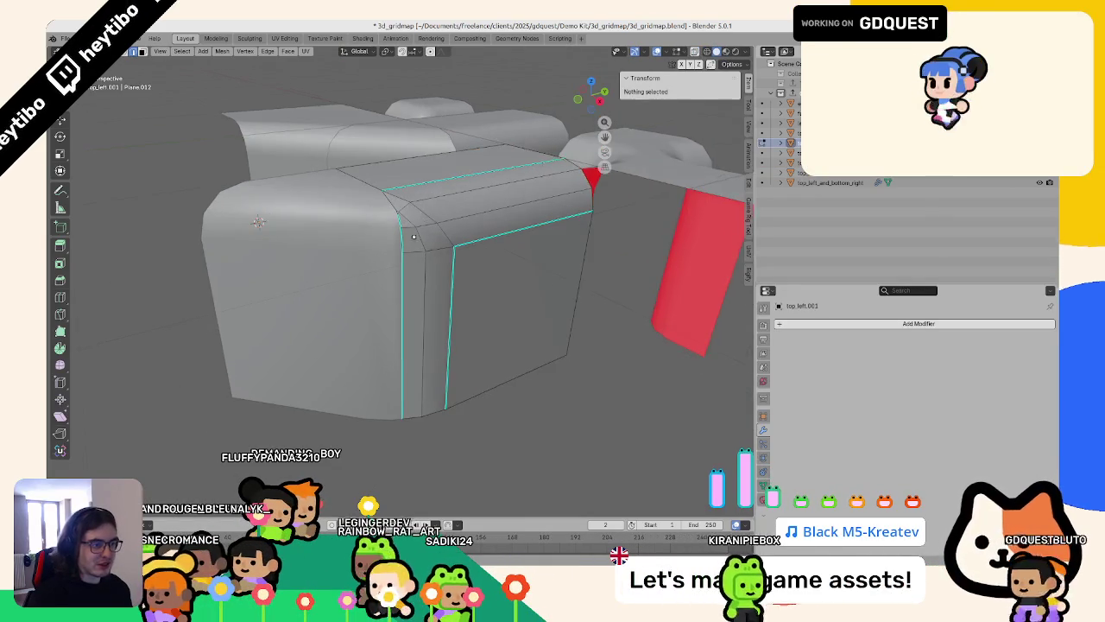
{"action": "scroll", "coordinate": [415, 207], "scroll_direction": "up", "scroll_amount": 6}
{"action": "left_click", "coordinate": [453, 168]}
{"action": "key", "text": "g"}
{"action": "key", "text": "Escape"}
{"action": "key", "text": "Tab"}
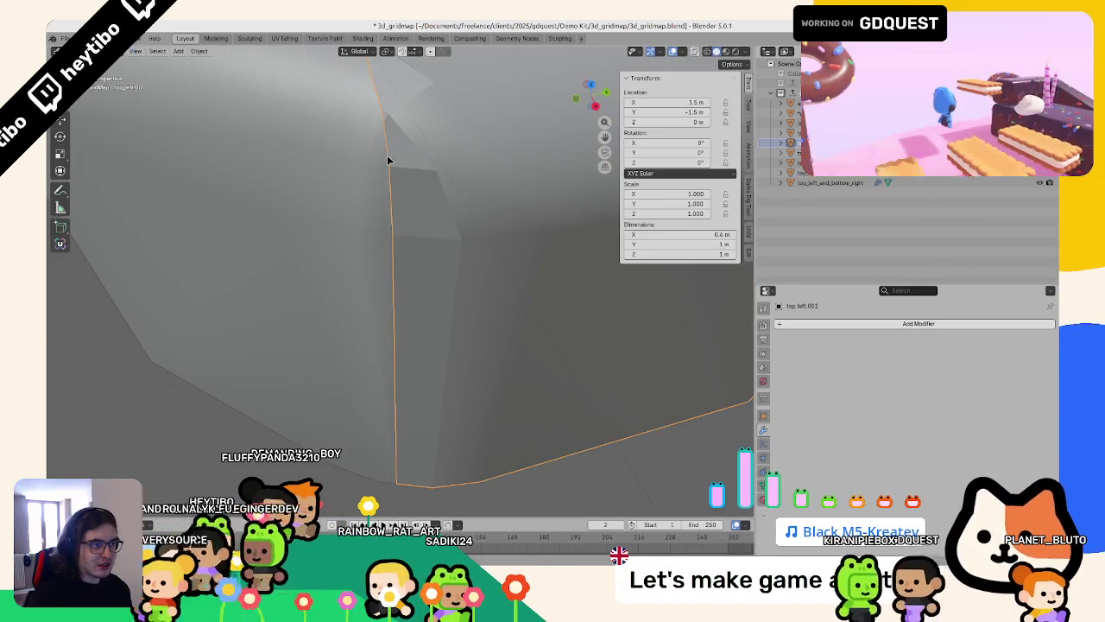
Step: From the top view, apply Shade Smooth to the curved tile pieces
{"action": "scroll", "coordinate": [467, 168], "scroll_direction": "down", "scroll_amount": 5}
{"action": "scroll", "coordinate": [458, 242], "scroll_direction": "down", "scroll_amount": 4}
{"action": "scroll", "coordinate": [469, 251], "scroll_direction": "down", "scroll_amount": 2}
{"action": "key", "text": "KP_7"}
{"action": "scroll", "coordinate": [452, 325], "scroll_direction": "up", "scroll_amount": 3}
{"action": "scroll", "coordinate": [453, 324], "scroll_direction": "up", "scroll_amount": 5}
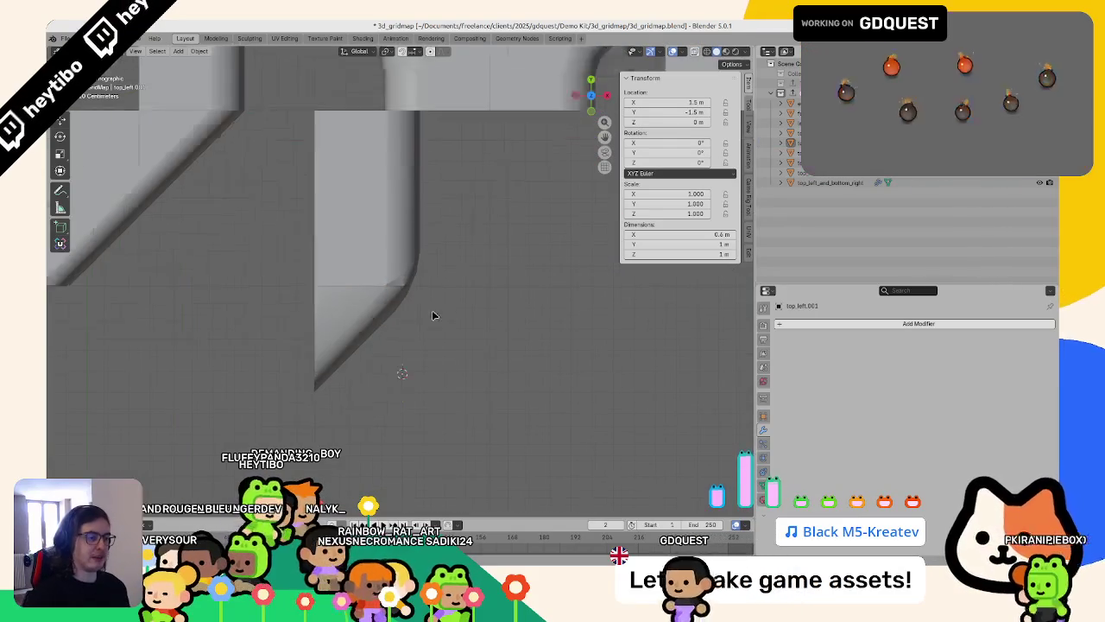
{"action": "right_click", "coordinate": [384, 276]}
{"action": "left_click", "coordinate": [385, 275]}
{"action": "right_click", "coordinate": [384, 275]}
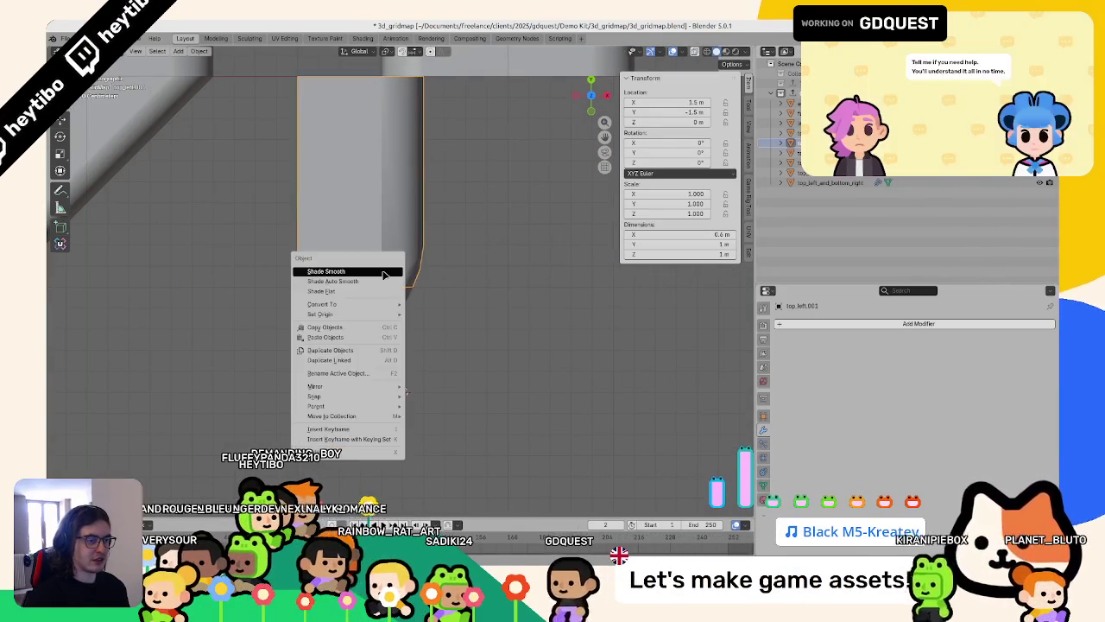
{"action": "left_click", "coordinate": [384, 275]}
Step: Clear Sharp on the selected edge strip along the cut, then check the triangular faces
{"action": "key", "text": "Tab"}
{"action": "key", "text": "ctrl+e"}
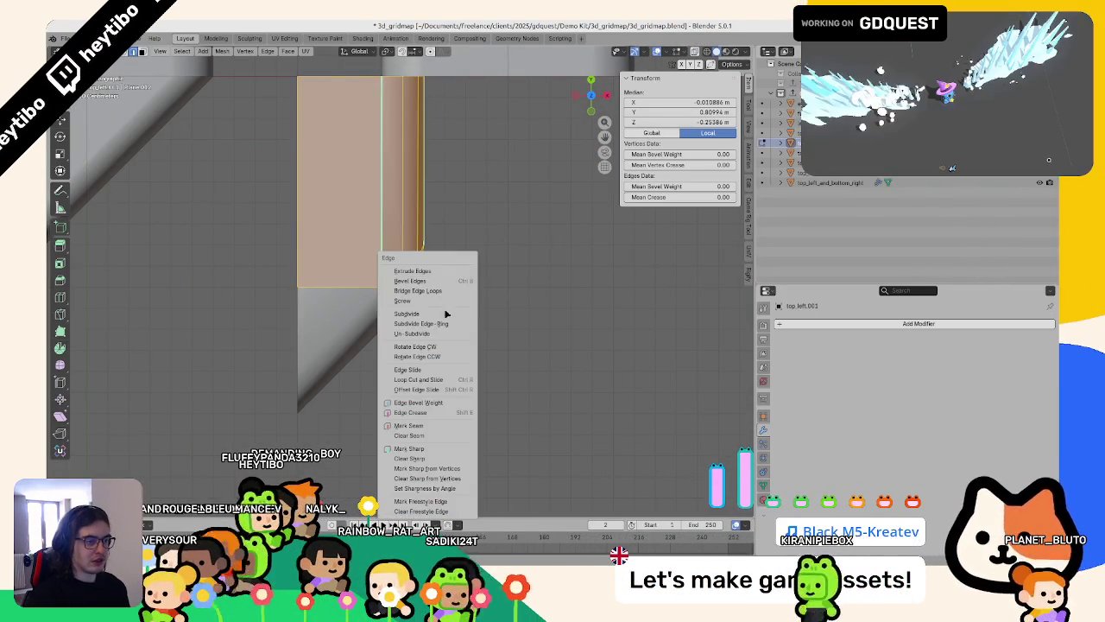
{"action": "left_click", "coordinate": [434, 458]}
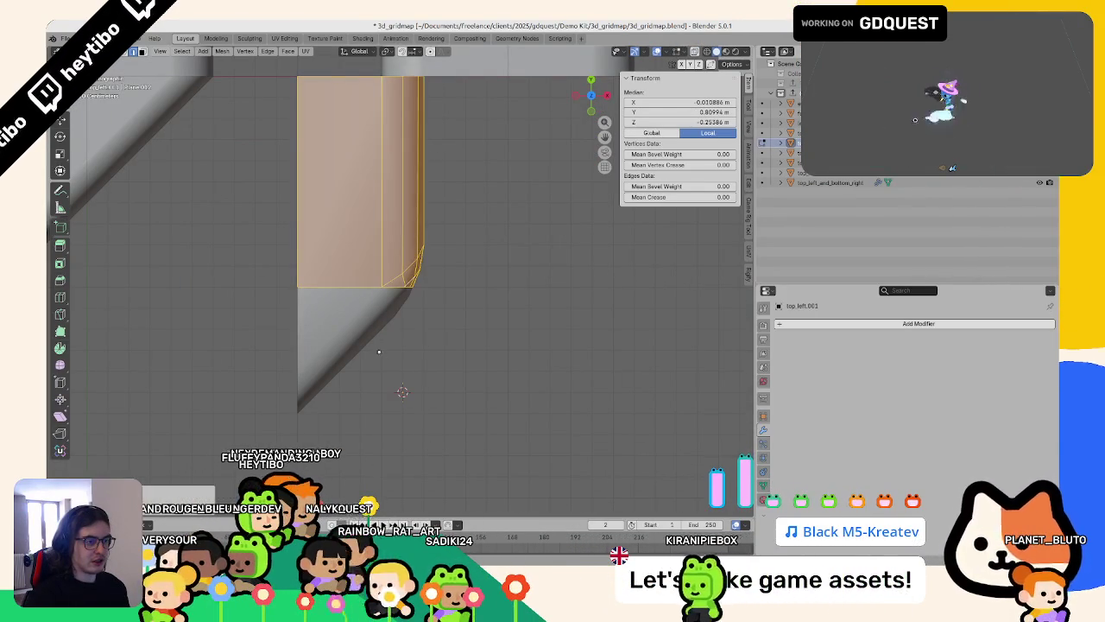
{"action": "left_click", "coordinate": [370, 320]}
{"action": "left_click", "coordinate": [368, 322]}
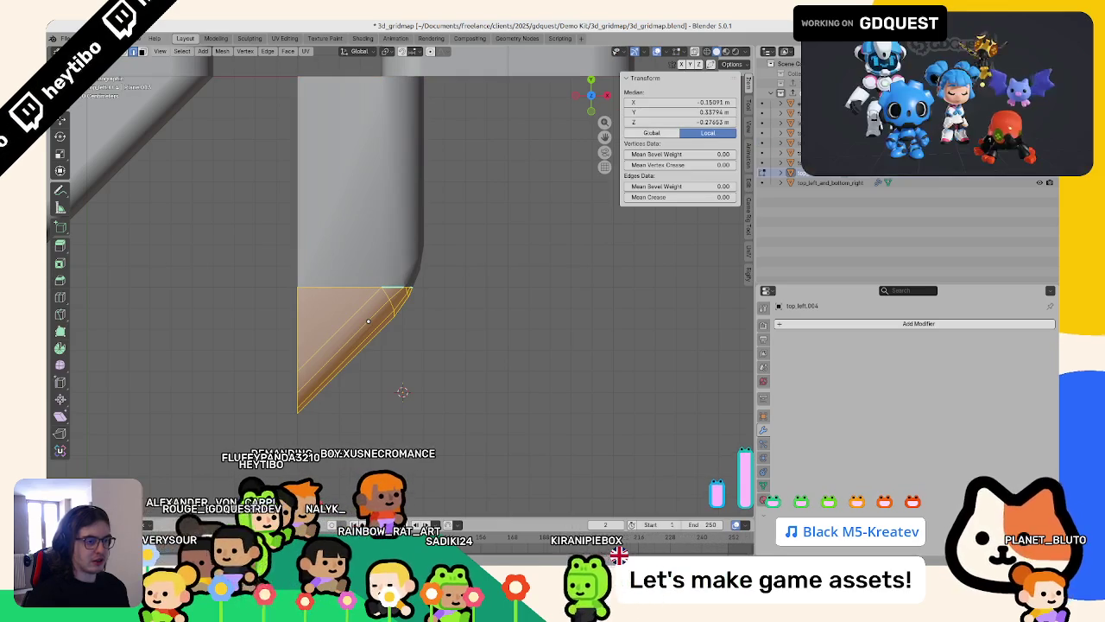
{"action": "mouse_move", "coordinate": [368, 321]}
{"action": "middle_mouse_down"}
{"action": "mouse_move", "coordinate": [386, 272]}
{"action": "mouse_move", "coordinate": [415, 304]}
{"action": "middle_mouse_up"}
{"action": "right_click", "coordinate": [414, 303]}
{"action": "key", "text": "Escape"}
{"action": "key", "text": "Tab"}
Step: Switch to wireframe and pick the corner mesh piece for editing
{"action": "right_click", "coordinate": [463, 308]}
{"action": "left_click", "coordinate": [424, 242]}
{"action": "mouse_move", "coordinate": [464, 240]}
{"action": "middle_mouse_down"}
{"action": "mouse_move", "coordinate": [420, 201]}
{"action": "mouse_move", "coordinate": [401, 305]}
{"action": "middle_mouse_up"}
{"action": "key", "text": "shift+z"}
{"action": "left_click", "coordinate": [431, 204]}
{"action": "key", "text": "Tab"}
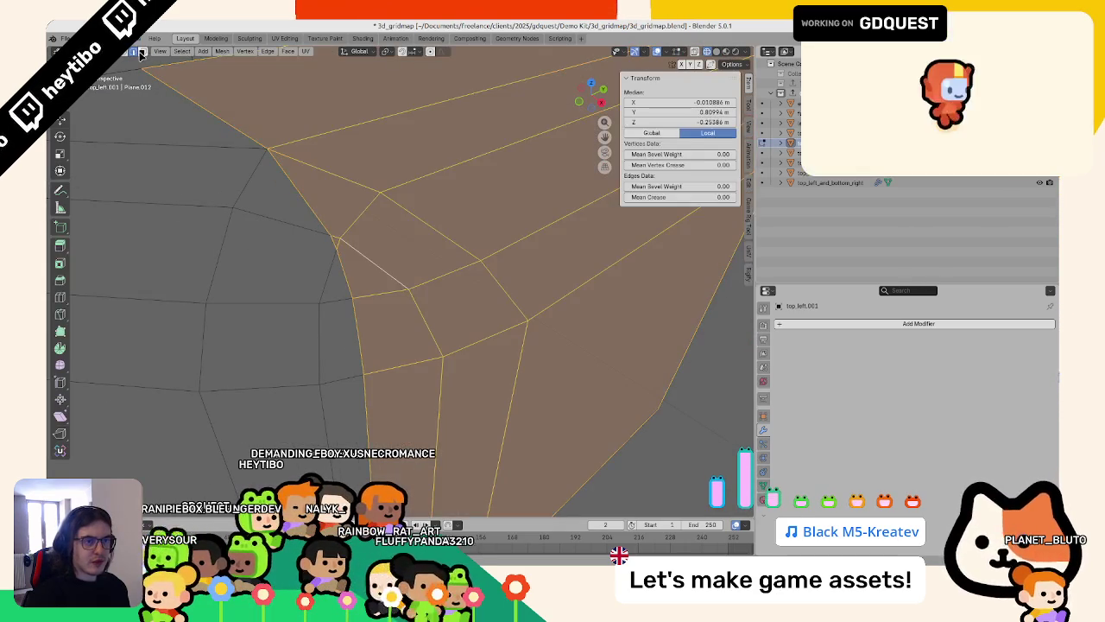
Step: Collapse the stray edges at the bevelled corner into single points
{"action": "left_click", "coordinate": [333, 238]}
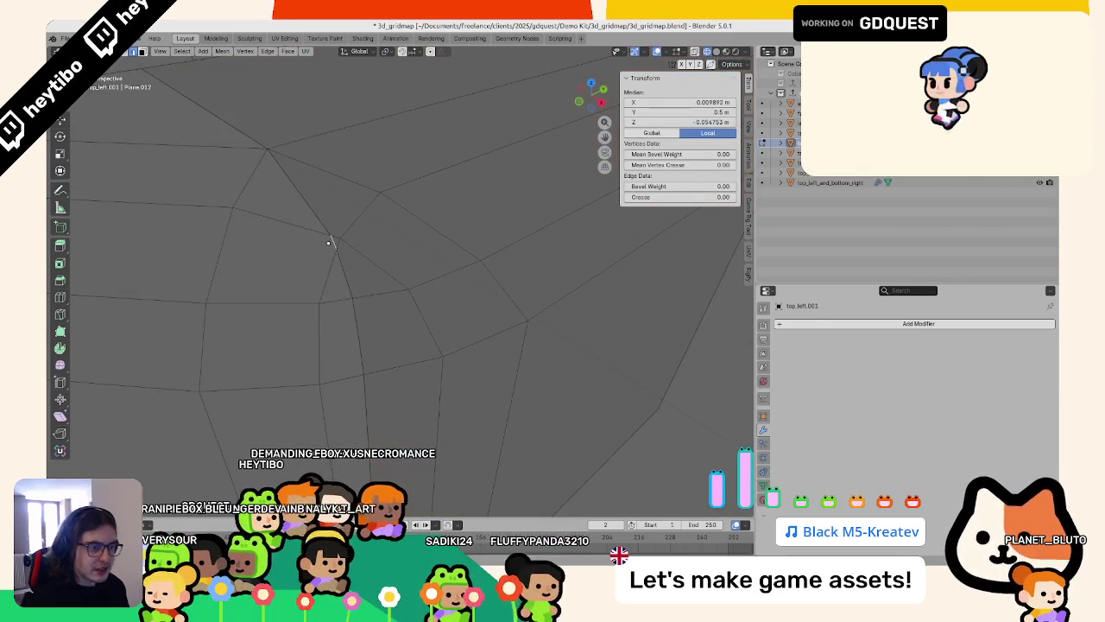
{"action": "right_click", "coordinate": [298, 216]}
{"action": "left_click", "coordinate": [313, 317]}
{"action": "scroll", "coordinate": [283, 229], "scroll_direction": "up", "scroll_amount": 2}
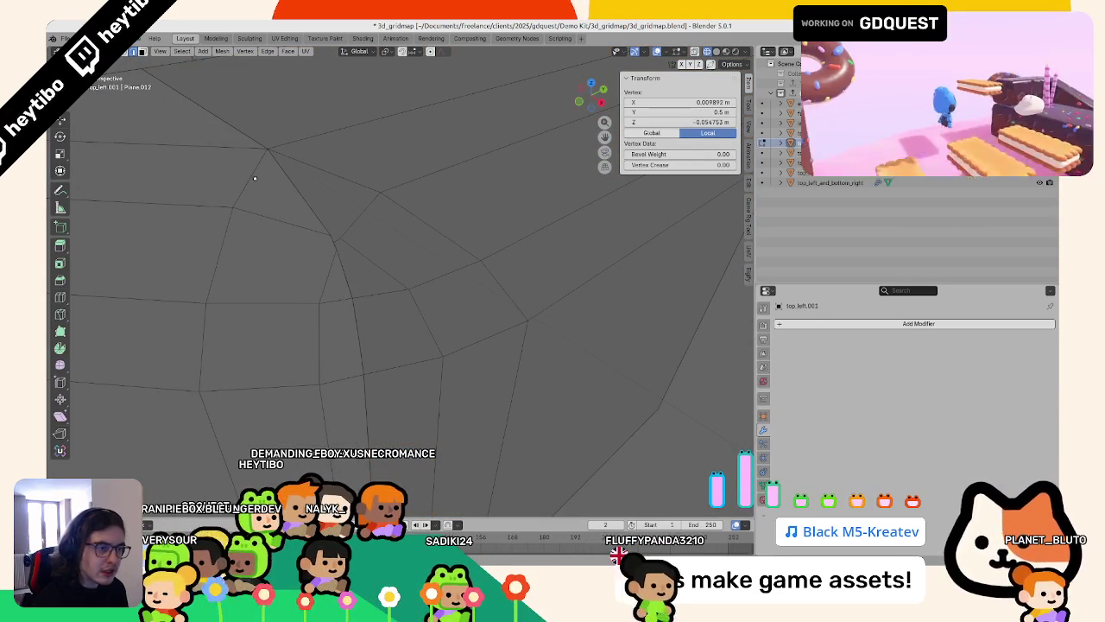
{"action": "left_click", "coordinate": [373, 294]}
{"action": "key", "text": "ctrl+e"}
{"action": "key", "text": "Escape"}
{"action": "left_click", "coordinate": [361, 361]}
{"action": "key", "text": "x"}
{"action": "left_click", "coordinate": [361, 361]}
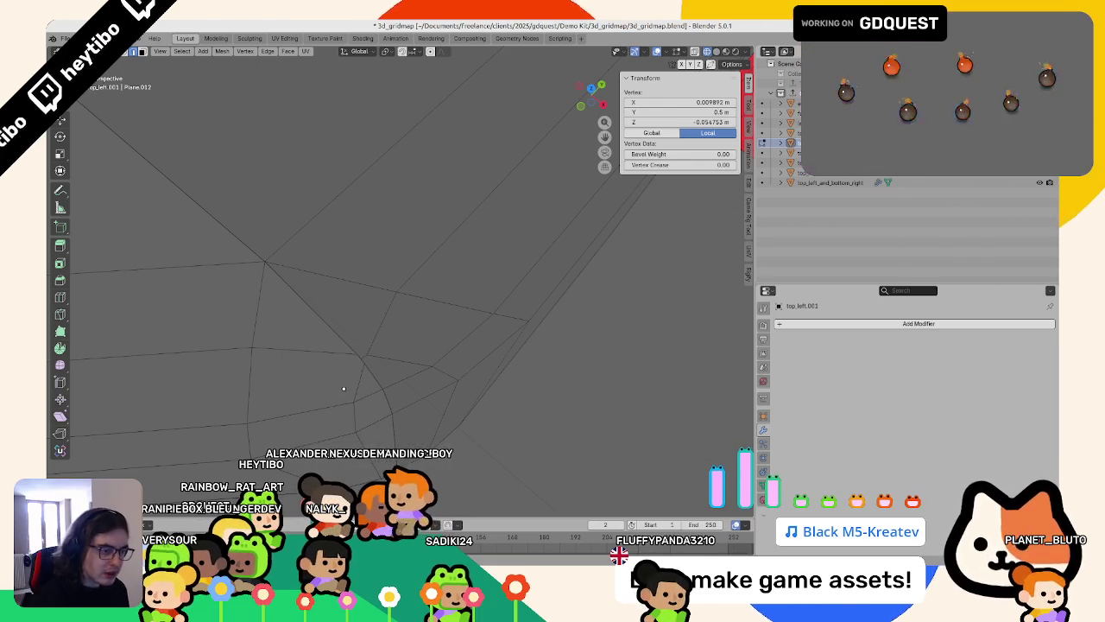
{"action": "key", "text": "Tab"}
Step: Check top_left.001 and top_left.004 together in multi-object Edit Mode at their shared corner vertices
{"action": "left_click", "coordinate": [343, 401]}
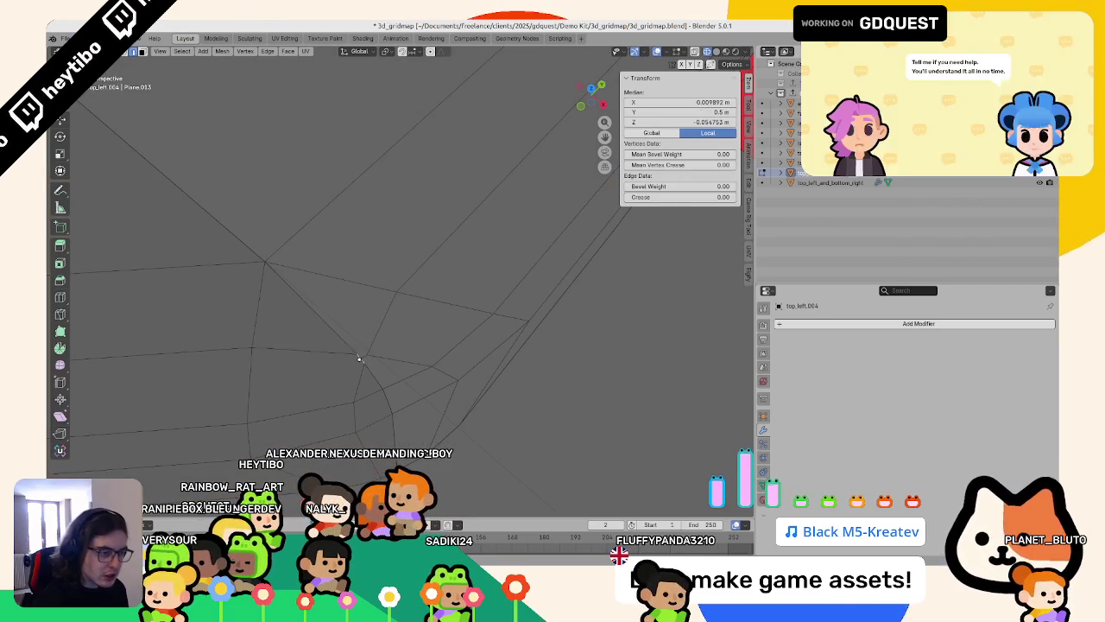
{"action": "left_click", "coordinate": [359, 359]}
{"action": "key", "text": "Tab"}
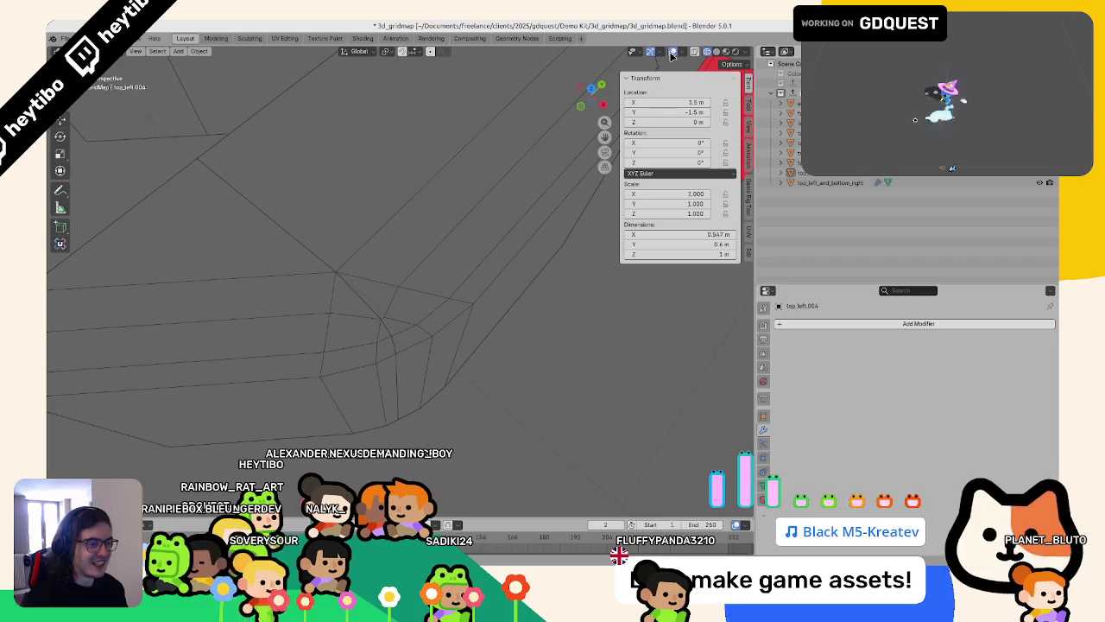
{"action": "key", "text": "shift+z"}
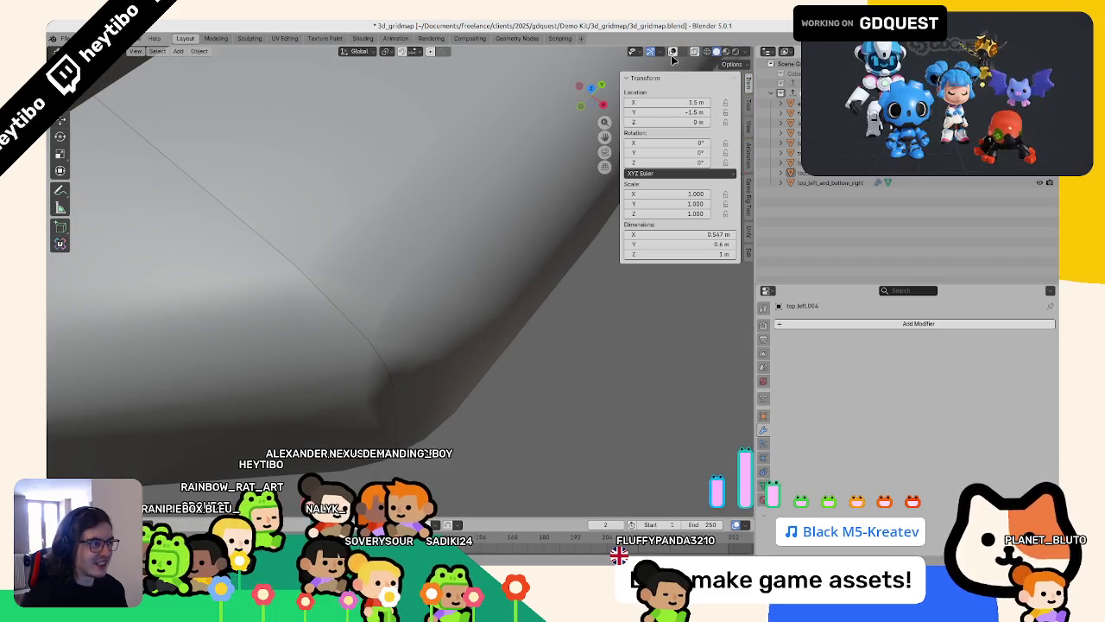
{"action": "left_click", "coordinate": [366, 284]}
{"action": "key", "text": "Tab"}
{"action": "key", "text": "Tab"}
{"action": "left_click", "coordinate": [333, 313], "text": "shift"}
{"action": "key", "text": "Tab"}
{"action": "mouse_move", "coordinate": [346, 259]}
{"action": "middle_mouse_down"}
{"action": "mouse_move", "coordinate": [397, 224]}
{"action": "mouse_move", "coordinate": [348, 257]}
{"action": "mouse_move", "coordinate": [357, 264]}
{"action": "mouse_move", "coordinate": [388, 233]}
{"action": "middle_mouse_up"}
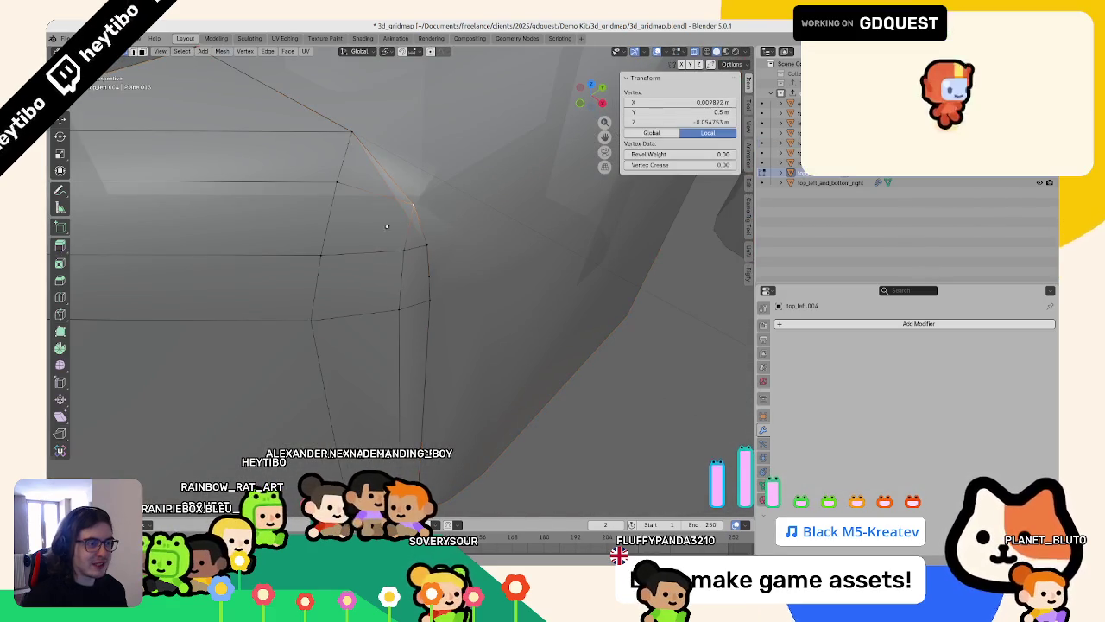
{"action": "key", "text": "Tab"}
Step: Review the rounded corner pieces from several angles, ending in top wireframe view
{"action": "left_click", "coordinate": [353, 173]}
{"action": "key", "text": "Tab"}
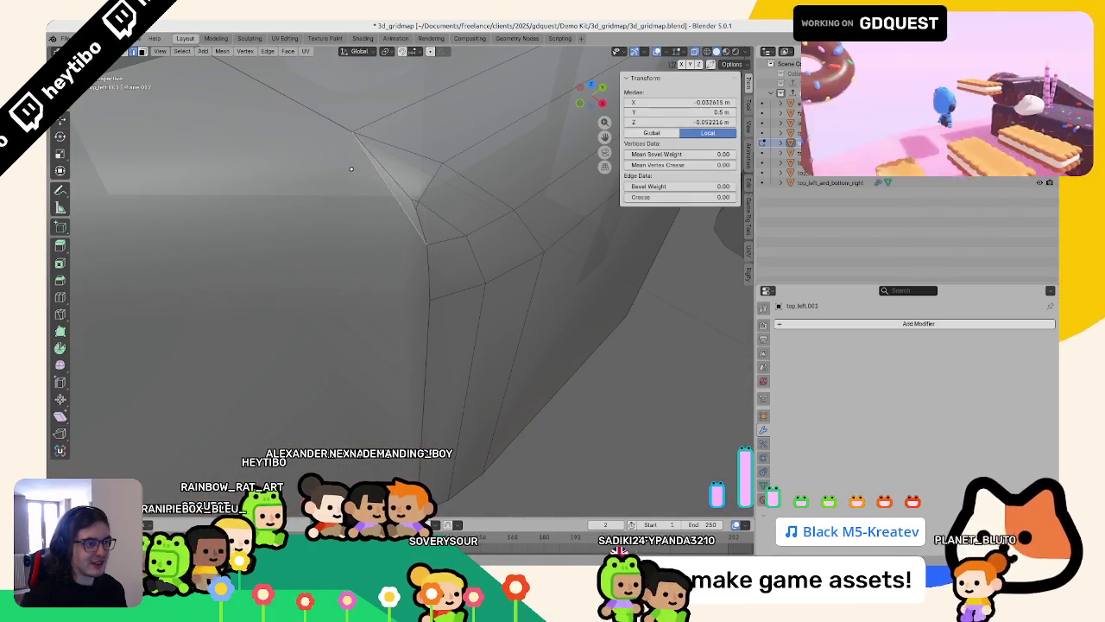
{"action": "key", "text": "Tab"}
{"action": "scroll", "coordinate": [298, 158], "scroll_direction": "down", "scroll_amount": 5}
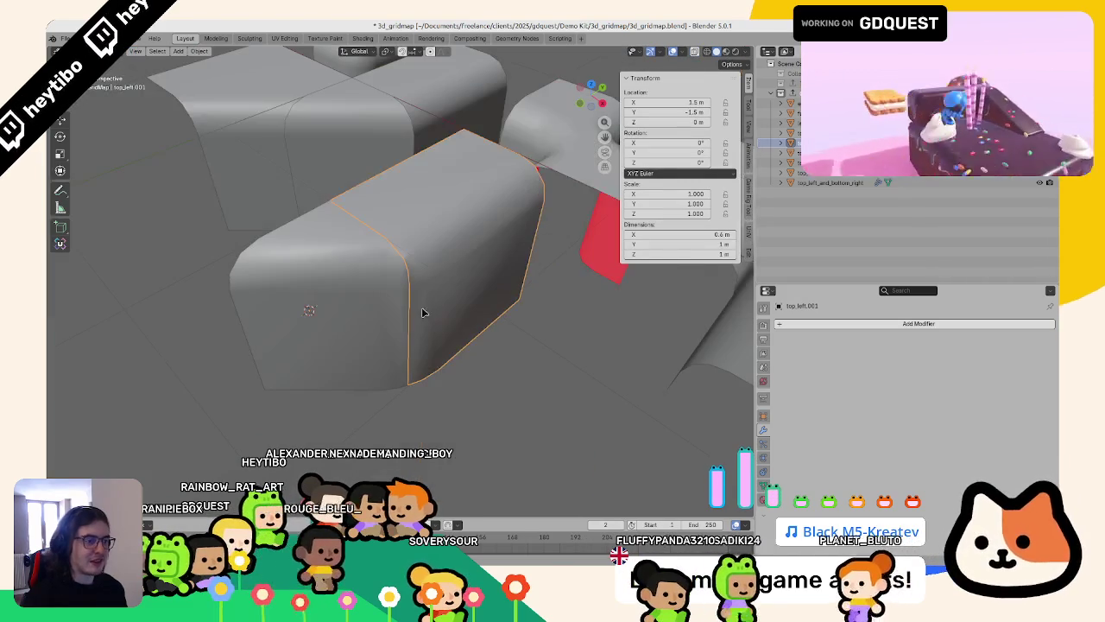
{"action": "middle_click_drag", "start_coordinate": [535, 375], "coordinate": [518, 427]}
{"action": "scroll", "coordinate": [518, 426], "scroll_direction": "down", "scroll_amount": 3}
{"action": "mouse_move", "coordinate": [526, 389]}
{"action": "middle_mouse_down"}
{"action": "mouse_move", "coordinate": [509, 371]}
{"action": "mouse_move", "coordinate": [349, 327]}
{"action": "mouse_move", "coordinate": [383, 380]}
{"action": "middle_mouse_up"}
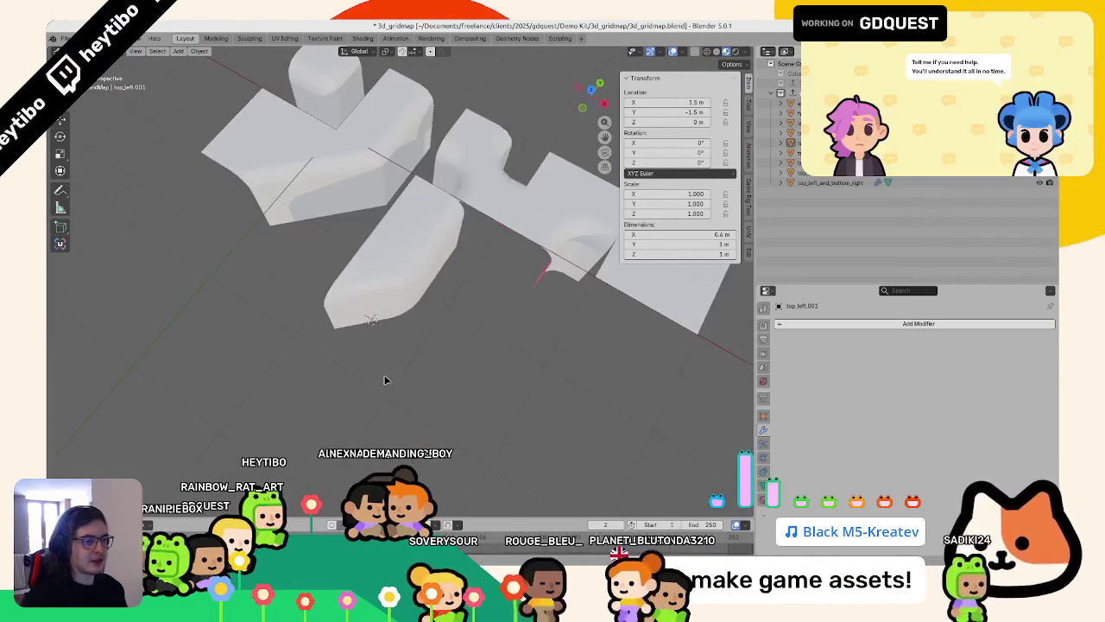
{"action": "key", "text": "KP_7"}
{"action": "key", "text": "shift+z"}
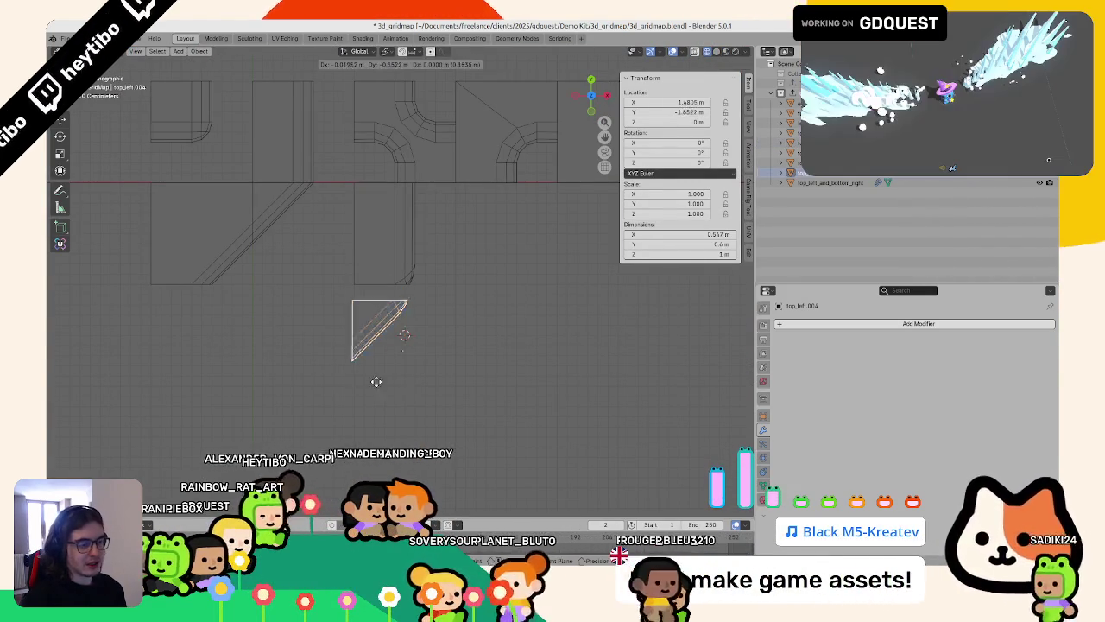
Step: Test-move the triangular wedge, cancel it, and save 3d_gridmap.blend
{"action": "left_click", "coordinate": [376, 365]}
{"action": "scroll", "coordinate": [474, 394], "scroll_direction": "down", "scroll_amount": 3}
{"action": "middle_click_drag", "start_coordinate": [474, 393], "coordinate": [481, 400], "text": "shift"}
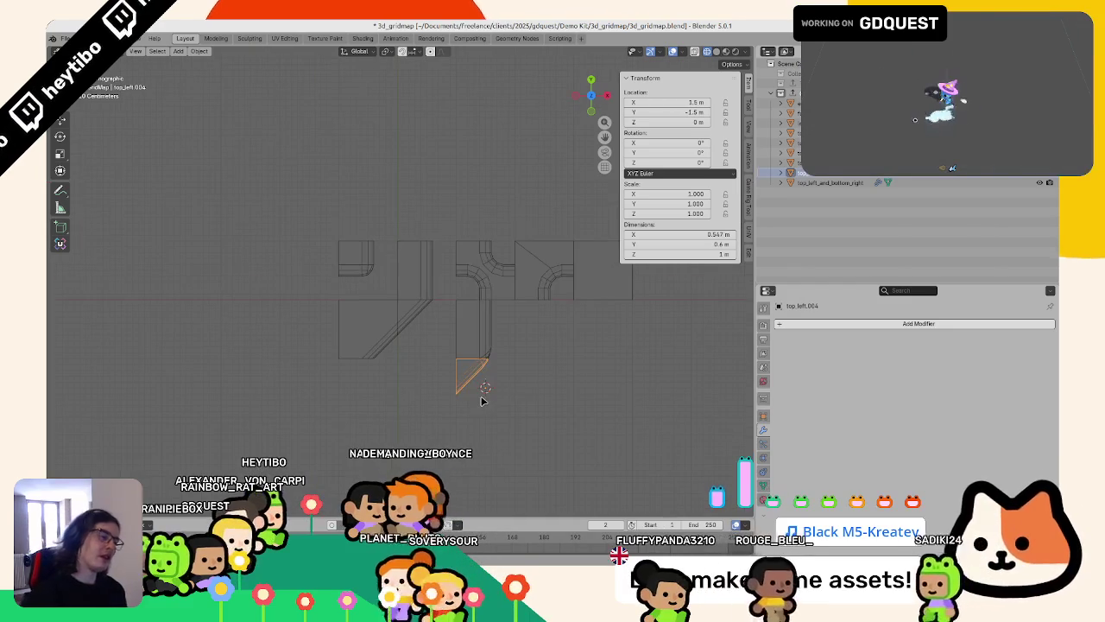
{"action": "key", "text": "g"}
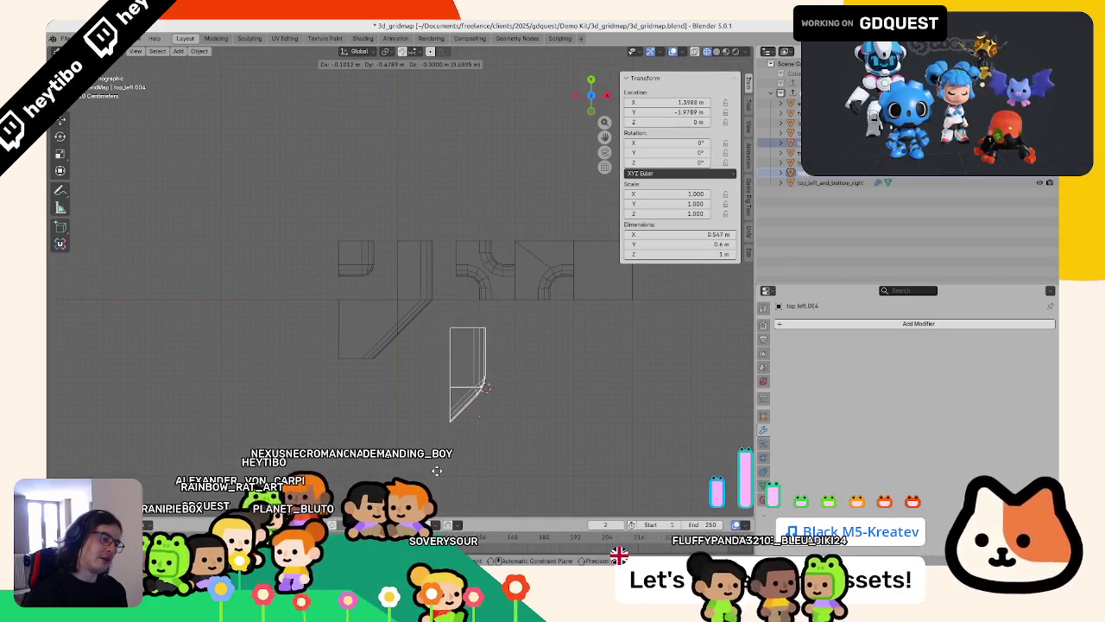
{"action": "key", "text": "Escape"}
{"action": "left_click", "coordinate": [465, 331]}
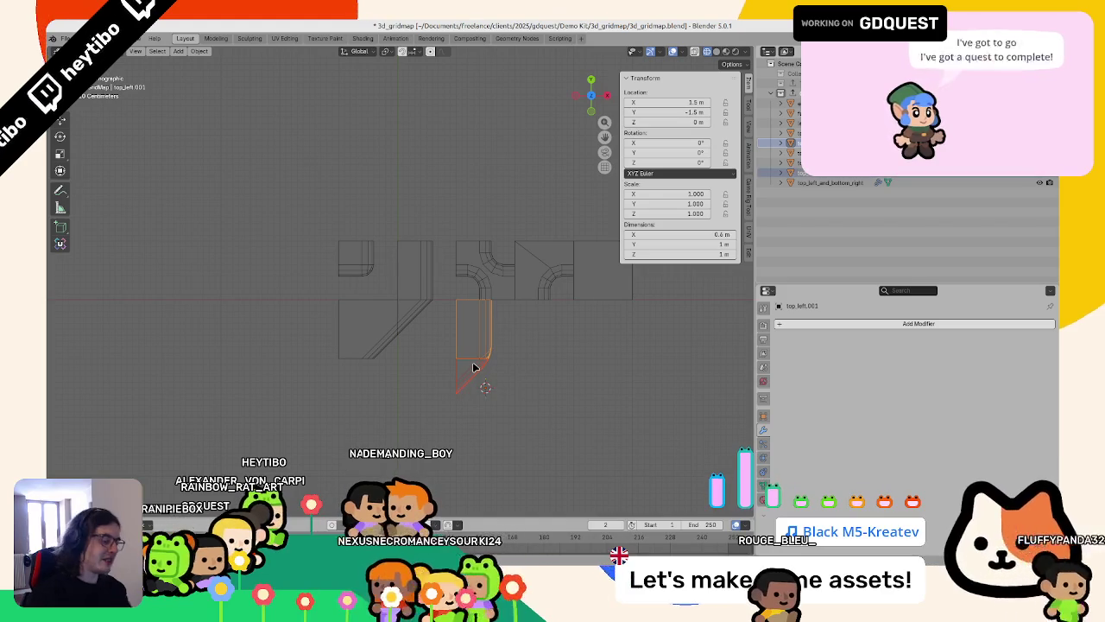
{"action": "key", "text": "ctrl+s"}
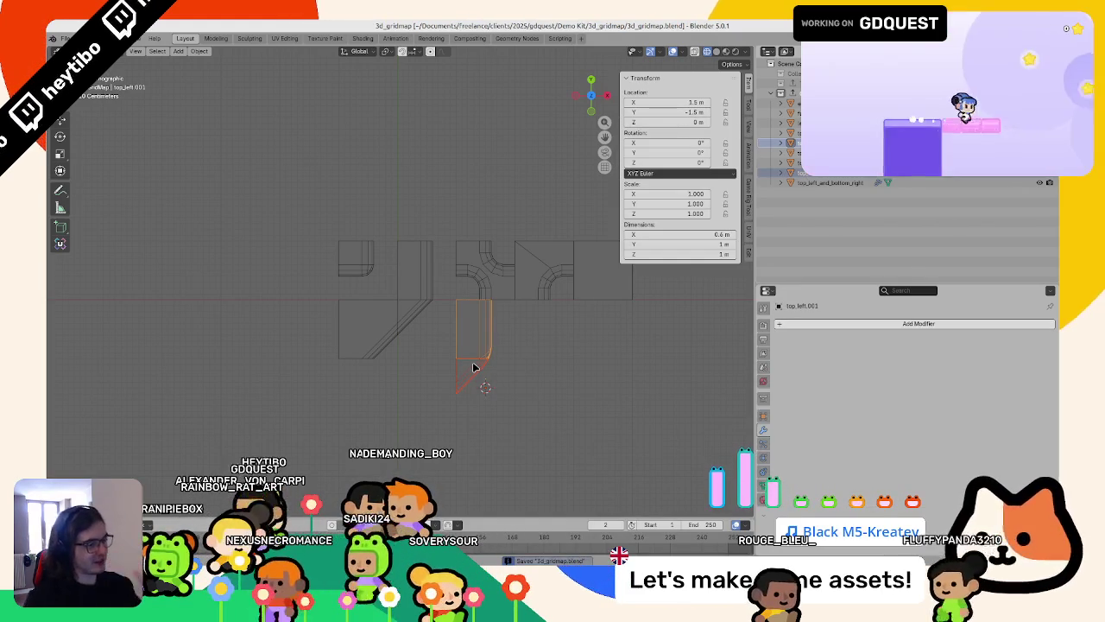
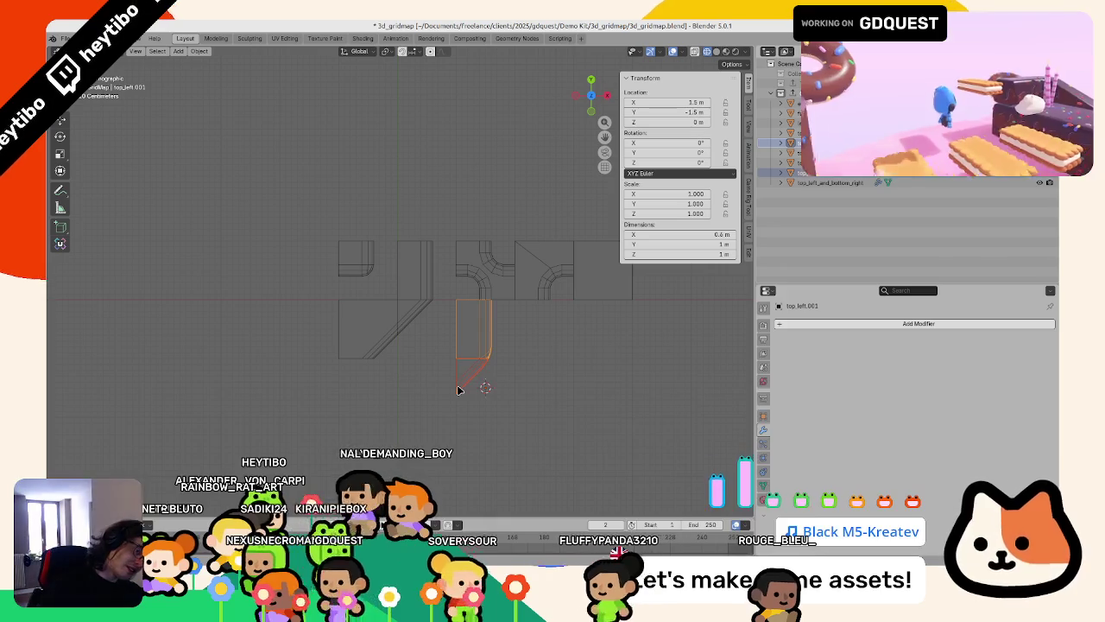
Step: Place the new plane at X 2 m, Y -2 m beside the path tiles
{"action": "scroll", "coordinate": [459, 391], "scroll_direction": "down", "scroll_amount": 4}
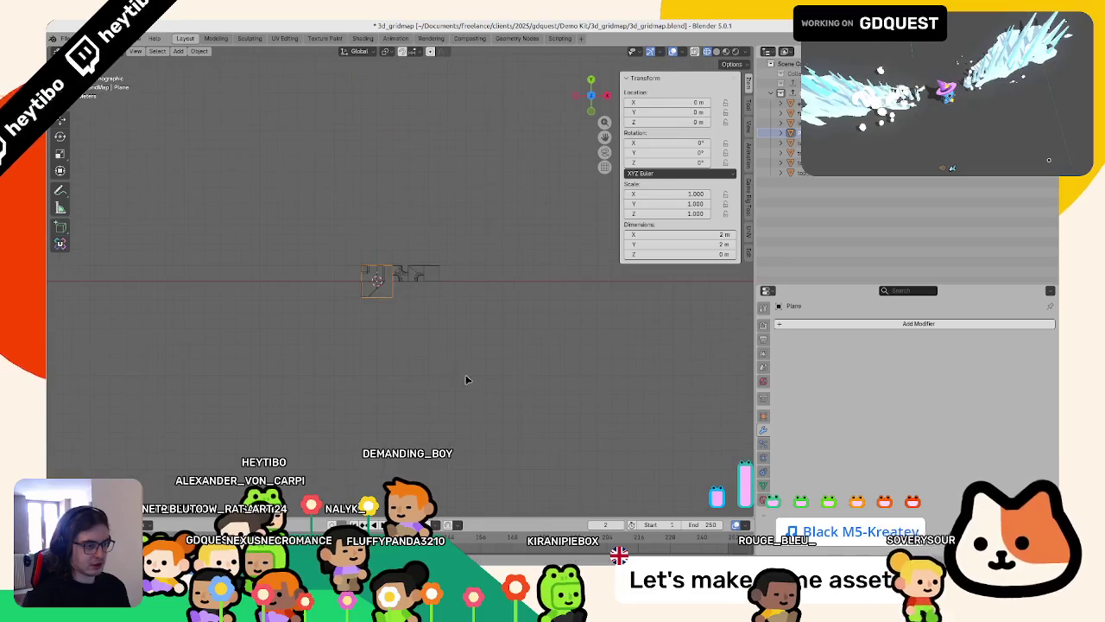
{"action": "left_click", "coordinate": [479, 403]}
{"action": "scroll", "coordinate": [432, 374], "scroll_direction": "up", "scroll_amount": 3}
{"action": "scroll", "coordinate": [430, 367], "scroll_direction": "up", "scroll_amount": 2}
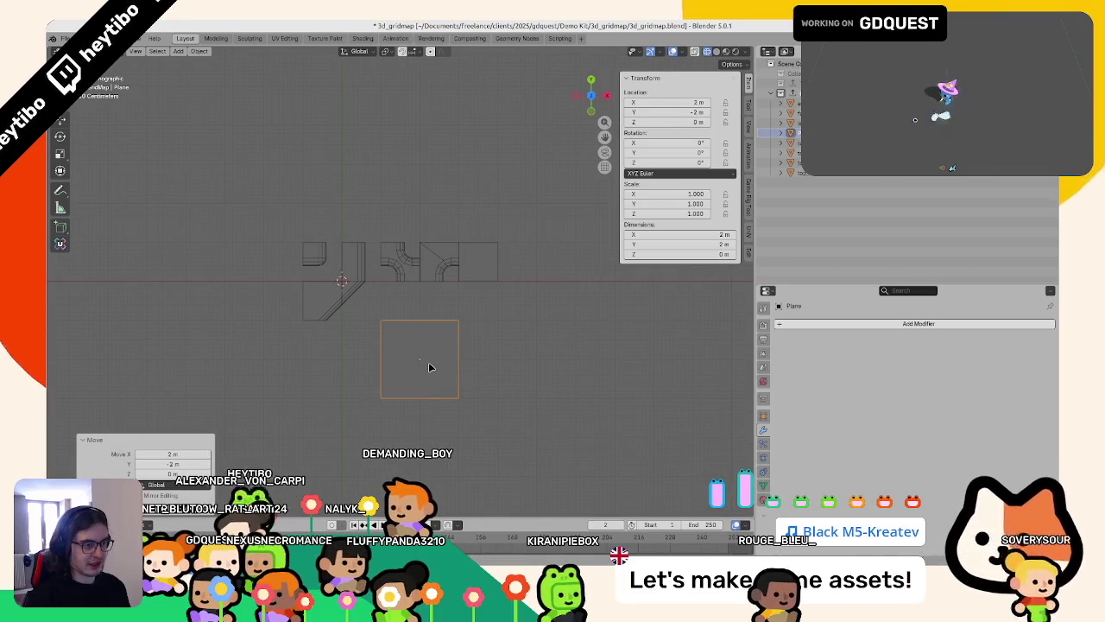
{"action": "key", "text": "Tab"}
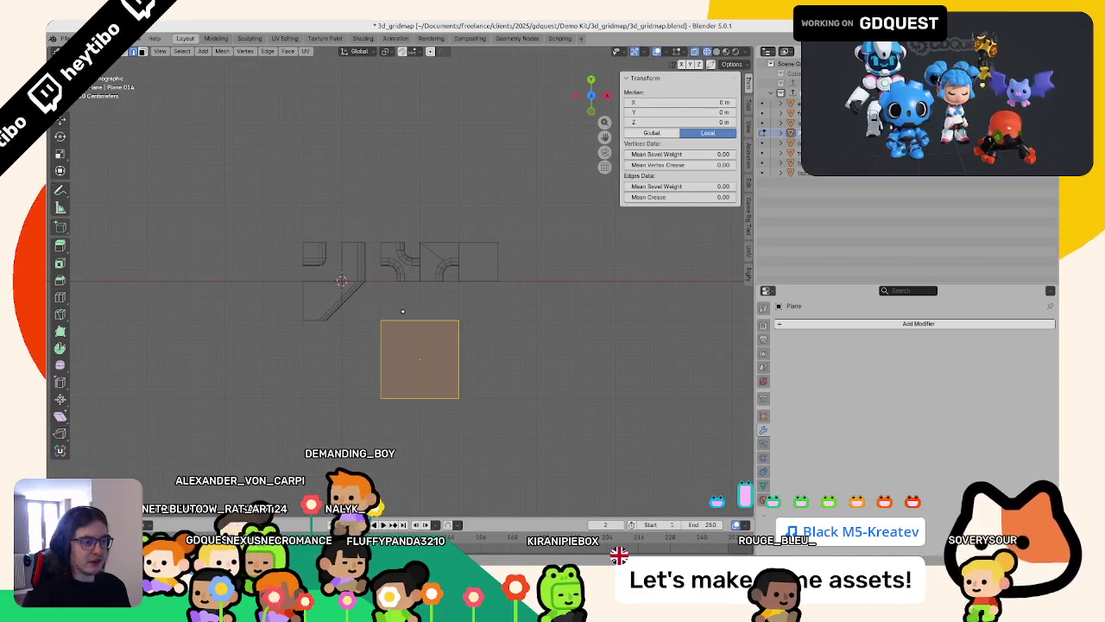
{"action": "scroll", "coordinate": [262, 261], "scroll_direction": "up", "scroll_amount": 5}
{"action": "key", "text": "Tab"}
{"action": "scroll", "coordinate": [260, 261], "scroll_direction": "up", "scroll_amount": 3}
Step: Set the plane's X and Y dimensions to 1.2 m in the N-panel
{"action": "middle_click_drag", "start_coordinate": [414, 296], "coordinate": [366, 198], "text": "shift"}
{"action": "scroll", "coordinate": [564, 368], "scroll_direction": "down", "scroll_amount": 5}
{"action": "key", "text": "z"}
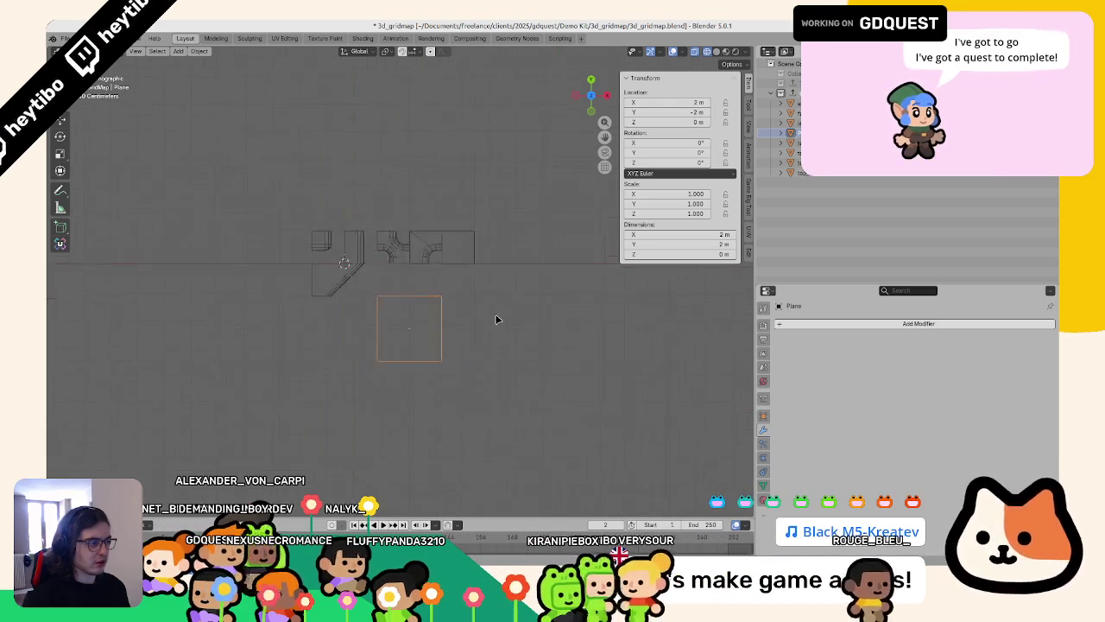
{"action": "scroll", "coordinate": [518, 337], "scroll_direction": "up", "scroll_amount": 4}
{"action": "left_click", "coordinate": [679, 234]}
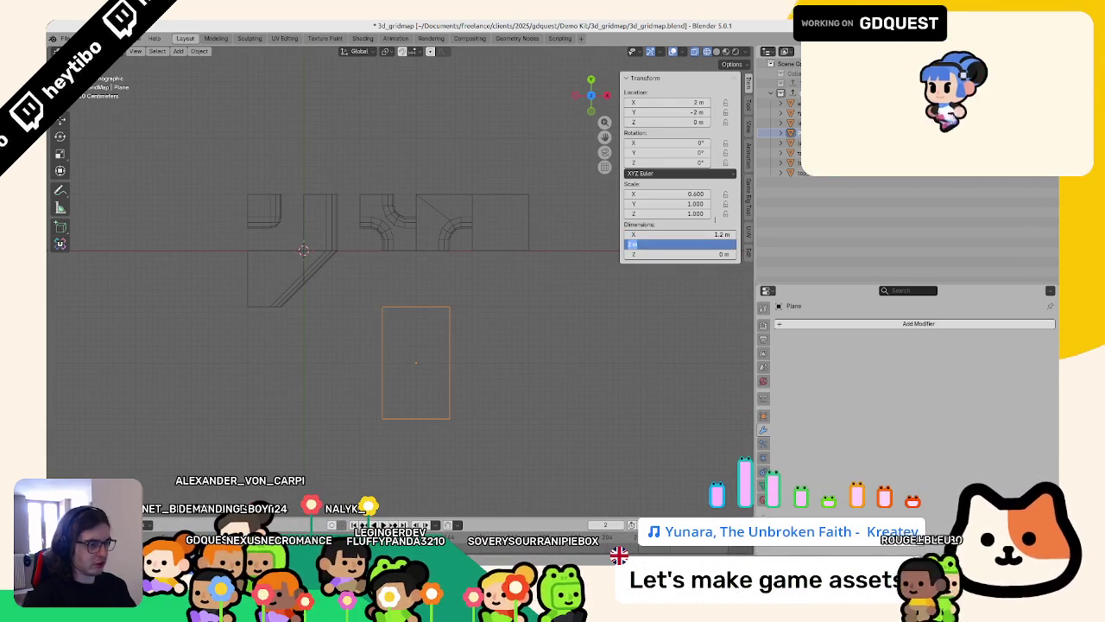
{"action": "key", "text": "Return"}
{"action": "scroll", "coordinate": [488, 397], "scroll_direction": "up", "scroll_amount": 2}
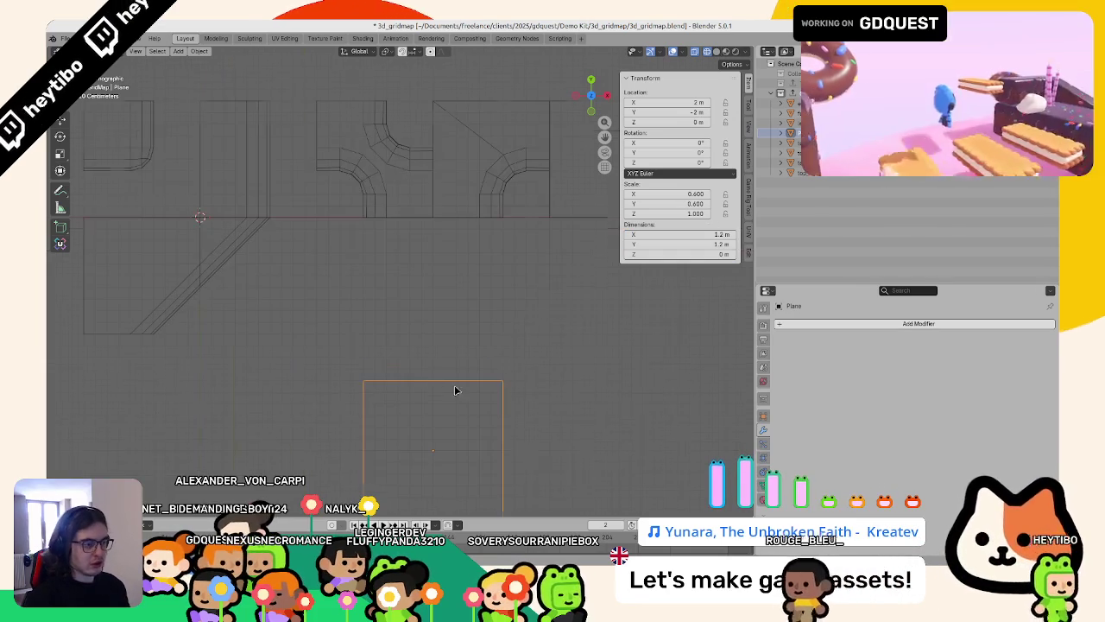
{"action": "scroll", "coordinate": [439, 388], "scroll_direction": "up", "scroll_amount": 2}
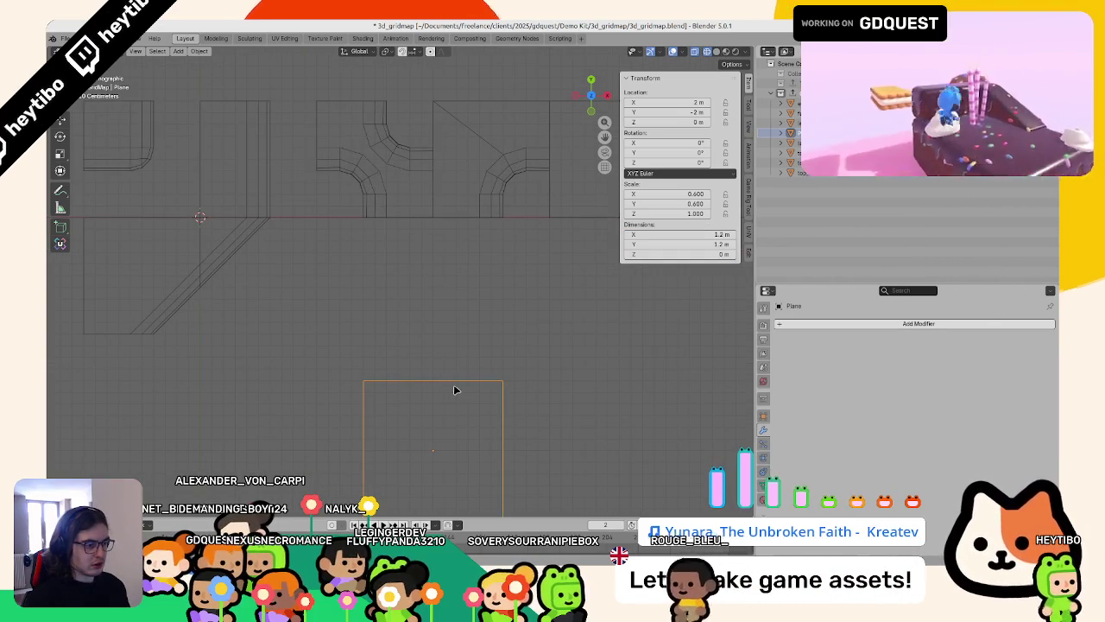
{"action": "scroll", "coordinate": [484, 399], "scroll_direction": "down", "scroll_amount": 6}
{"action": "key", "text": "Tab"}
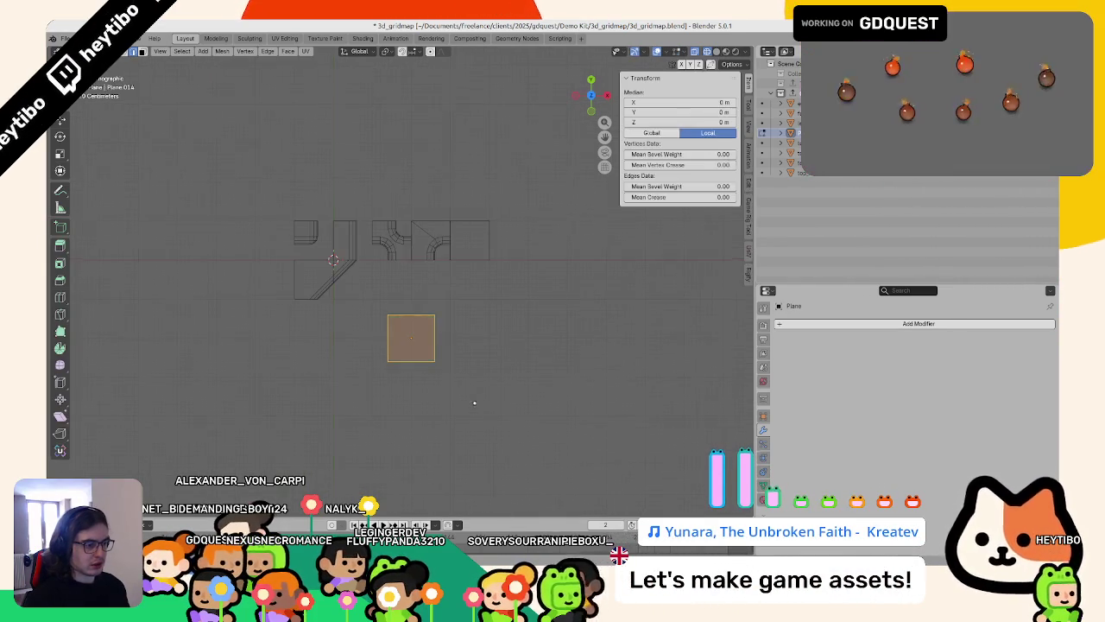
Step: Extrude the plane 1 m downward, then delete only the extruded edges and faces
{"action": "key", "text": "KP_1"}
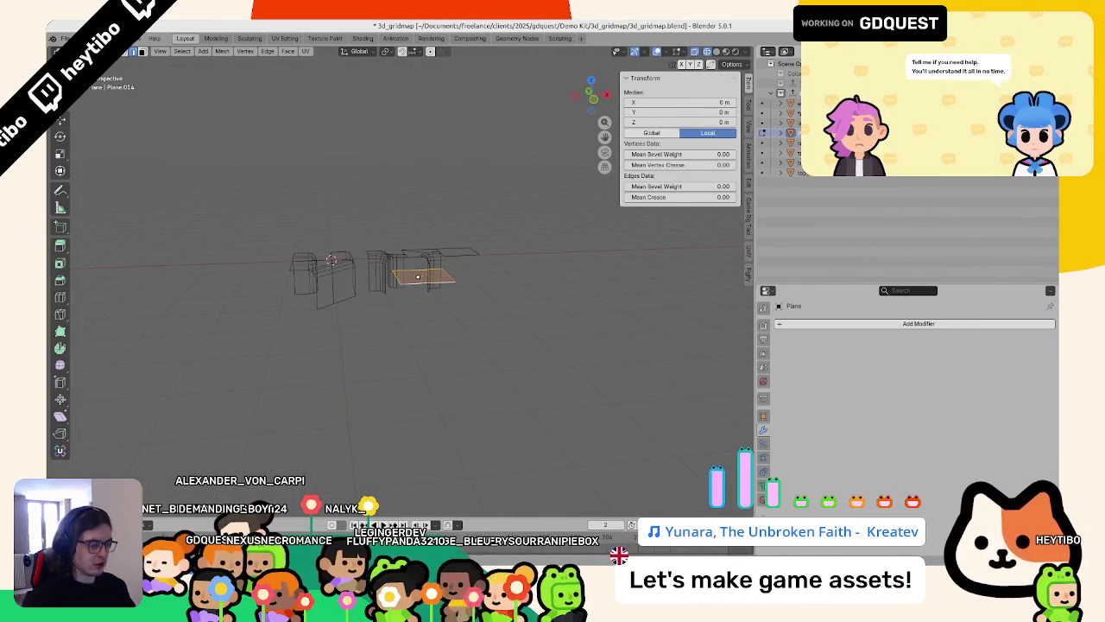
{"action": "left_click", "coordinate": [418, 277]}
{"action": "left_click", "coordinate": [424, 322]}
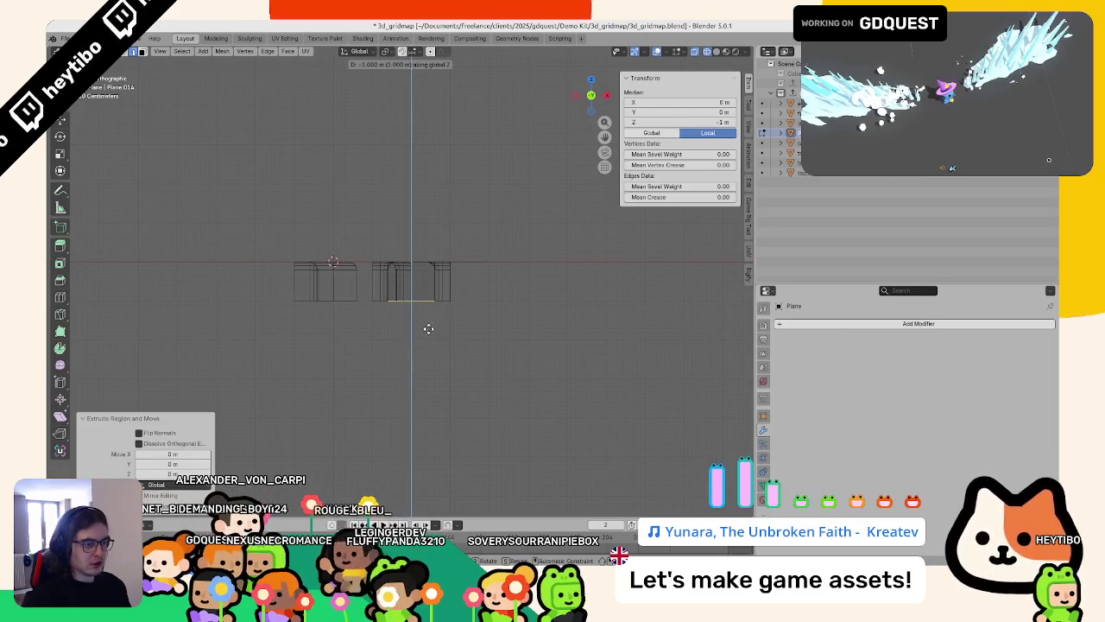
{"action": "key", "text": "x"}
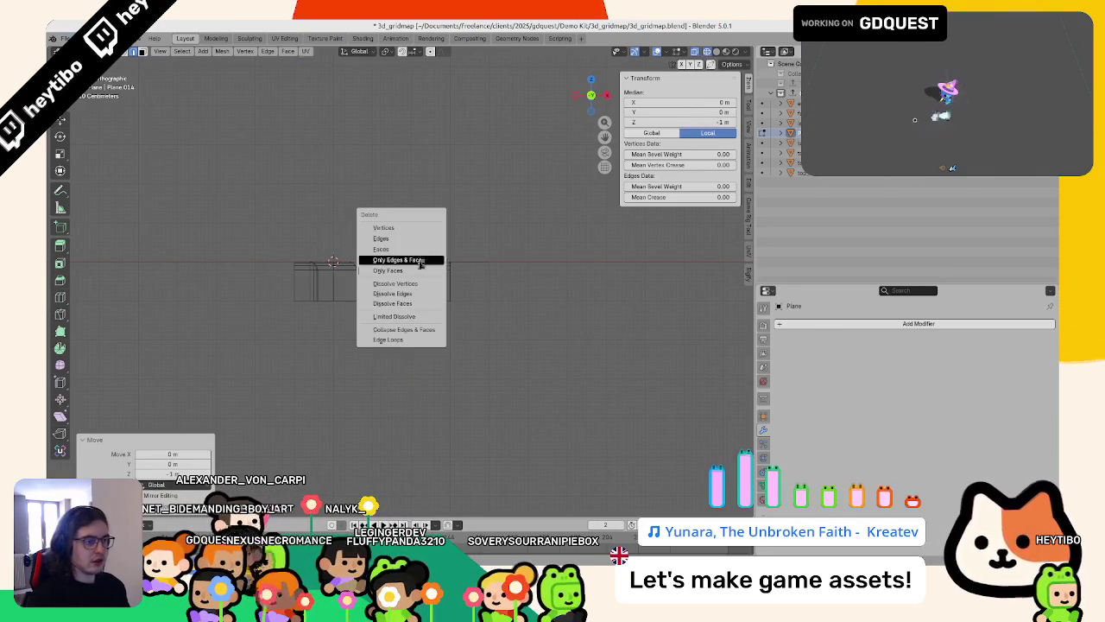
{"action": "left_click", "coordinate": [417, 248]}
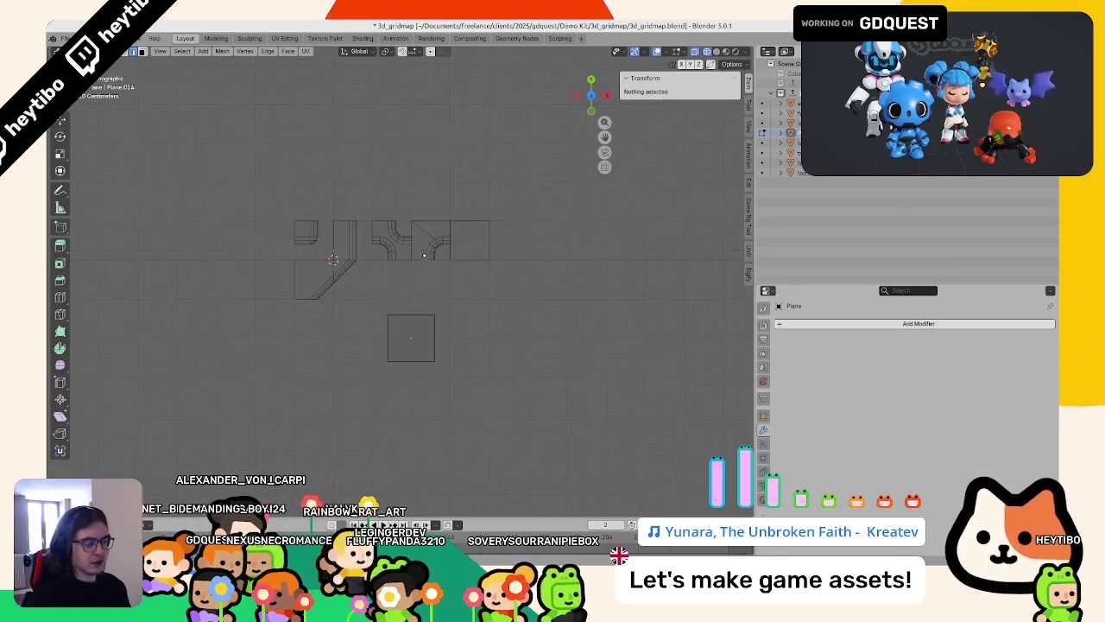
Step: From the top view, select the whole plane, now split into a 2×2 grid
{"action": "scroll", "coordinate": [417, 252], "scroll_direction": "up", "scroll_amount": 5}
{"action": "scroll", "coordinate": [374, 296], "scroll_direction": "down", "scroll_amount": 4}
{"action": "mouse_move", "coordinate": [374, 296]}
{"action": "middle_mouse_down"}
{"action": "mouse_move", "coordinate": [370, 307]}
{"action": "mouse_move", "coordinate": [407, 333]}
{"action": "mouse_move", "coordinate": [398, 320]}
{"action": "middle_mouse_up"}
{"action": "left_click", "coordinate": [418, 346]}
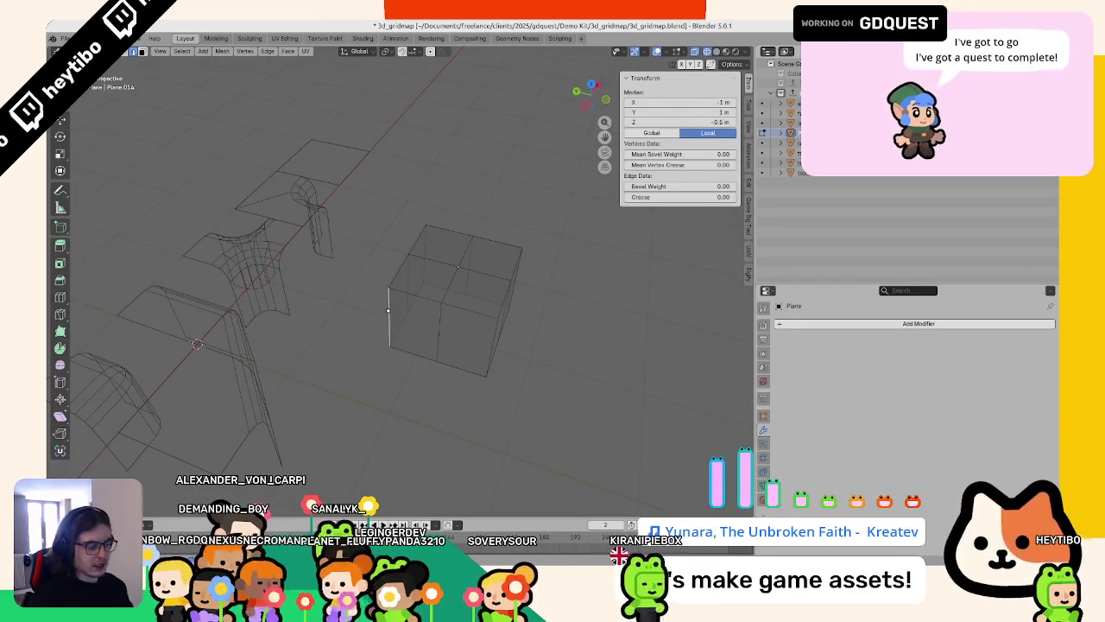
{"action": "key", "text": "KP_7"}
{"action": "key", "text": "a"}
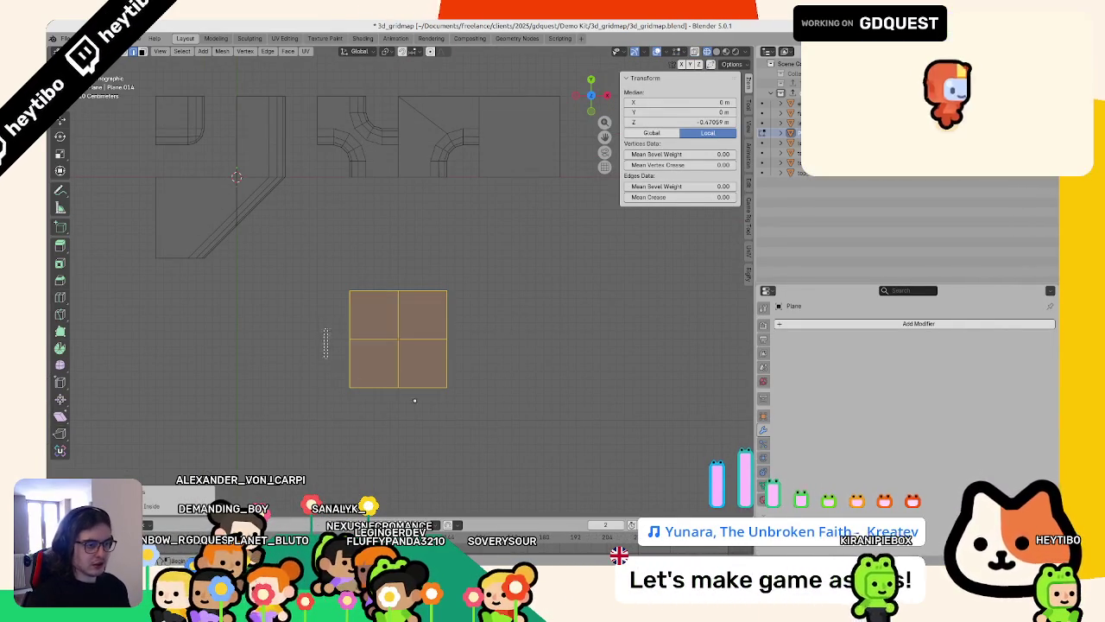
{"action": "scroll", "coordinate": [371, 341], "scroll_direction": "down", "scroll_amount": 3}
Step: Extend the bottom two faces downward along Y and the right edge sideways
{"action": "left_click_drag", "start_coordinate": [362, 319], "coordinate": [404, 352]}
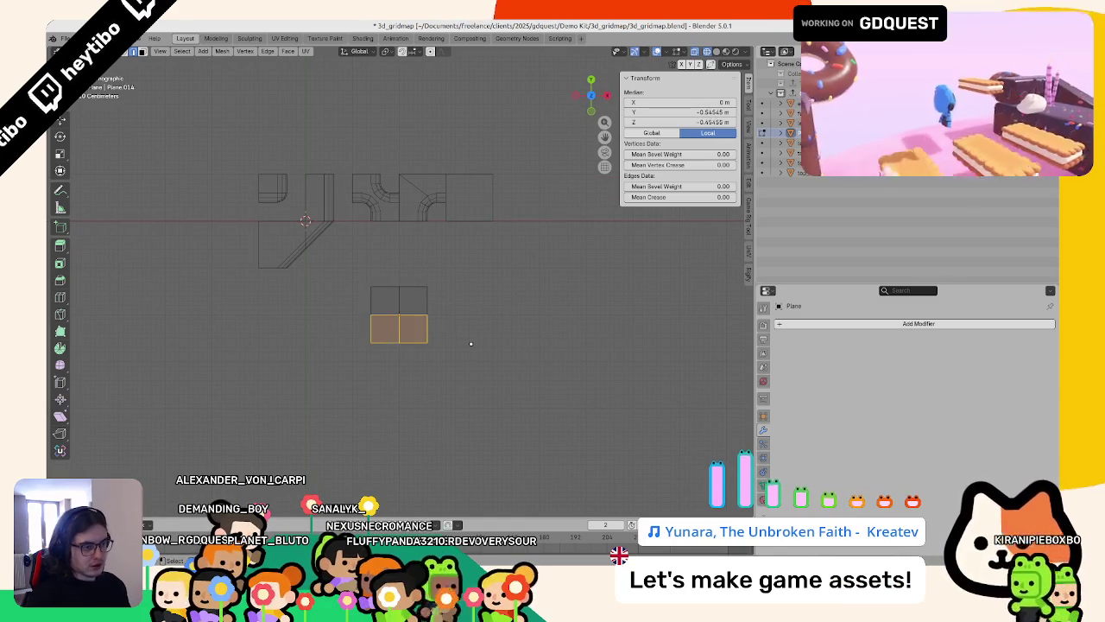
{"action": "key", "text": "g"}
{"action": "key", "text": "y"}
{"action": "key", "text": "y"}
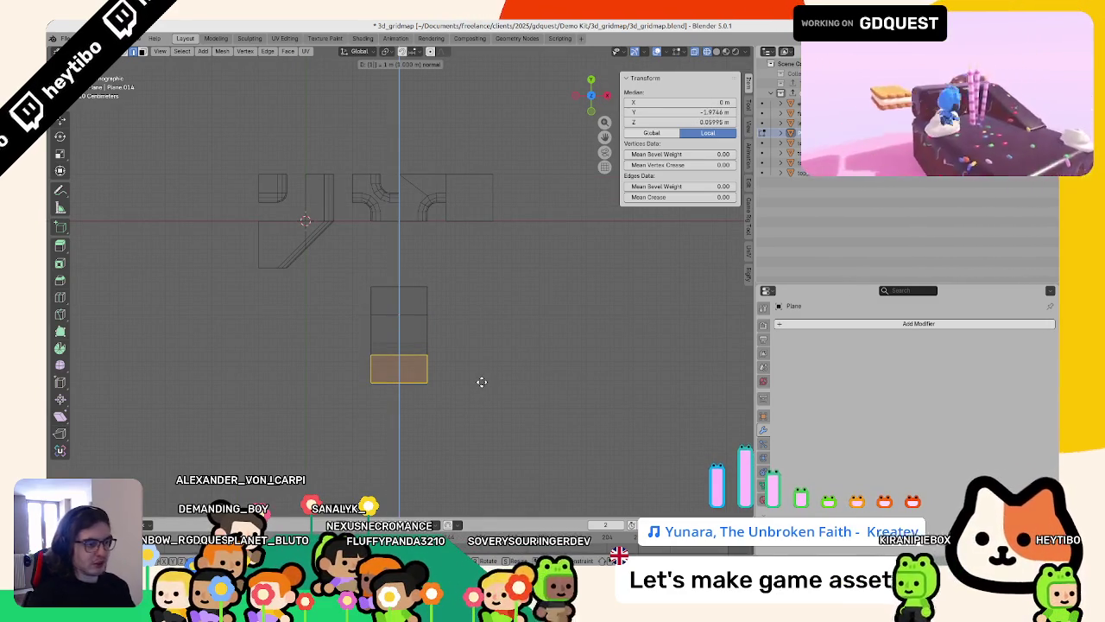
{"action": "left_click", "coordinate": [481, 382]}
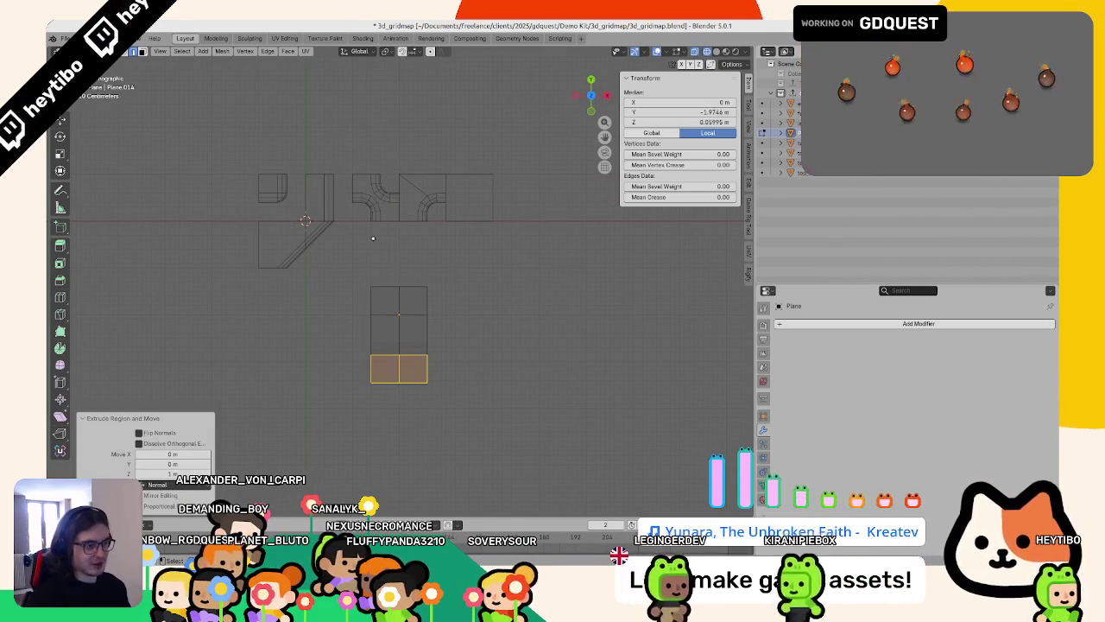
{"action": "key", "text": "ctrl+z"}
{"action": "left_click", "coordinate": [481, 414]}
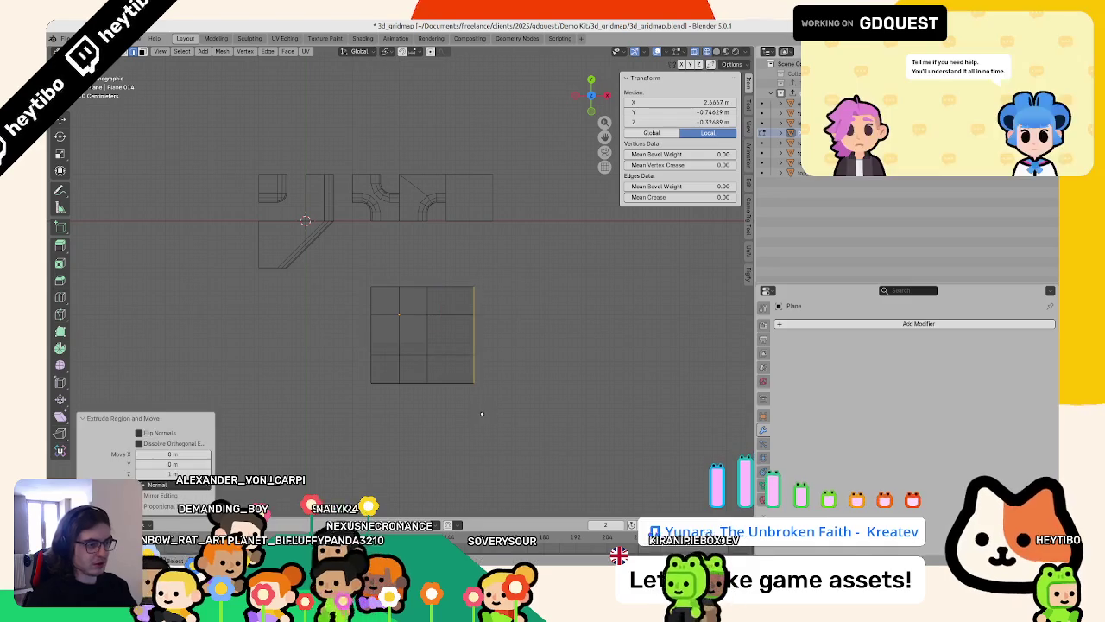
Step: Revert to the 2×2 grid and extrude the bottom faces 0.6 m with e-6
{"action": "key", "text": "ctrl+z"}
{"action": "key", "text": "ctrl+z"}
{"action": "key", "text": "ctrl+shift+z"}
{"action": "key", "text": "e"}
{"action": "key", "text": "Escape"}
{"action": "key", "text": "ctrl+z"}
{"action": "key", "text": "ctrl+z"}
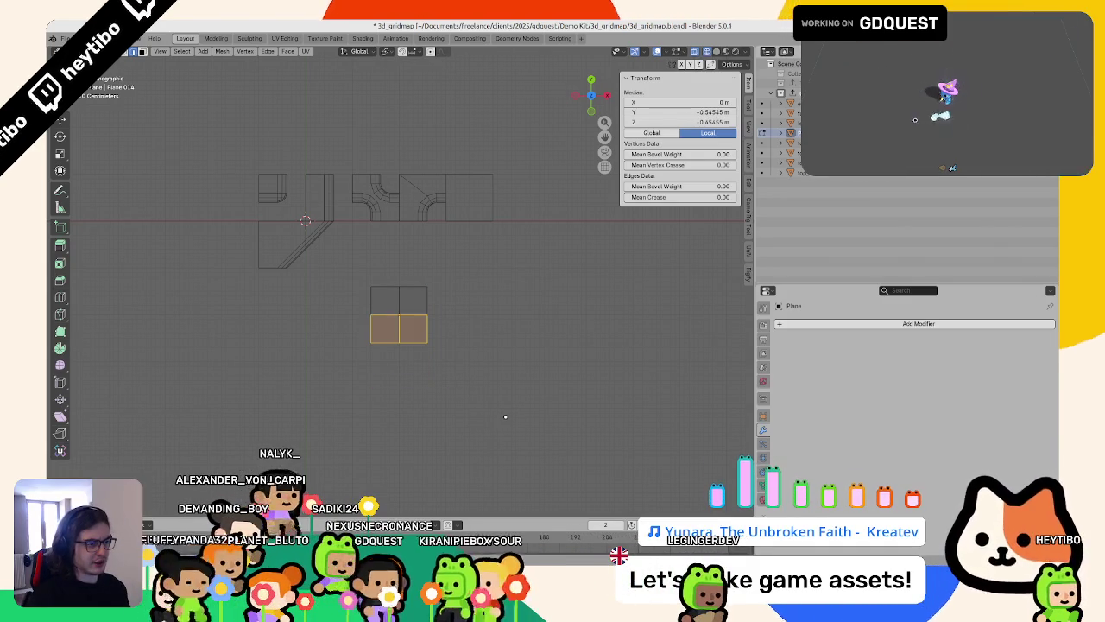
{"action": "scroll", "coordinate": [506, 420], "scroll_direction": "up", "scroll_amount": 3}
{"action": "type", "text": "e"}
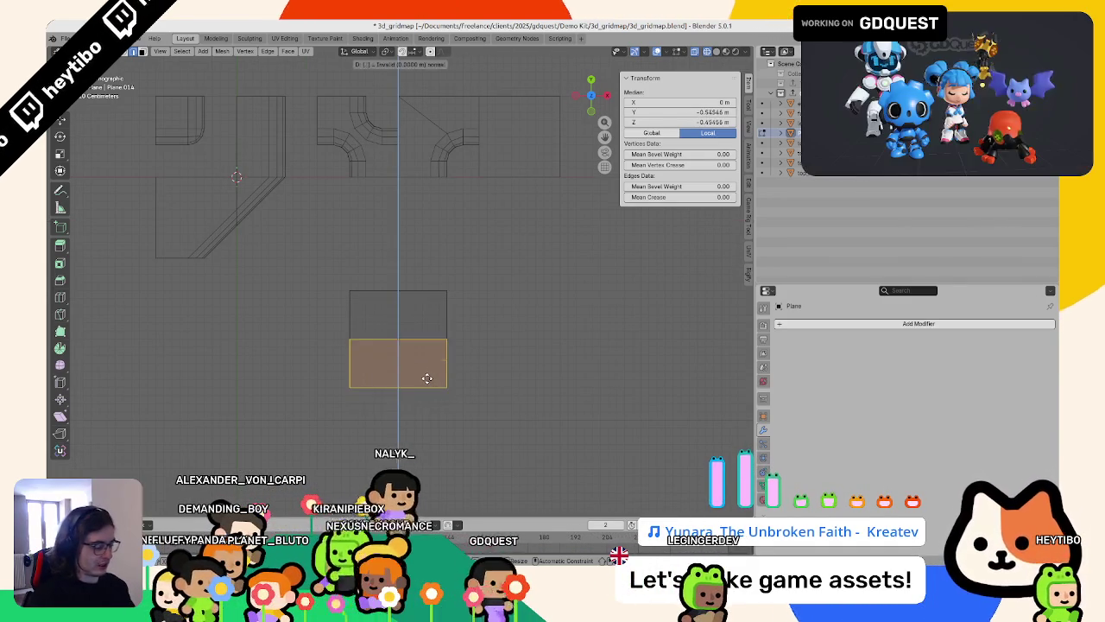
{"action": "type", "text": "-6"}
{"action": "key", "text": "Return"}
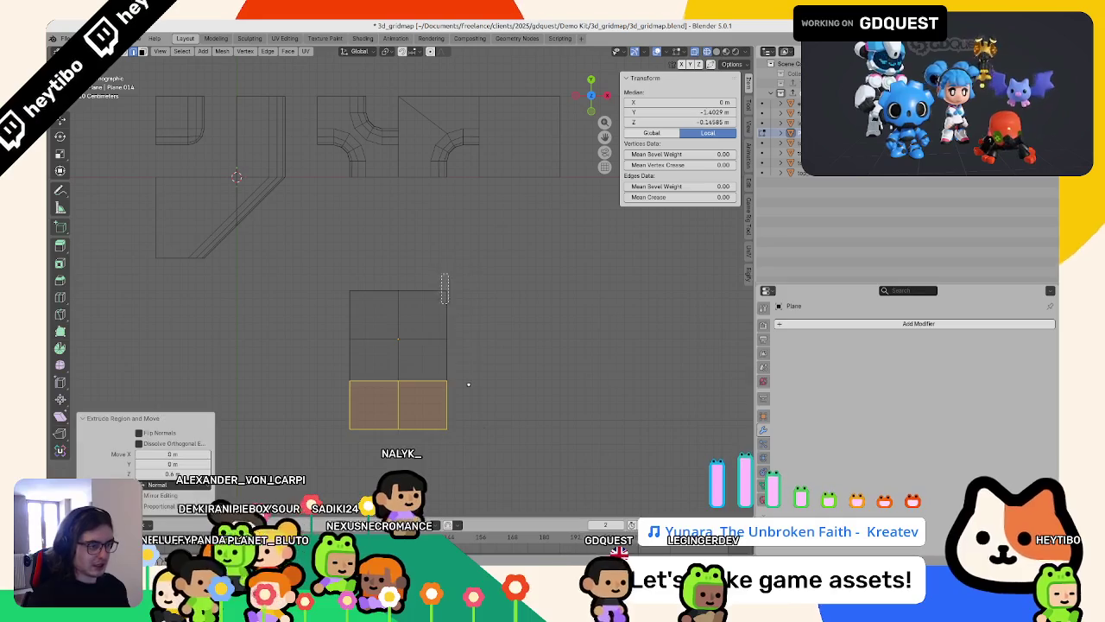
Step: Try extending the right edge one column along X, then undo it
{"action": "left_click", "coordinate": [452, 322], "text": "alt"}
{"action": "key", "text": "e"}
{"action": "key", "text": "x"}
{"action": "left_click", "coordinate": [498, 415]}
{"action": "mouse_move", "coordinate": [488, 407]}
{"action": "middle_mouse_down"}
{"action": "mouse_move", "coordinate": [501, 255]}
{"action": "mouse_move", "coordinate": [427, 303]}
{"action": "middle_mouse_up"}
{"action": "key", "text": "ctrl+z"}
{"action": "key", "text": "KP_7"}
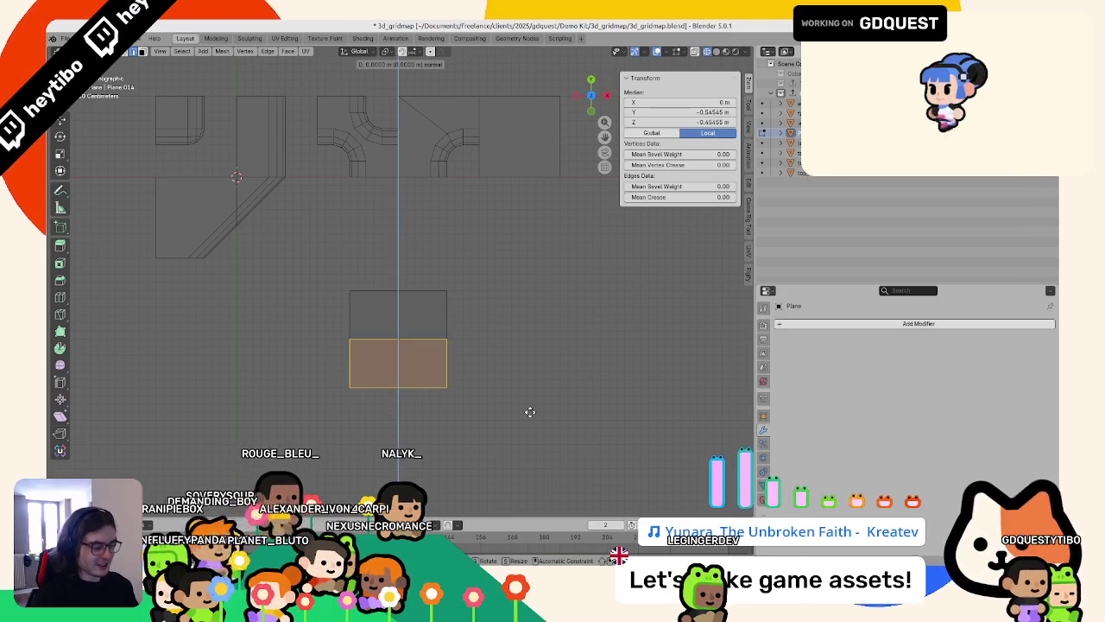
Step: Check the block from front and side views and select its left and front faces
{"action": "key", "text": "KP_1"}
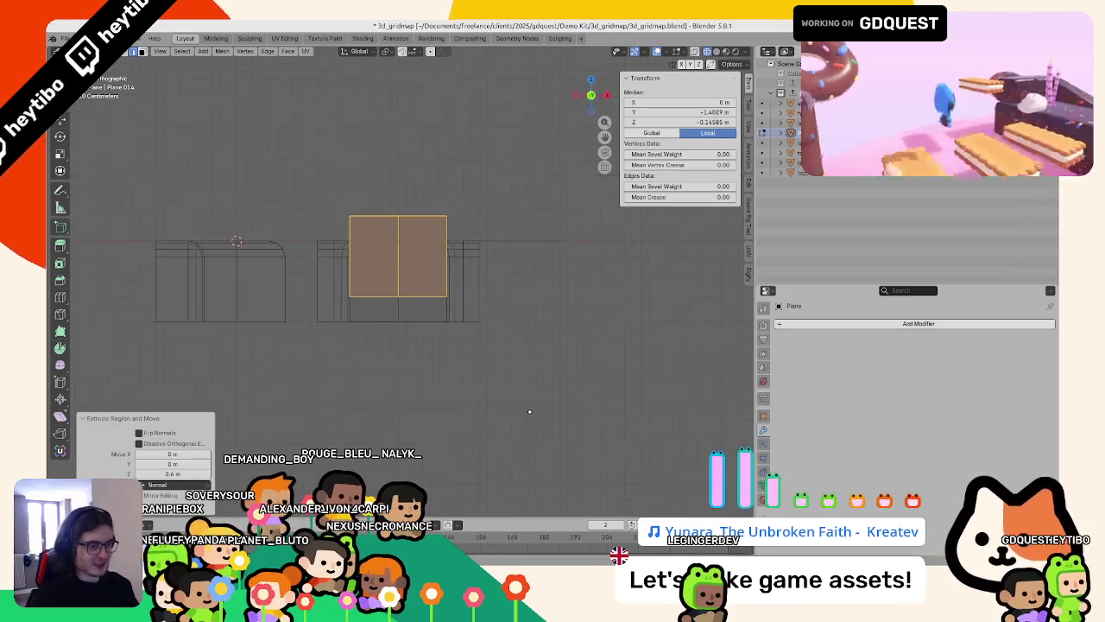
{"action": "key", "text": "KP_3"}
{"action": "mouse_move", "coordinate": [529, 412]}
{"action": "middle_mouse_down"}
{"action": "mouse_move", "coordinate": [523, 348]}
{"action": "mouse_move", "coordinate": [501, 395]}
{"action": "mouse_move", "coordinate": [515, 333]}
{"action": "middle_mouse_up"}
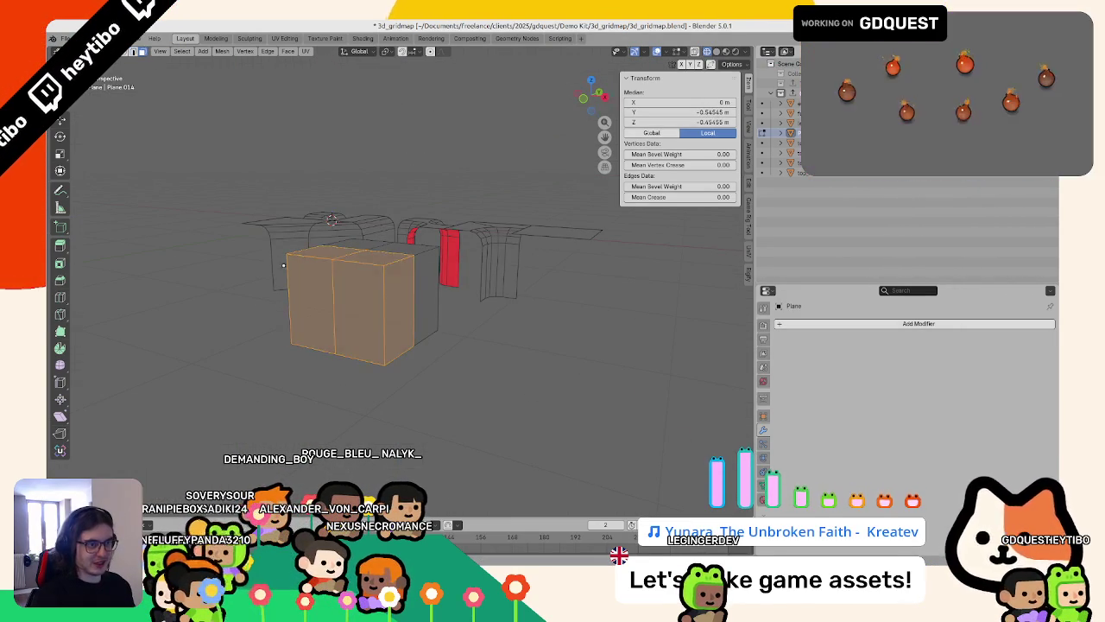
{"action": "left_click", "coordinate": [322, 283]}
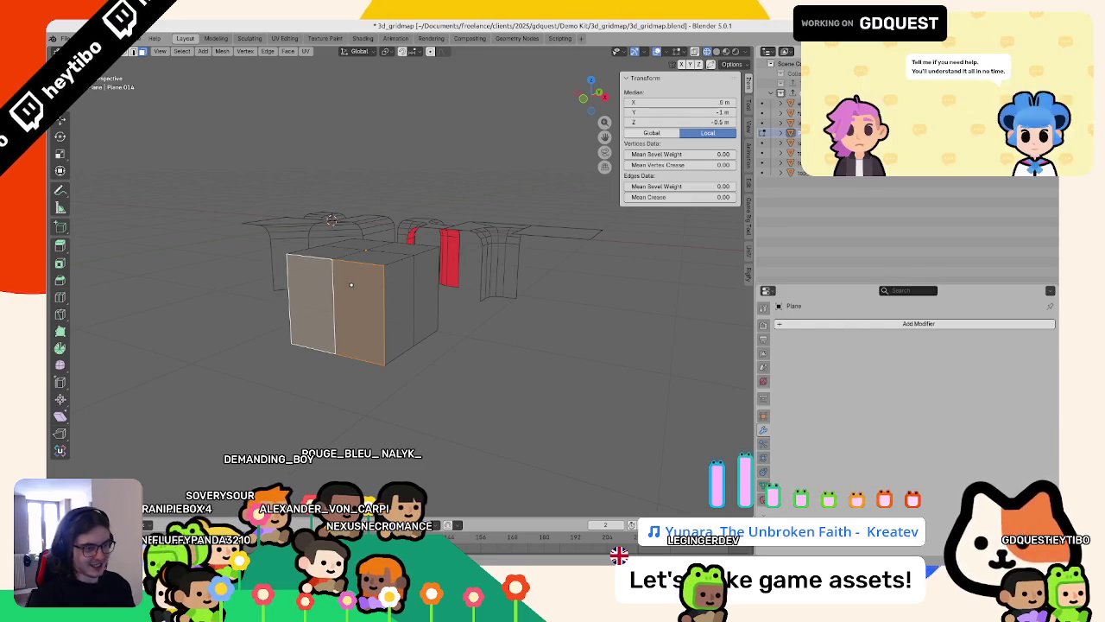
{"action": "left_click", "coordinate": [347, 282], "text": "shift"}
{"action": "key", "text": "KP_7"}
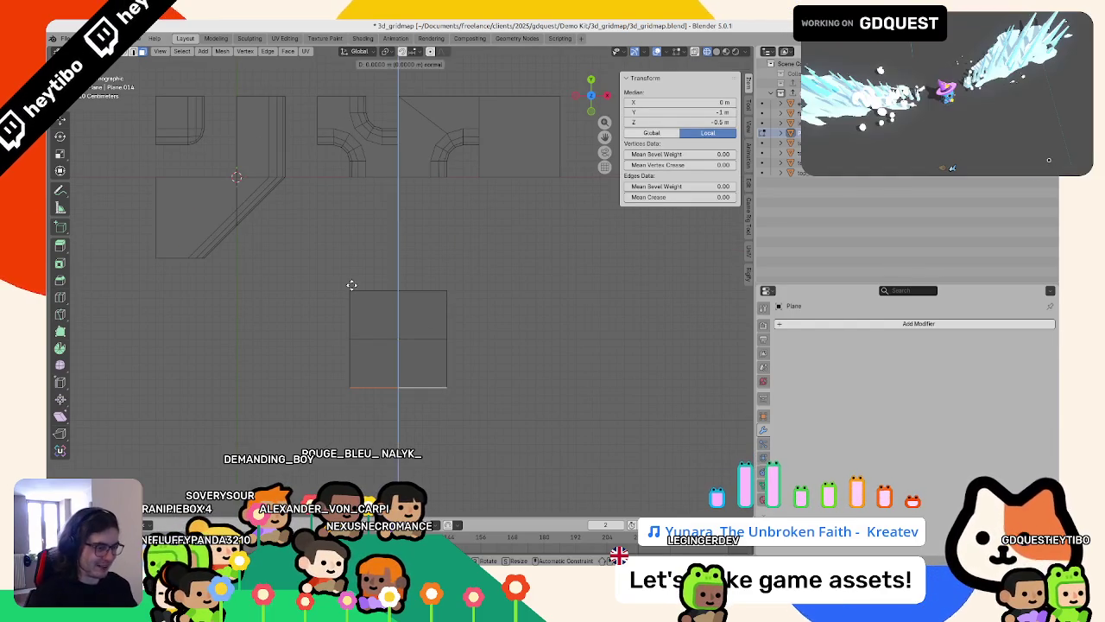
Step: Extrude the selected front face and confirm the new extrusion
{"action": "key", "text": "e"}
{"action": "right_click", "coordinate": [350, 285]}
{"action": "type", "text": "1"}
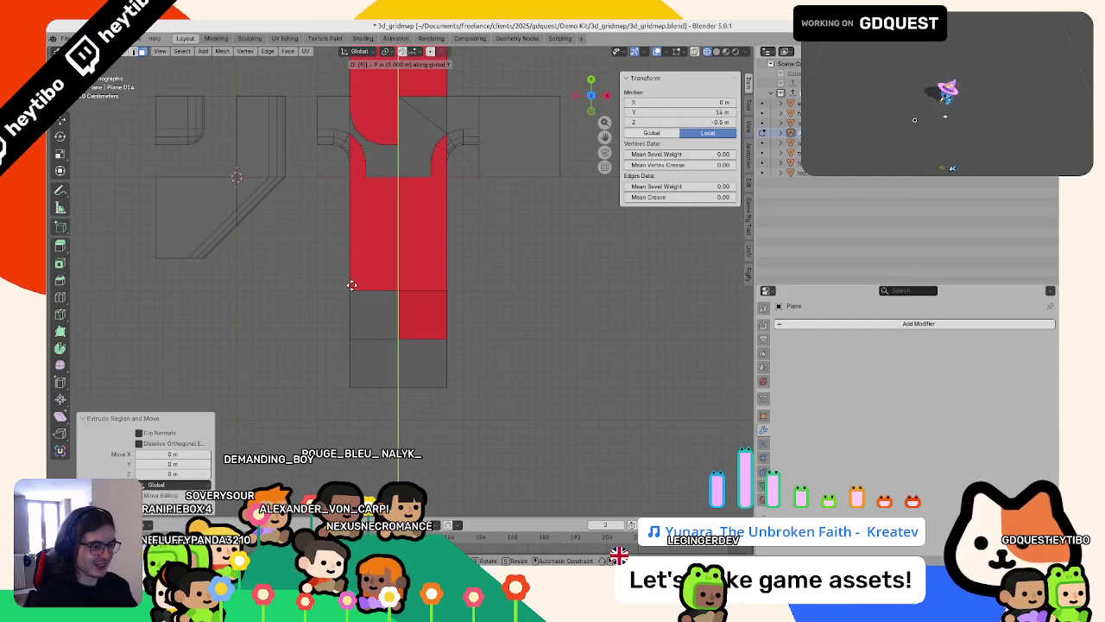
{"action": "key", "text": "BackSpace"}
{"action": "type", "text": "-(0"}
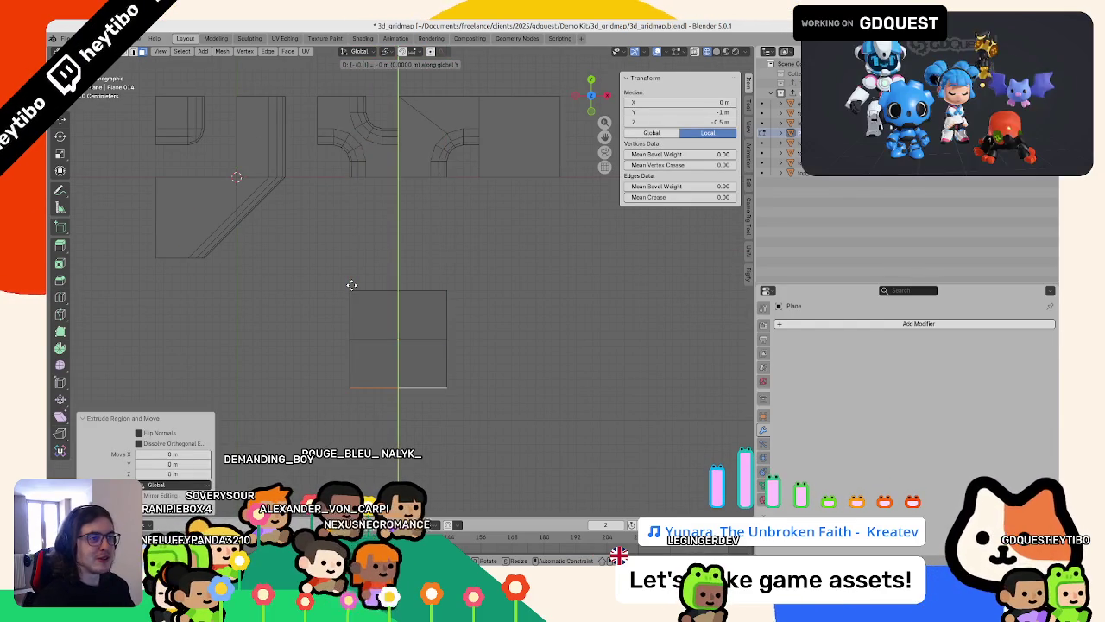
{"action": "key", "text": "Return"}
Step: Select three side faces and push the edge out 0.6 m along X
{"action": "middle_click_drag", "start_coordinate": [351, 285], "coordinate": [321, 363]}
{"action": "left_click", "coordinate": [321, 362]}
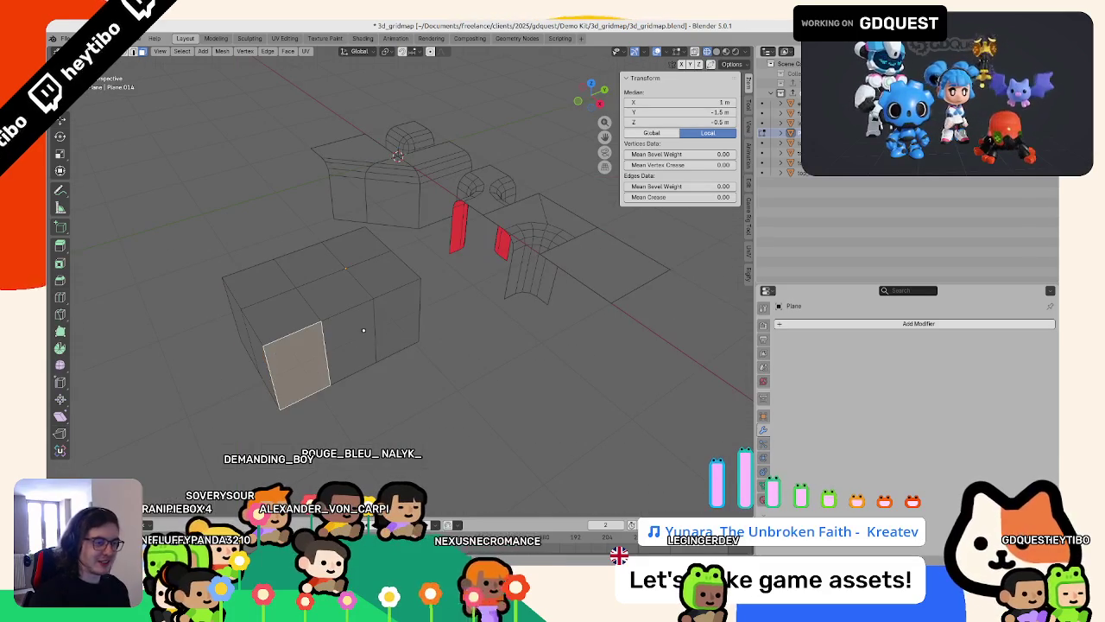
{"action": "left_click", "coordinate": [348, 344], "text": "shift"}
{"action": "left_click", "coordinate": [391, 320], "text": "shift"}
{"action": "key", "text": "KP_7"}
{"action": "key", "text": "e"}
{"action": "key", "text": "Escape"}
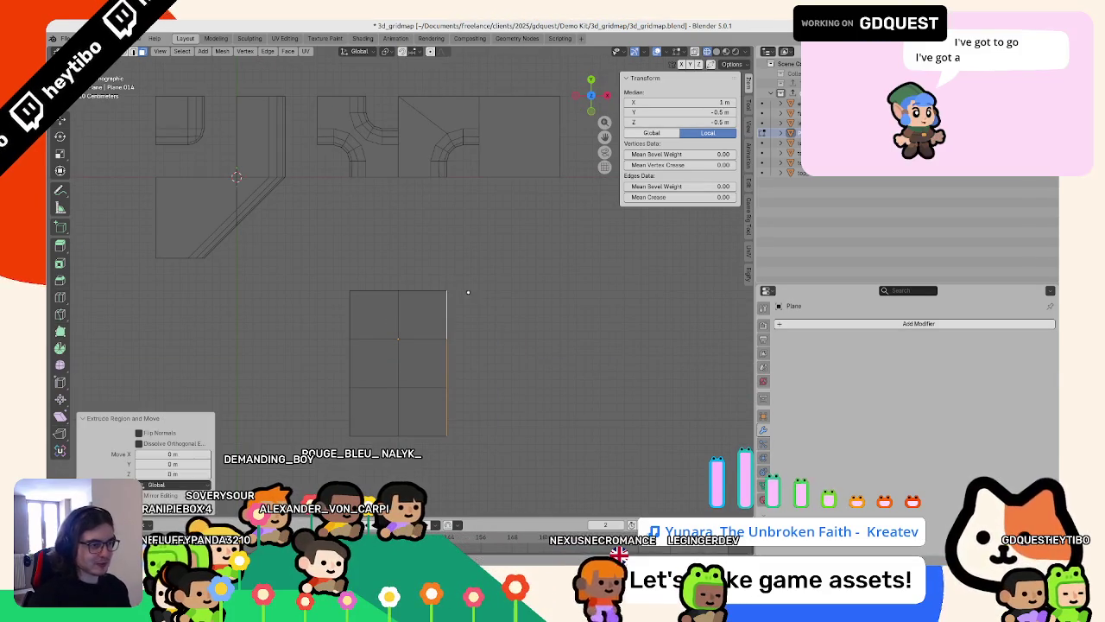
{"action": "key", "text": "Return"}
Step: Switch to edge selection and reselect the block's front face and left edge
{"action": "middle_click_drag", "start_coordinate": [467, 292], "coordinate": [308, 106]}
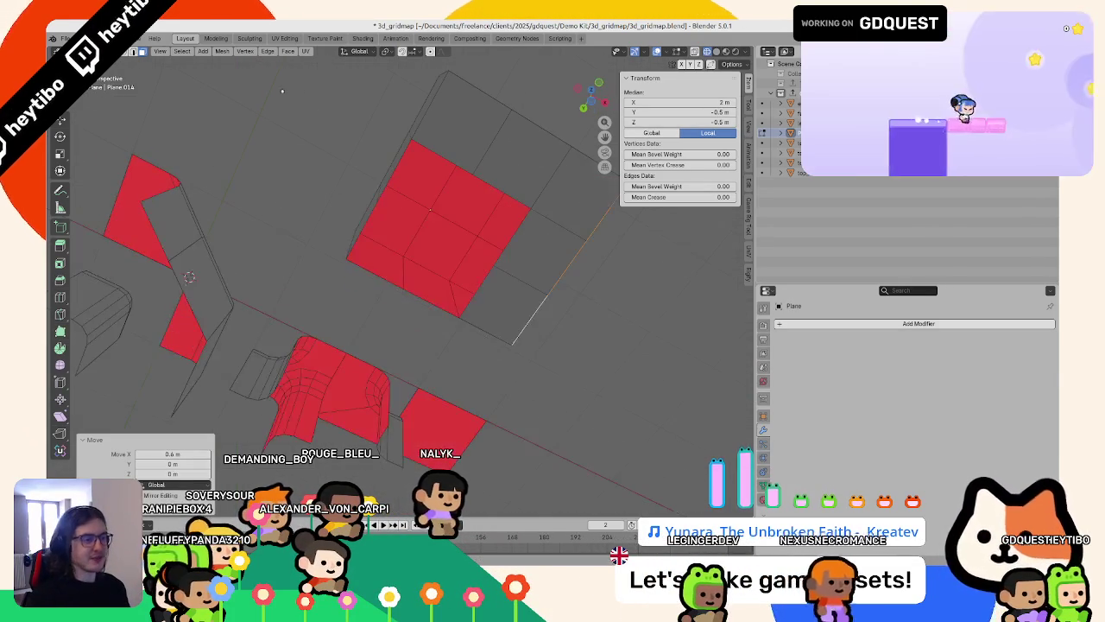
{"action": "left_click", "coordinate": [137, 52]}
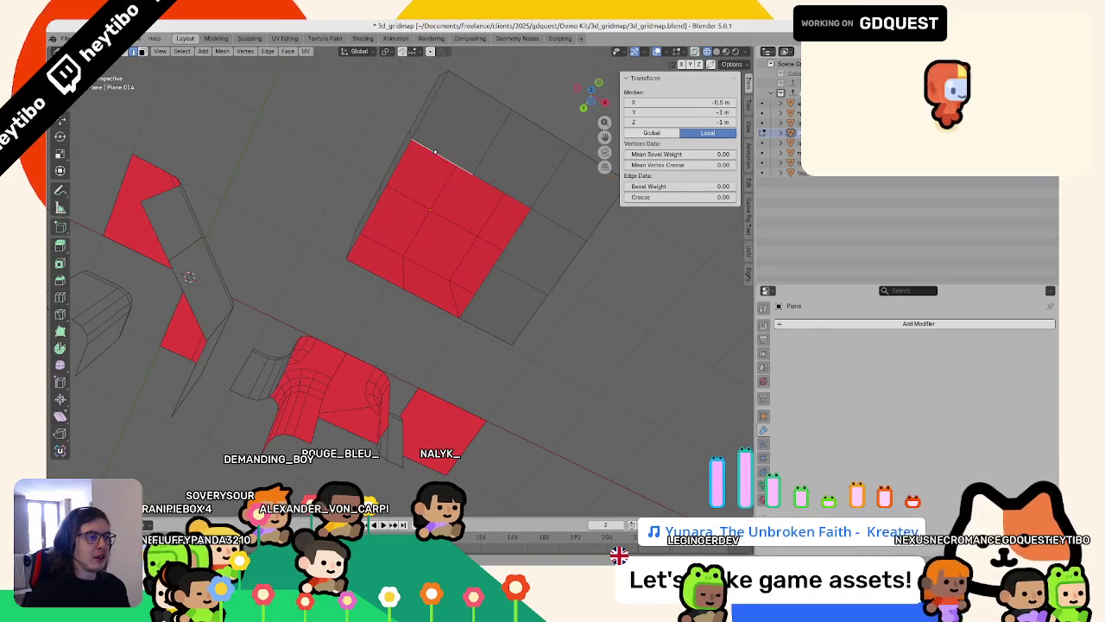
{"action": "right_click", "coordinate": [508, 200]}
{"action": "left_click", "coordinate": [486, 172]}
{"action": "mouse_move", "coordinate": [486, 171]}
{"action": "middle_mouse_down"}
{"action": "mouse_move", "coordinate": [481, 296]}
{"action": "mouse_move", "coordinate": [328, 313]}
{"action": "middle_mouse_up"}
{"action": "key", "text": "alt+a"}
{"action": "right_click", "coordinate": [328, 312]}
{"action": "left_click", "coordinate": [362, 405]}
{"action": "mouse_move", "coordinate": [363, 406]}
{"action": "middle_mouse_down"}
{"action": "mouse_move", "coordinate": [534, 343]}
{"action": "mouse_move", "coordinate": [432, 391]}
{"action": "mouse_move", "coordinate": [345, 380]}
{"action": "middle_mouse_up"}
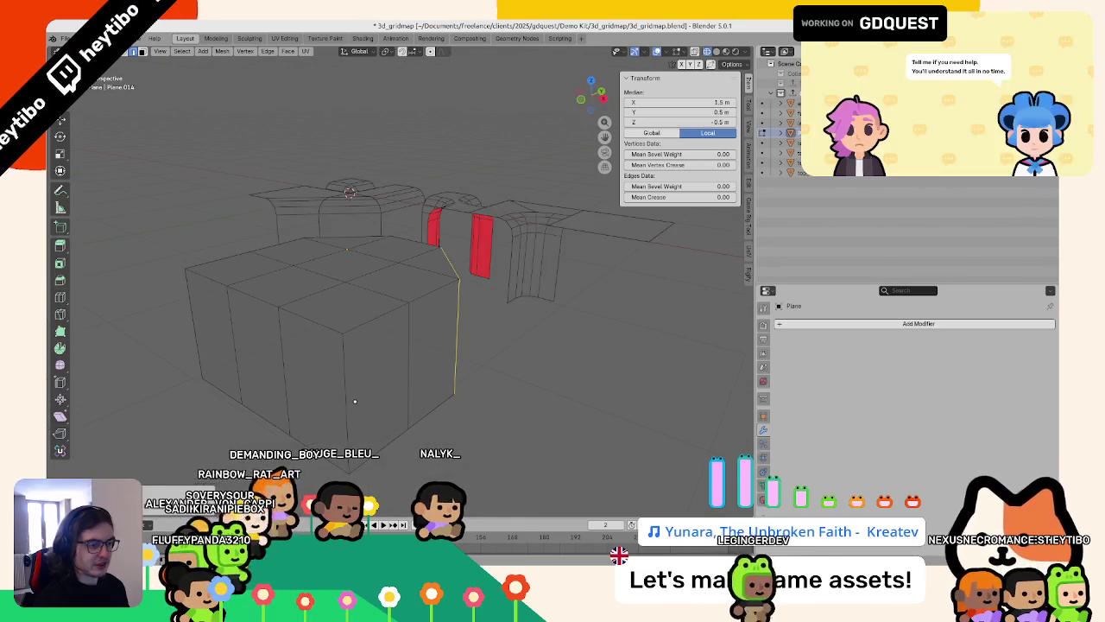
{"action": "left_click", "coordinate": [346, 380]}
{"action": "left_click", "coordinate": [202, 334]}
Step: Move the octagonal block's mesh 0.5 m right and 0.5 m down
{"action": "key", "text": "KP_7"}
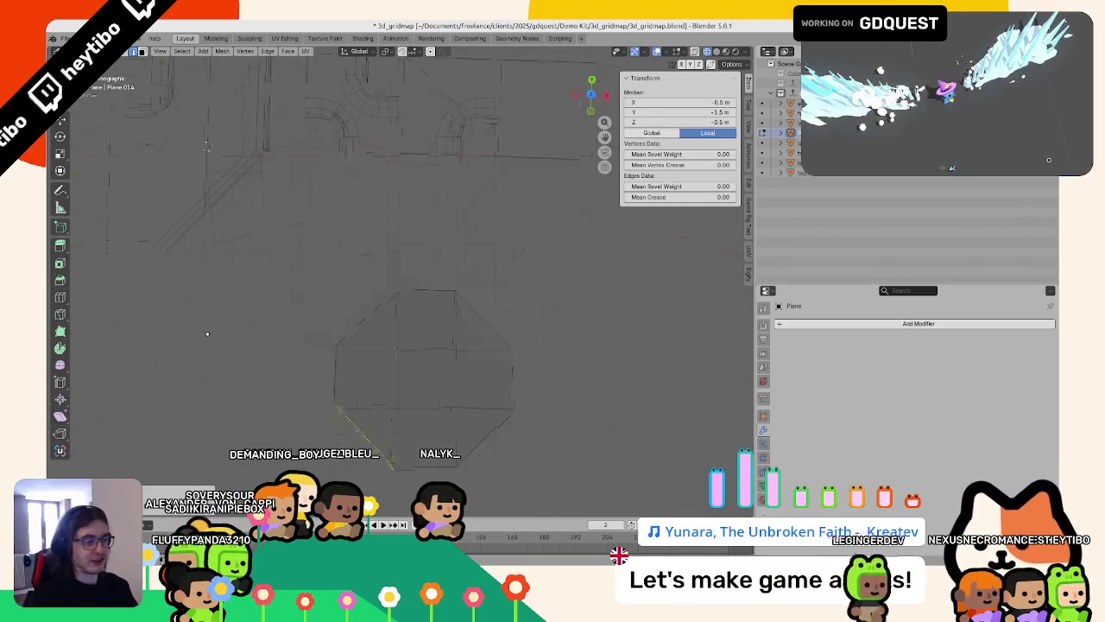
{"action": "key", "text": "Tab"}
{"action": "scroll", "coordinate": [178, 271], "scroll_direction": "down", "scroll_amount": 1}
{"action": "middle_click_drag", "start_coordinate": [325, 240], "coordinate": [363, 272], "text": "shift"}
{"action": "key", "text": "Tab"}
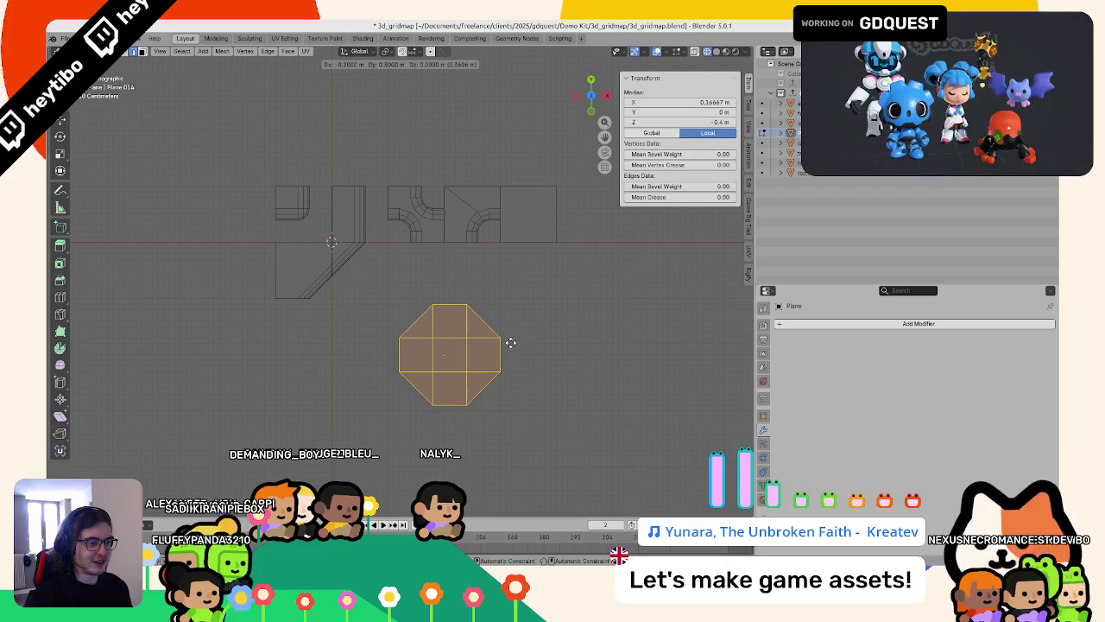
{"action": "left_click", "coordinate": [501, 342]}
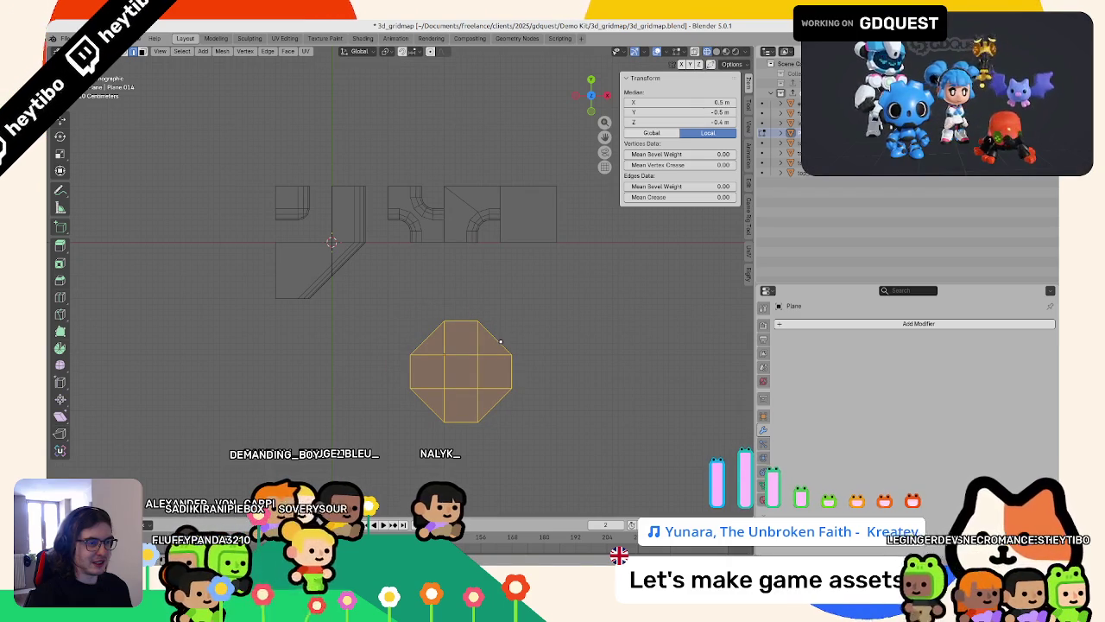
{"action": "key", "text": "Tab"}
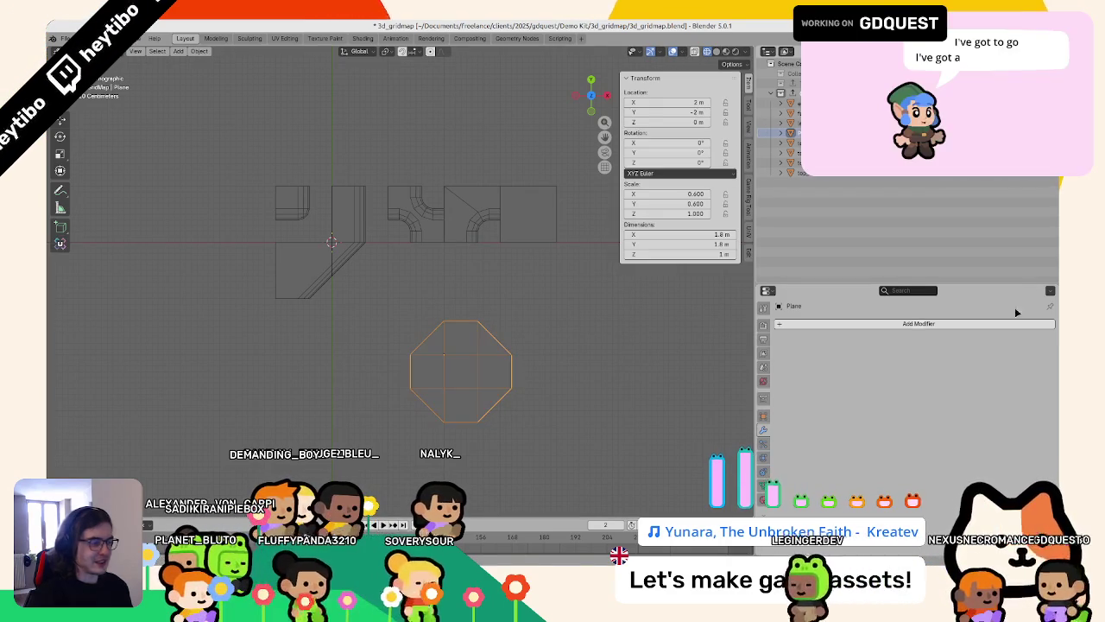
Step: Copy the top_left tile's Bevel modifier onto the octagonal block
{"action": "left_click", "coordinate": [915, 324]}
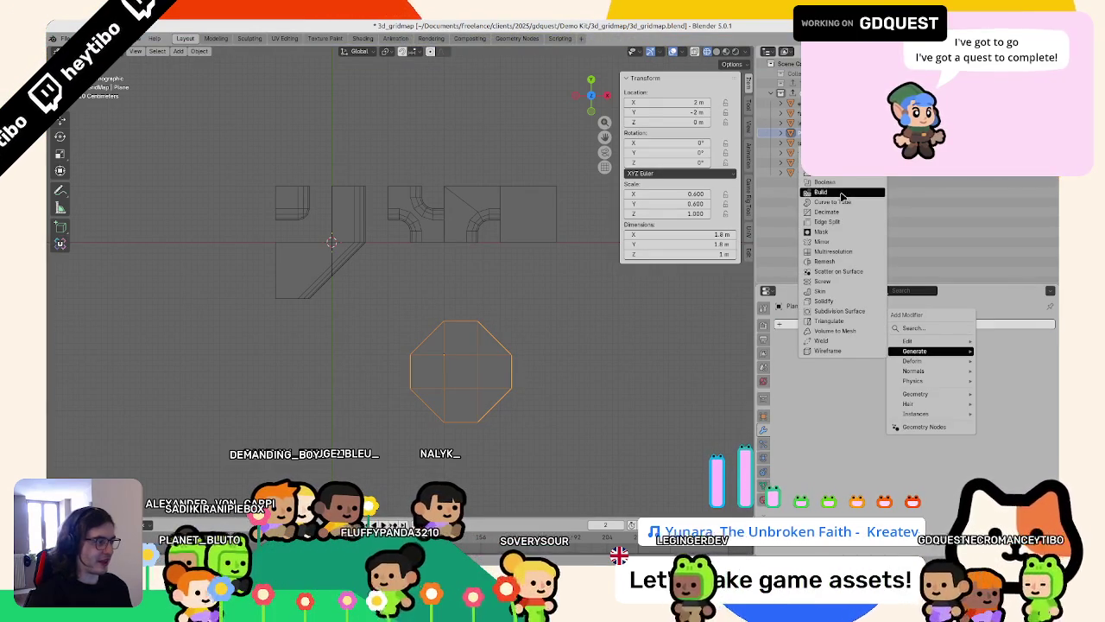
{"action": "left_click", "coordinate": [294, 206], "text": "shift"}
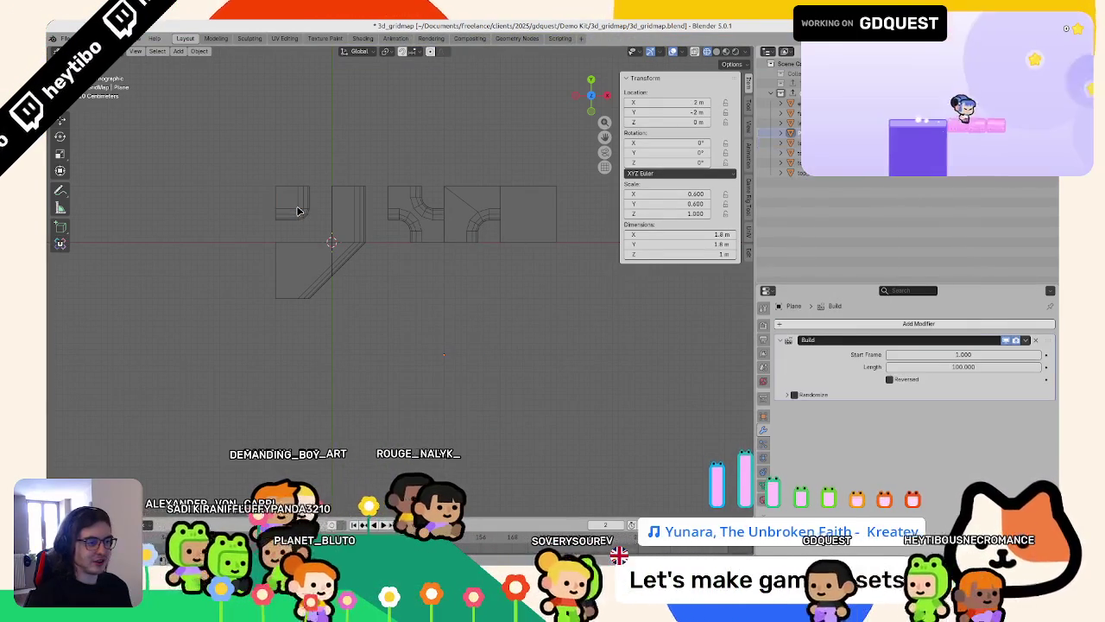
{"action": "key", "text": "ctrl+l"}
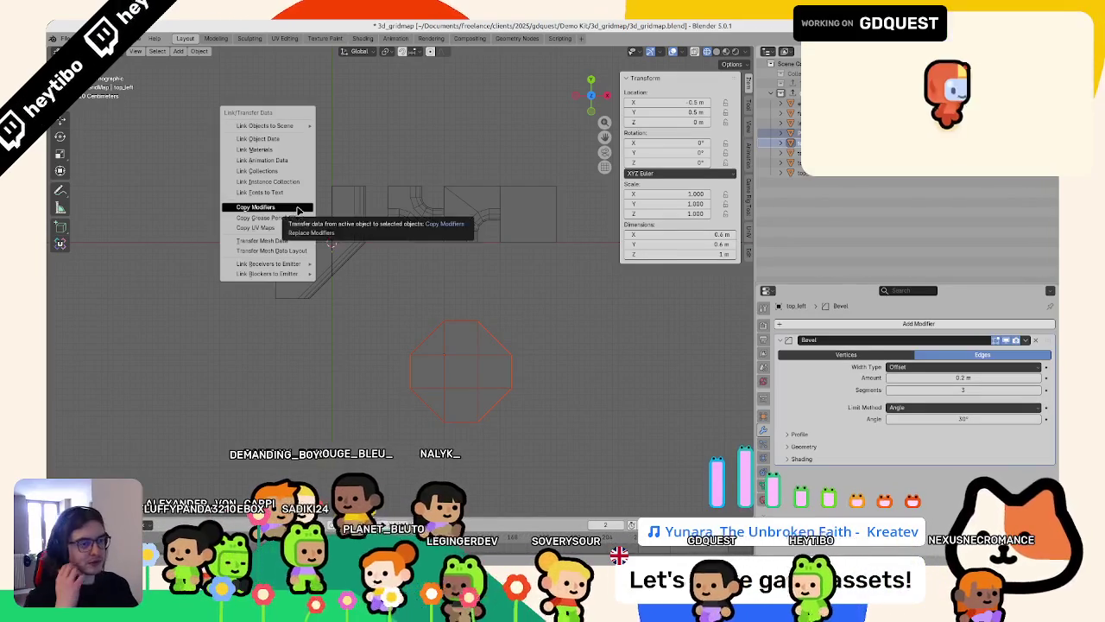
{"action": "left_click", "coordinate": [276, 205]}
Step: Select the octagon together with all the tiles and apply their scale
{"action": "left_click", "coordinate": [476, 328]}
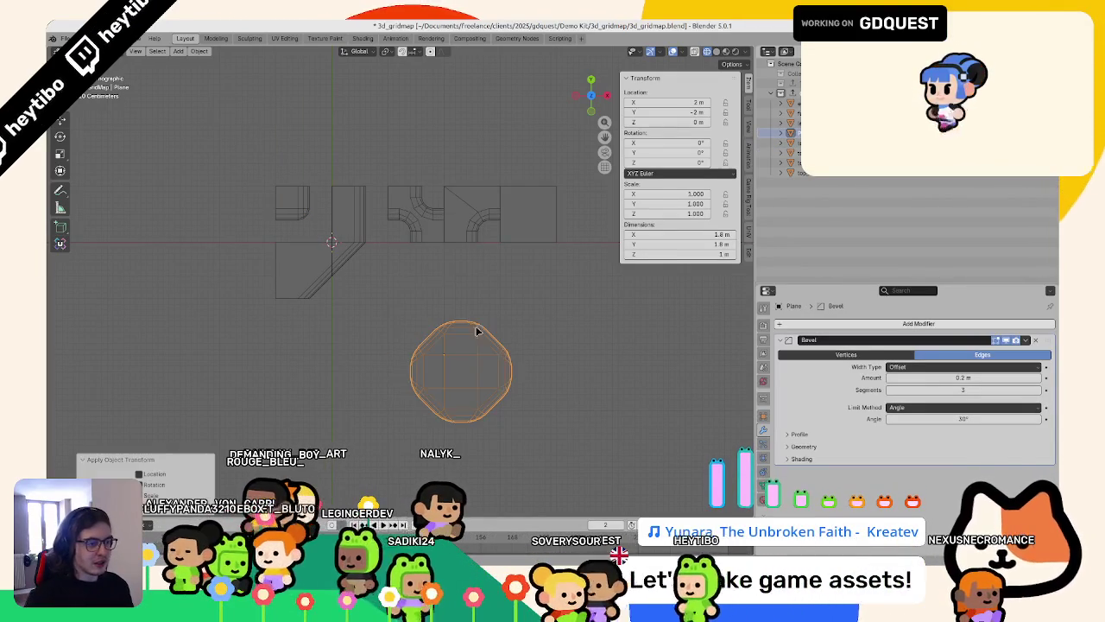
{"action": "left_click", "coordinate": [530, 323]}
{"action": "scroll", "coordinate": [516, 321], "scroll_direction": "up", "scroll_amount": 3}
{"action": "key", "text": "a"}
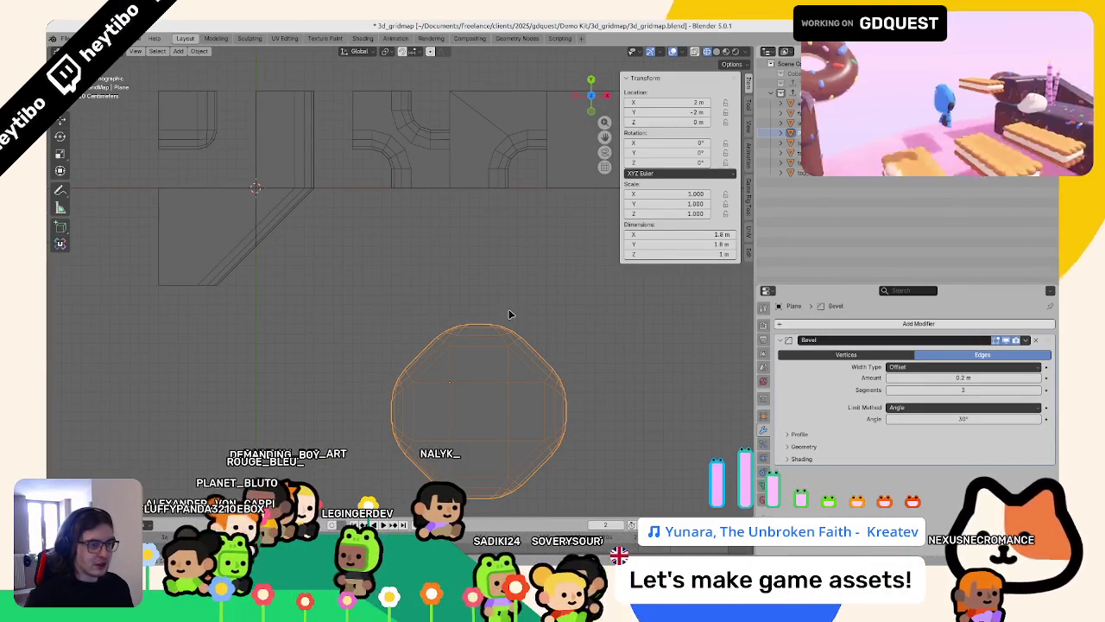
{"action": "key", "text": "ctrl+l"}
{"action": "left_click", "coordinate": [368, 282]}
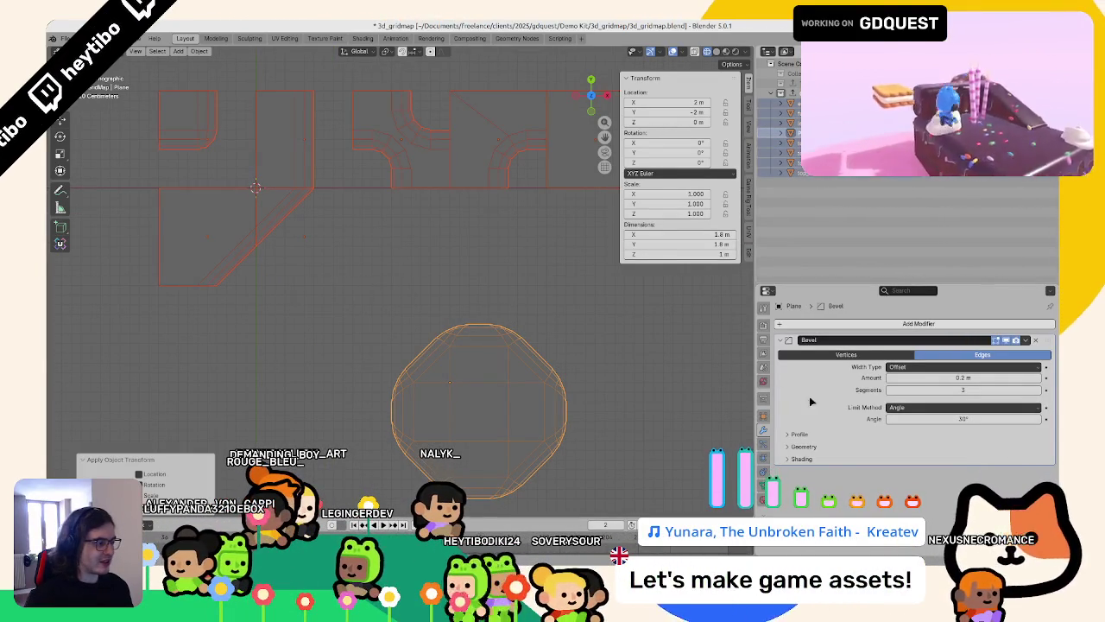
Step: Set the octagon's bevel width type to Absolute, keeping the top_left_and_bottom_right tile on Offset
{"action": "left_click", "coordinate": [903, 367]}
{"action": "left_click", "coordinate": [898, 421]}
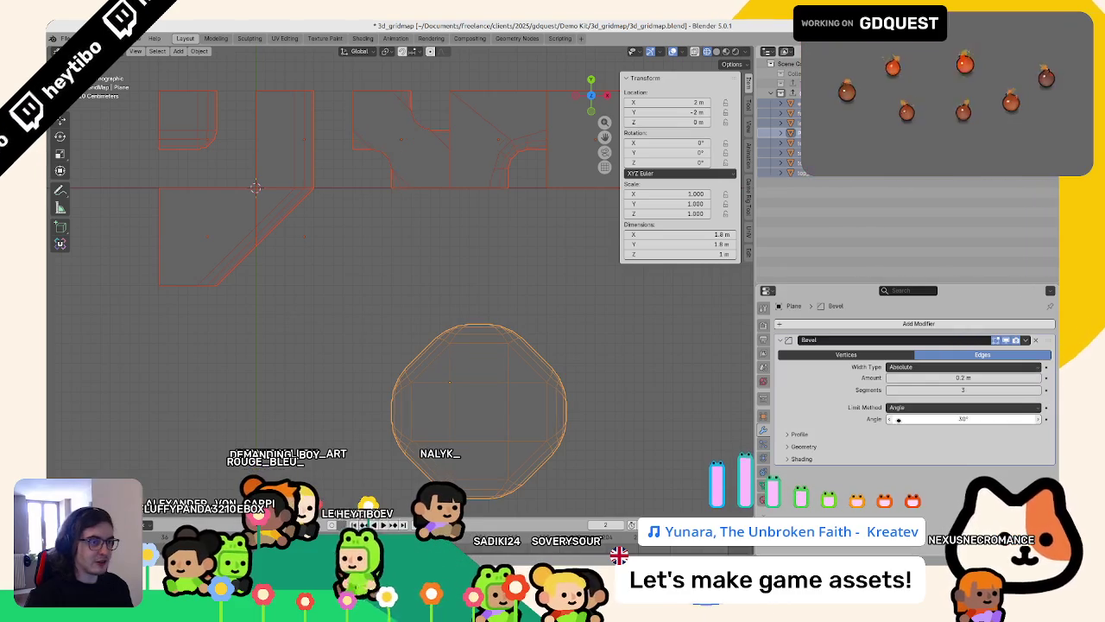
{"action": "left_click", "coordinate": [439, 163]}
{"action": "left_click", "coordinate": [447, 164]}
{"action": "right_click", "coordinate": [928, 369]}
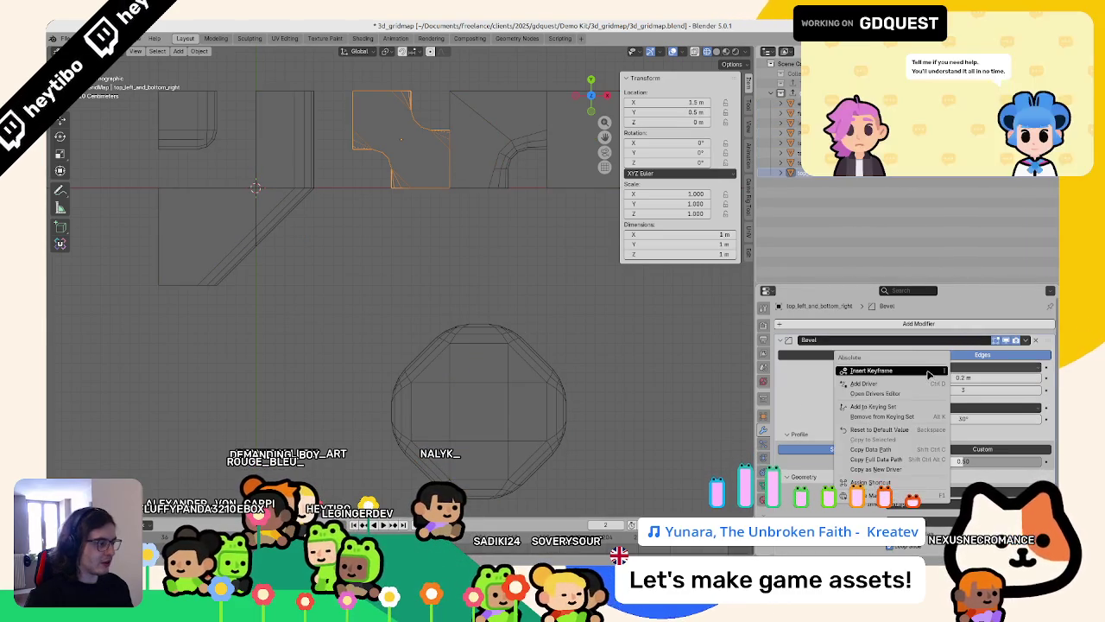
{"action": "left_click", "coordinate": [866, 432]}
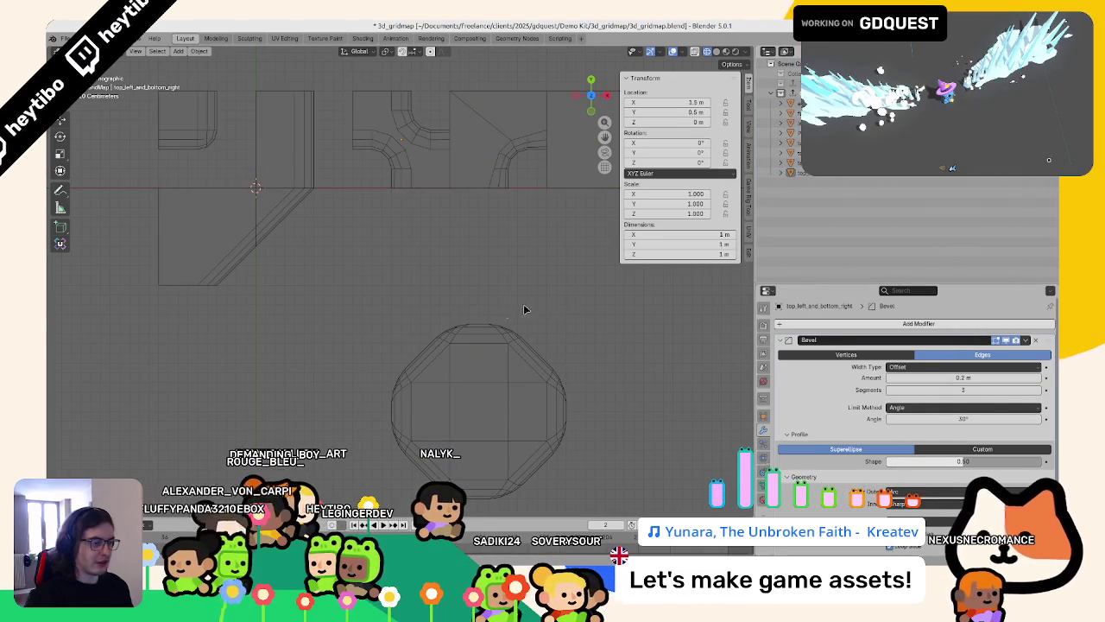
Step: Apply the octagonal block's own scale and enter Edit Mode
{"action": "left_click", "coordinate": [479, 329]}
{"action": "key", "text": "ctrl+a"}
{"action": "left_click", "coordinate": [480, 336]}
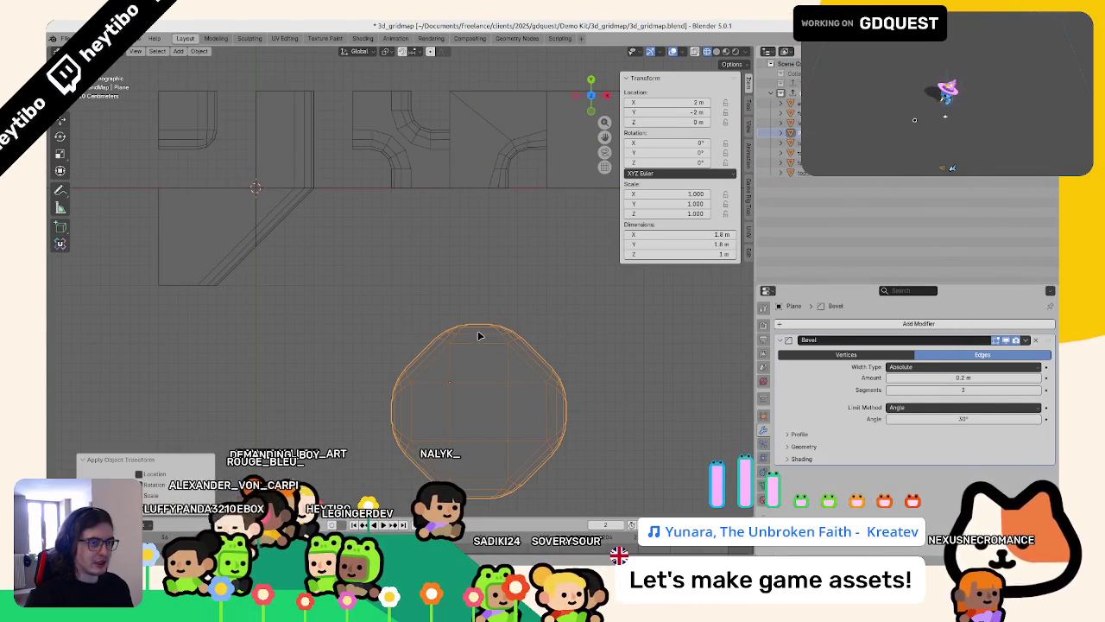
{"action": "key", "text": "Tab"}
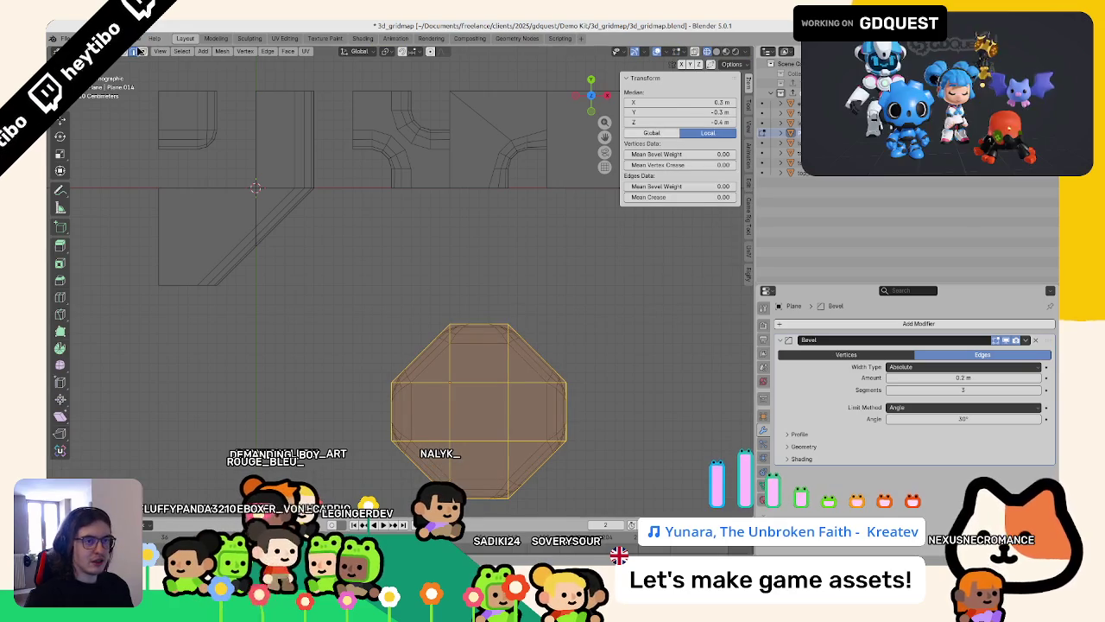
Step: Push the octagon's right half 0.6 m to the right
{"action": "scroll", "coordinate": [398, 292], "scroll_direction": "down", "scroll_amount": 4}
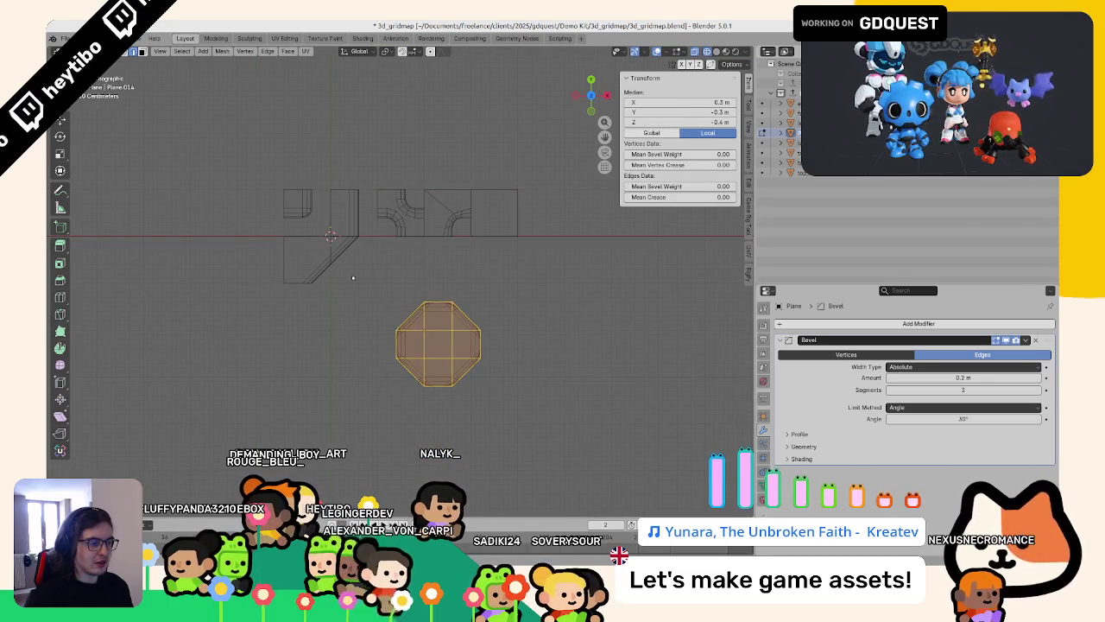
{"action": "middle_click_drag", "start_coordinate": [461, 288], "coordinate": [472, 243]}
{"action": "key", "text": "KP_7"}
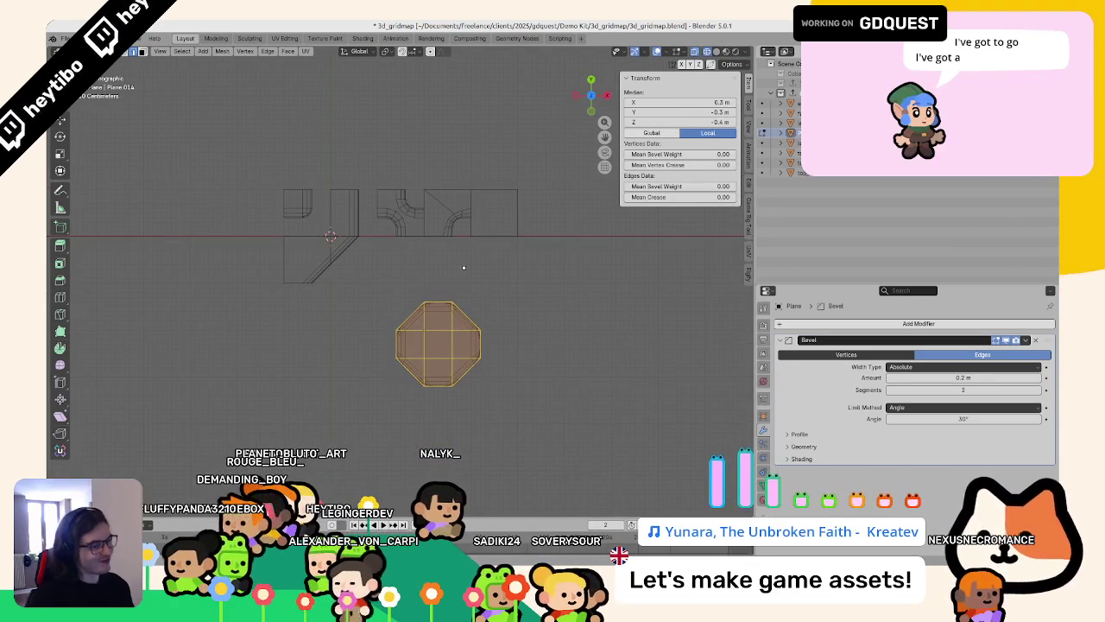
{"action": "left_click_drag", "start_coordinate": [440, 293], "coordinate": [510, 404]}
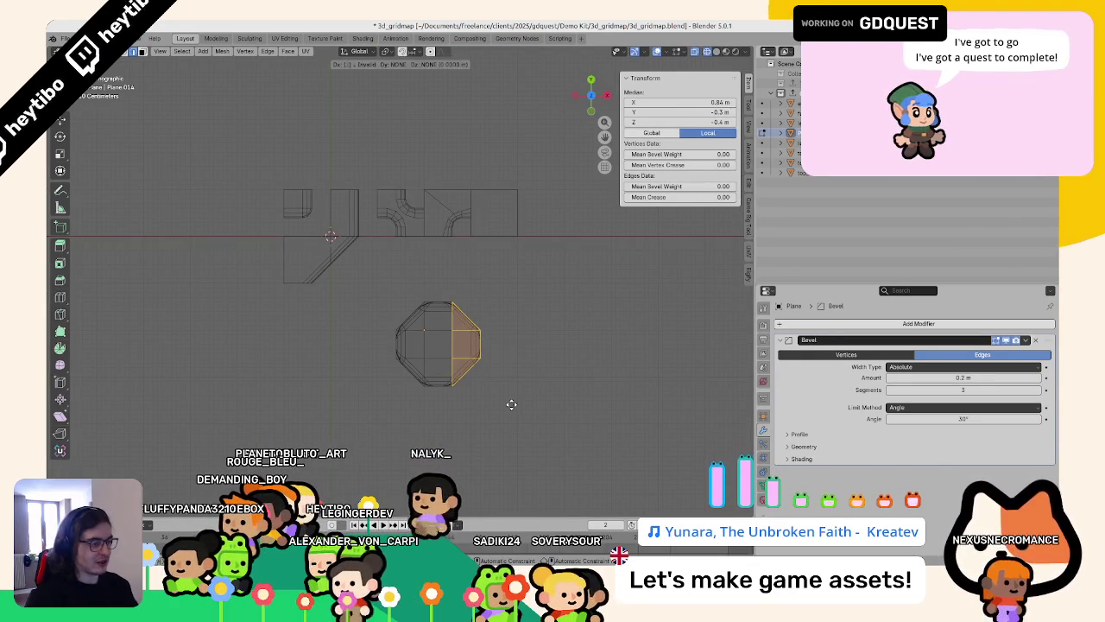
{"action": "type", "text": "0.6"}
{"action": "key", "text": "Return"}
Step: Push the bottom half 0.6 m down and add a centred horizontal edge loop
{"action": "left_click_drag", "start_coordinate": [353, 399], "coordinate": [353, 399]}
{"action": "type", "text": "g"}
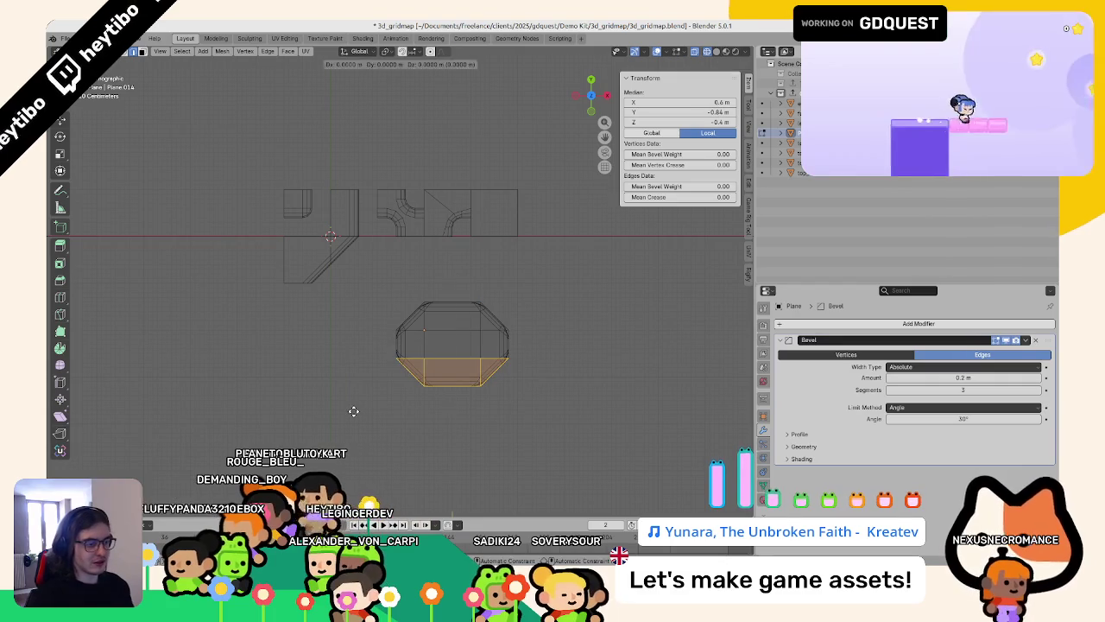
{"action": "type", "text": ".6"}
{"action": "key", "text": "Escape"}
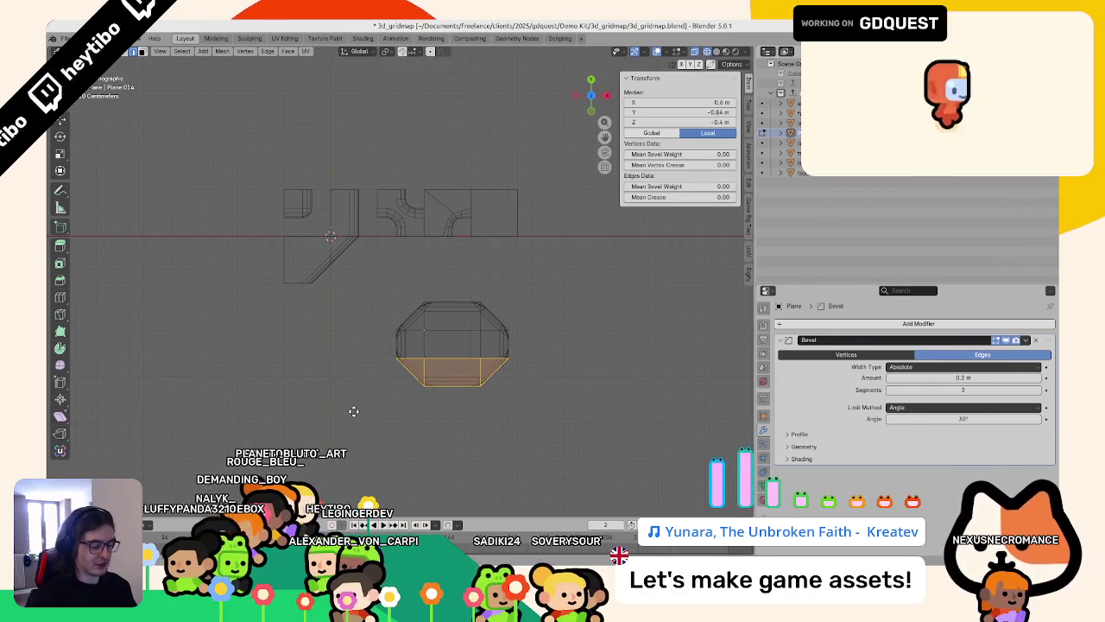
{"action": "key", "text": "Return"}
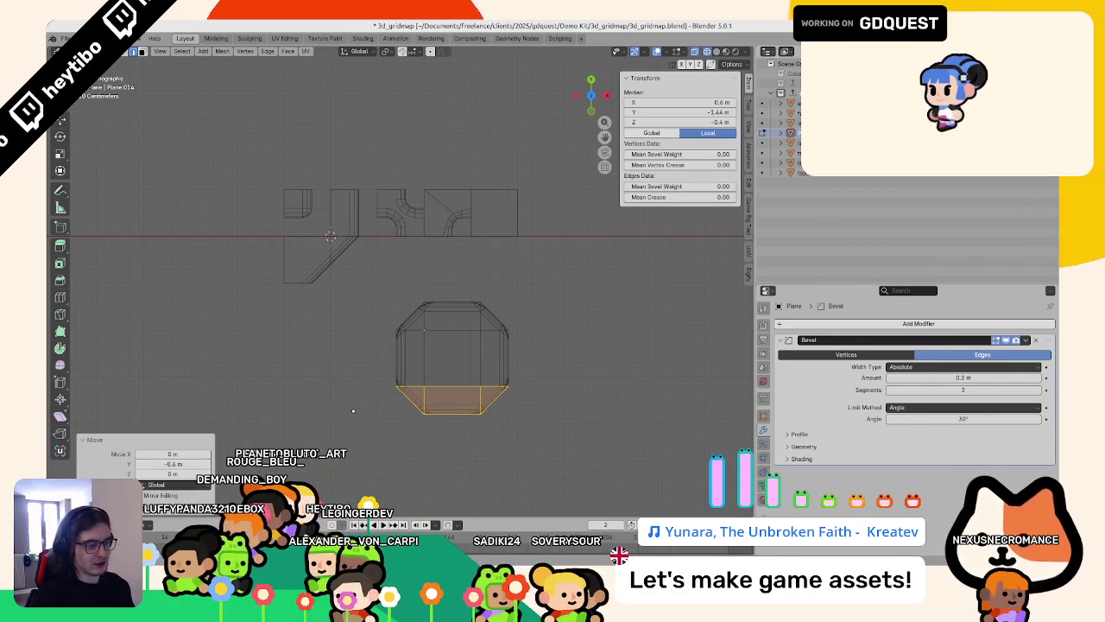
{"action": "left_click", "coordinate": [417, 357]}
{"action": "right_click", "coordinate": [417, 358]}
{"action": "key", "text": "Tab"}
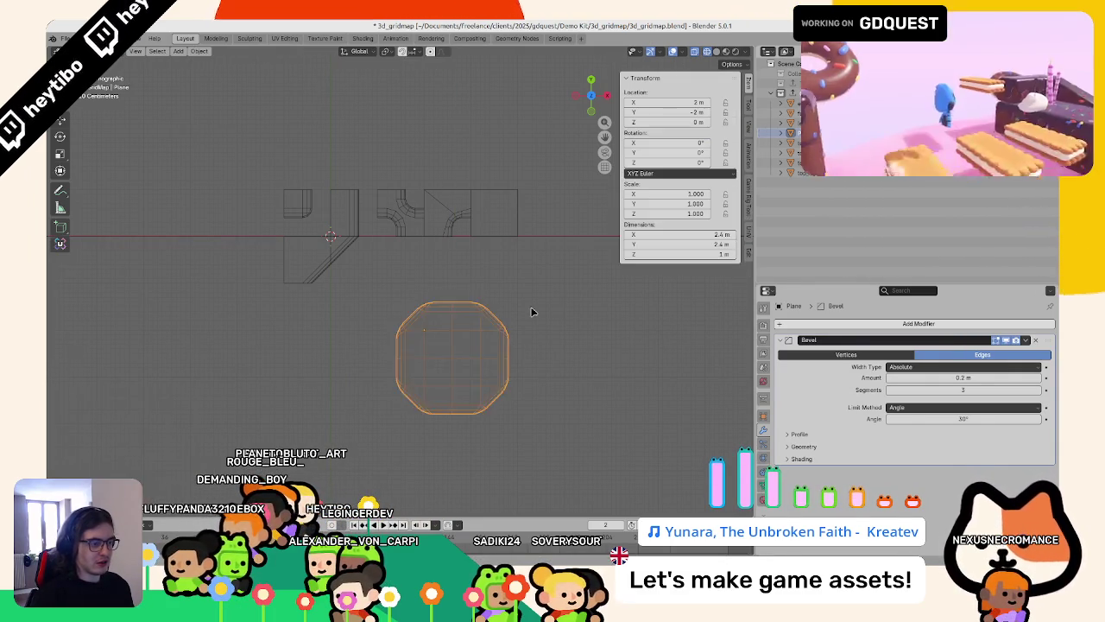
Step: Orbit around the 2.4 × 2.4 m block and inspect it in wireframe from the top
{"action": "scroll", "coordinate": [562, 346], "scroll_direction": "up", "scroll_amount": 6}
{"action": "scroll", "coordinate": [434, 347], "scroll_direction": "down", "scroll_amount": 1}
{"action": "scroll", "coordinate": [434, 347], "scroll_direction": "down", "scroll_amount": 4}
{"action": "mouse_move", "coordinate": [271, 227]}
{"action": "middle_mouse_down"}
{"action": "mouse_move", "coordinate": [366, 187]}
{"action": "mouse_move", "coordinate": [350, 250]}
{"action": "middle_mouse_up"}
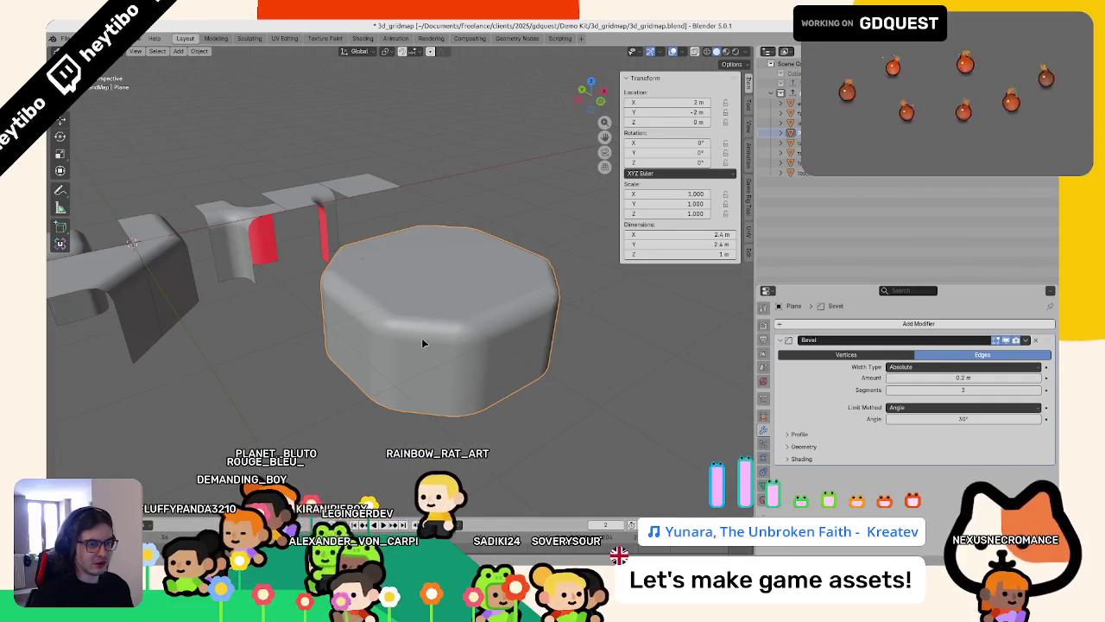
{"action": "middle_click_drag", "start_coordinate": [425, 331], "coordinate": [350, 359]}
{"action": "key", "text": "Tab"}
{"action": "key", "text": "Tab"}
{"action": "key", "text": "shift+z"}
{"action": "middle_click_drag", "start_coordinate": [420, 365], "coordinate": [360, 368]}
{"action": "key", "text": "KP_7"}
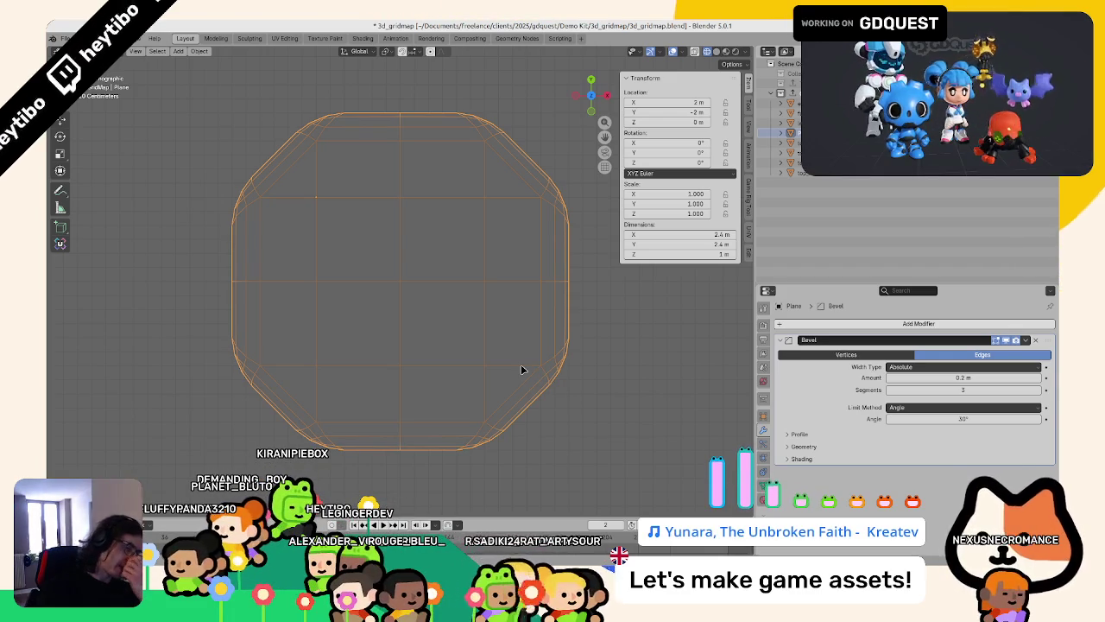
Step: In face mode, delete all octagon faces except the bottom-right quadrant
{"action": "key", "text": "Tab"}
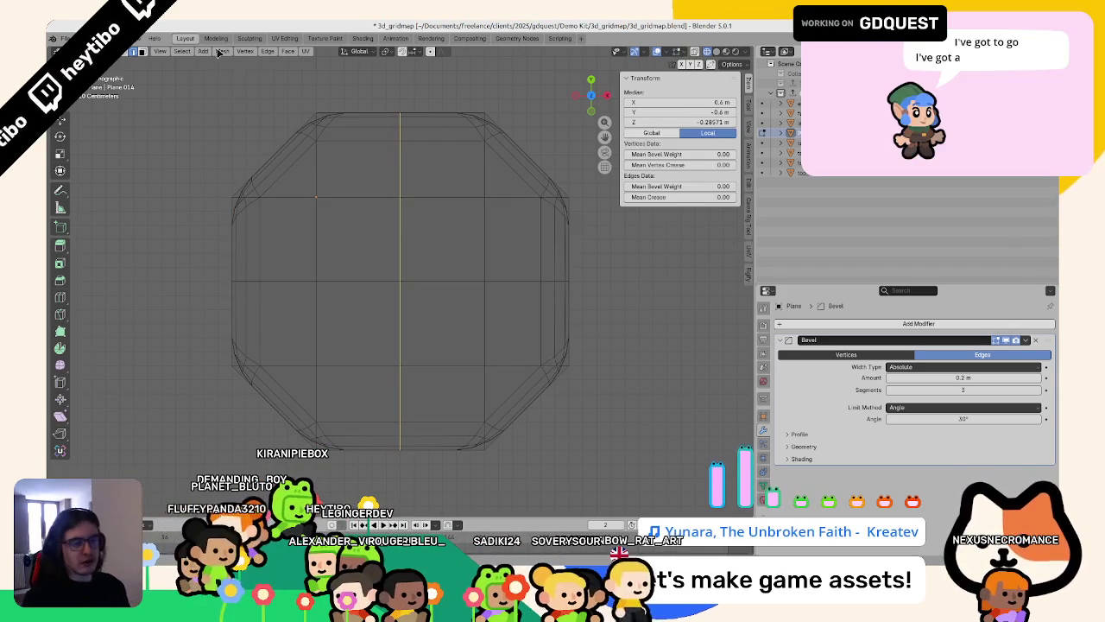
{"action": "left_click", "coordinate": [142, 52]}
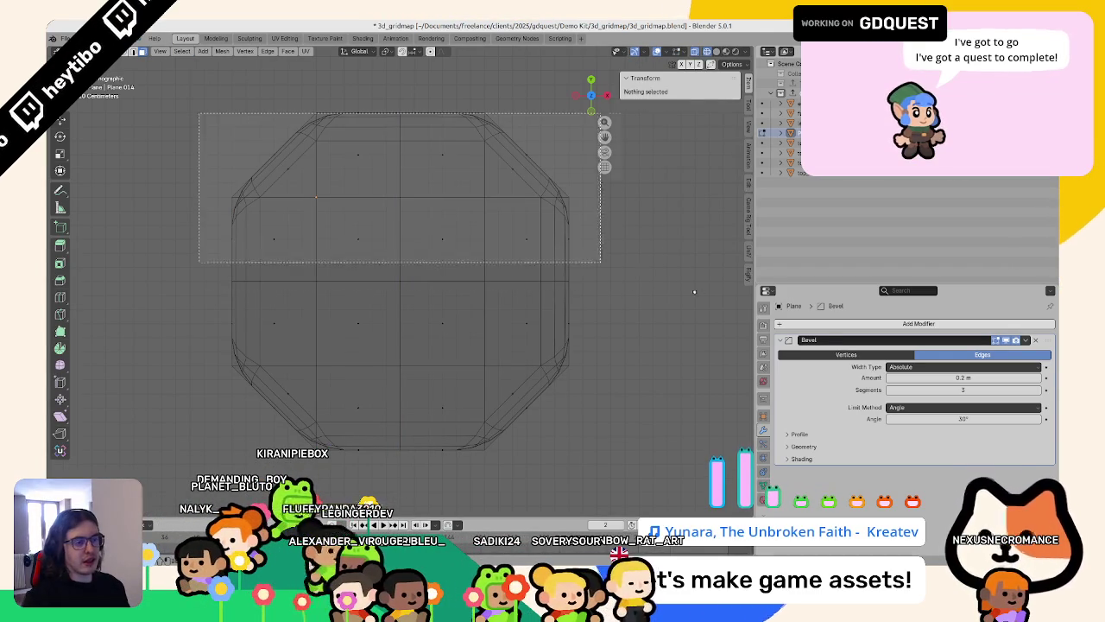
{"action": "left_click_drag", "start_coordinate": [639, 272], "coordinate": [642, 273]}
{"action": "left_click_drag", "start_coordinate": [421, 277], "coordinate": [642, 494], "text": "shift"}
{"action": "scroll", "coordinate": [400, 320], "scroll_direction": "down", "scroll_amount": 3}
{"action": "middle_click_drag", "start_coordinate": [400, 321], "coordinate": [418, 325], "text": "shift"}
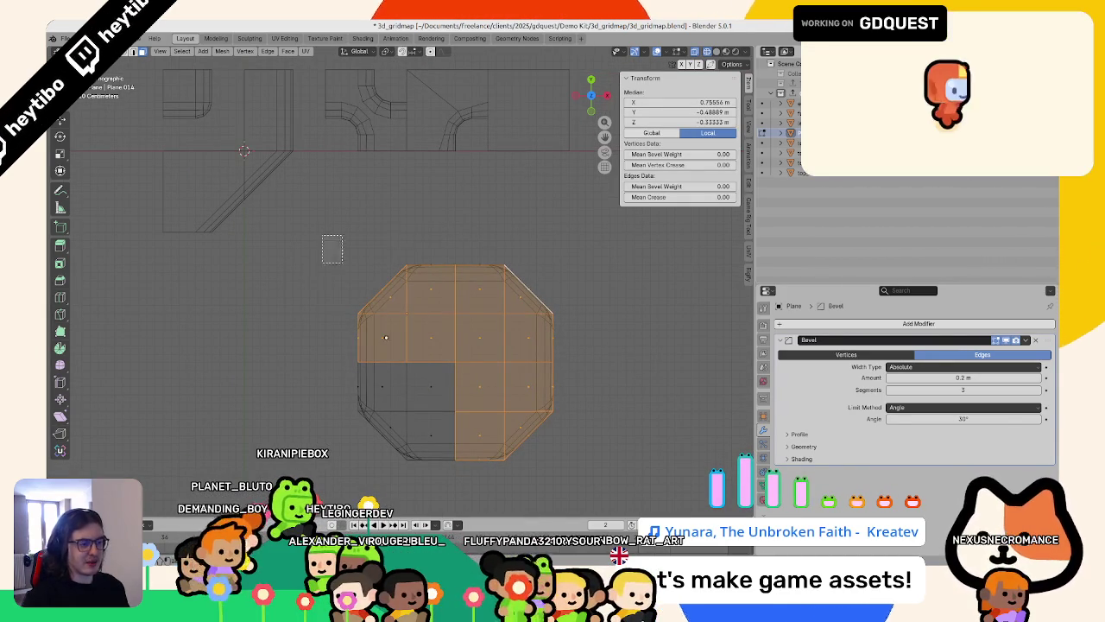
{"action": "left_click_drag", "start_coordinate": [445, 482], "coordinate": [446, 481]}
{"action": "left_click_drag", "start_coordinate": [605, 243], "coordinate": [398, 342], "text": "shift"}
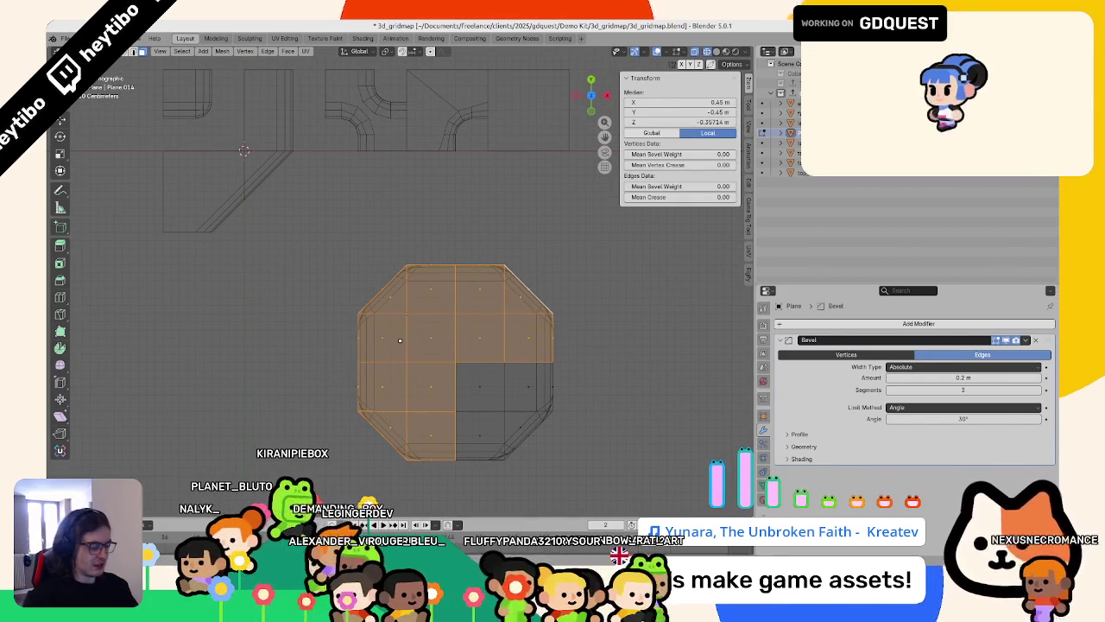
{"action": "key", "text": "x"}
{"action": "left_click", "coordinate": [376, 251]}
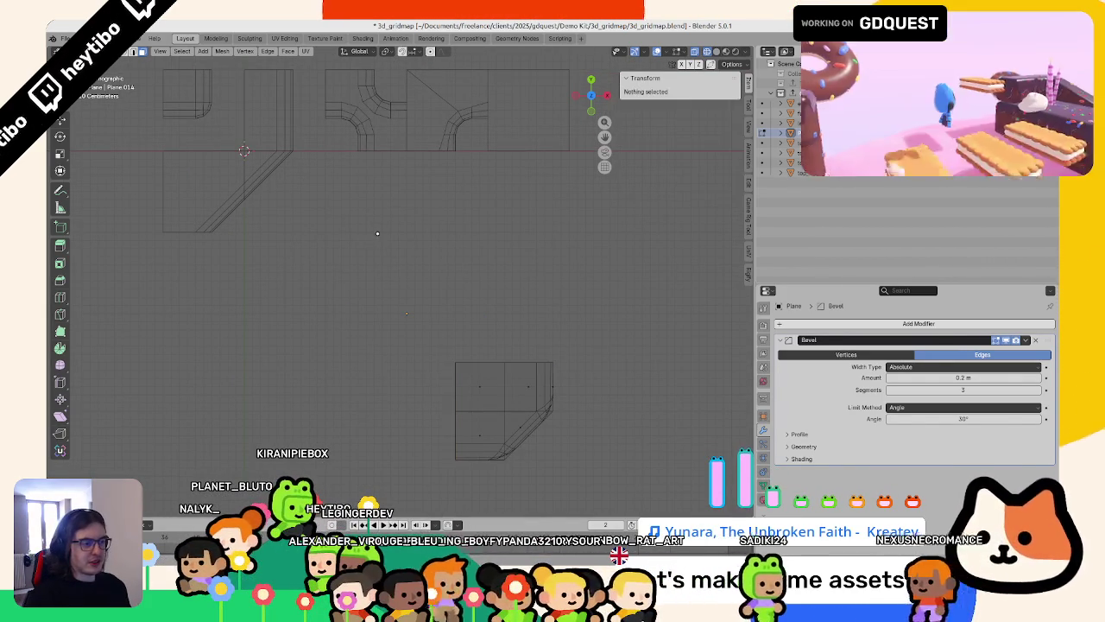
Step: Return to Object Mode with the piece's mesh selection cleared, and select the top-left path tile
{"action": "key", "text": "Tab"}
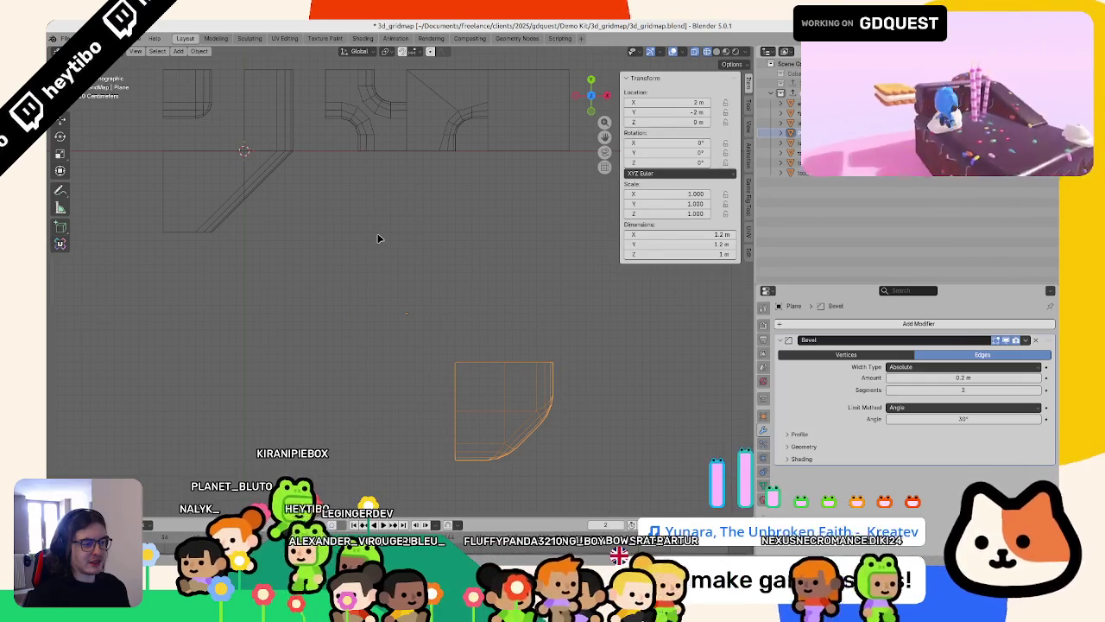
{"action": "key", "text": "Tab"}
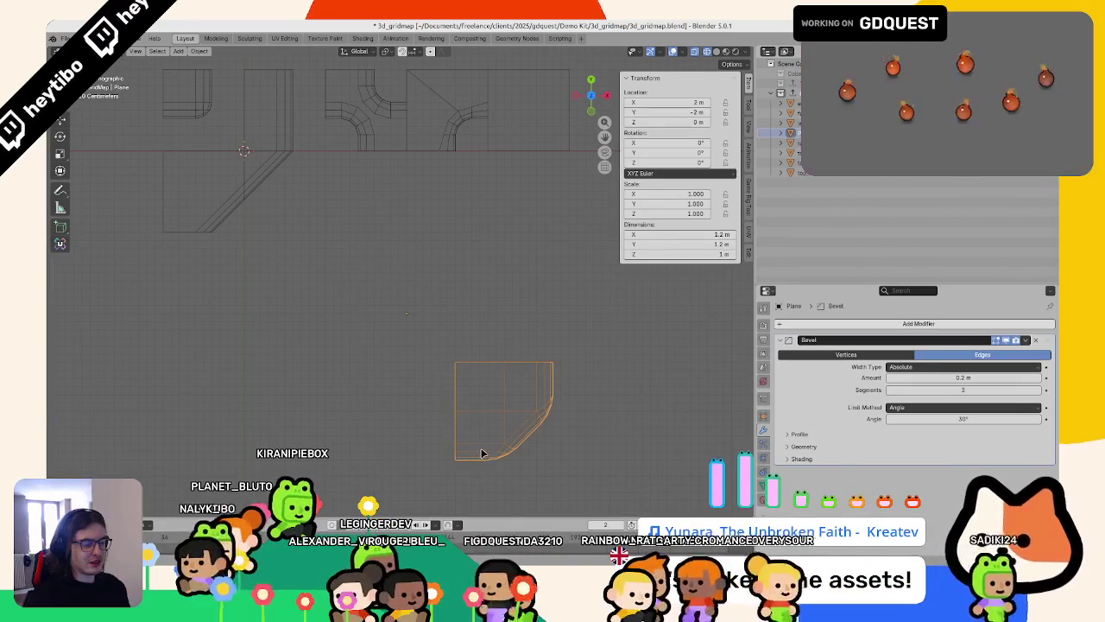
{"action": "left_click", "coordinate": [484, 456]}
{"action": "key", "text": "Tab"}
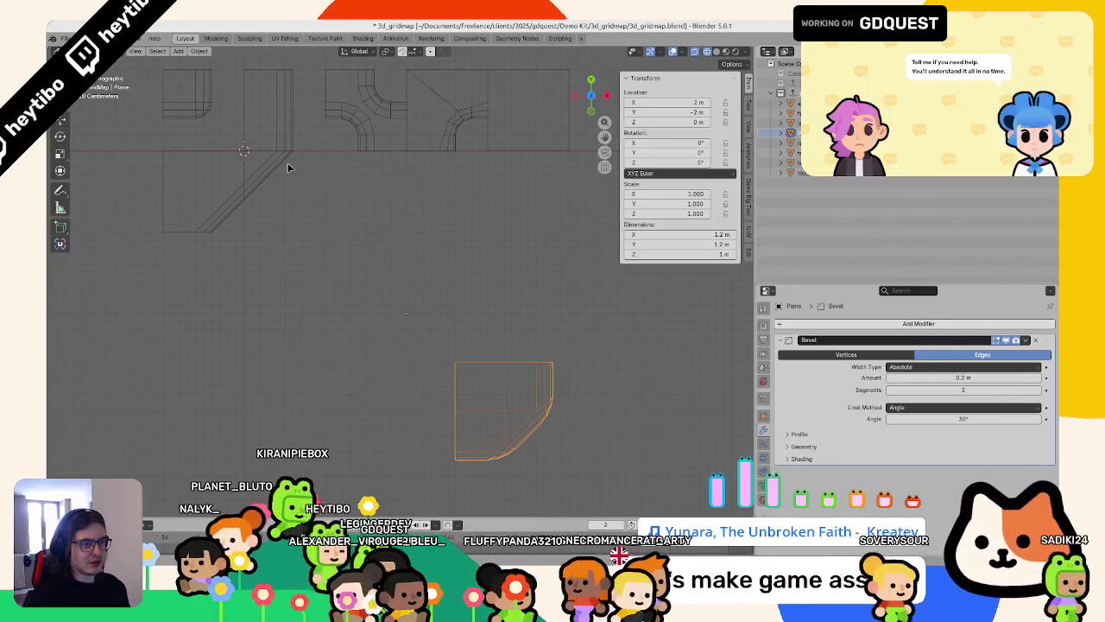
{"action": "left_click", "coordinate": [288, 168]}
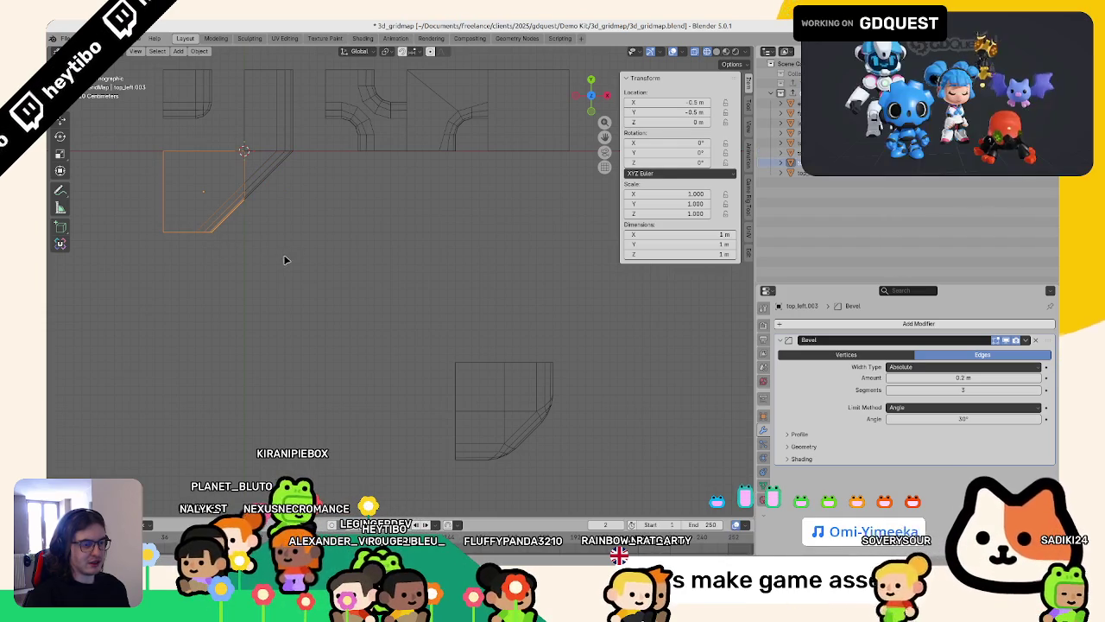
Step: Set the corner piece down beside the top-left path tile
{"action": "key", "text": "g"}
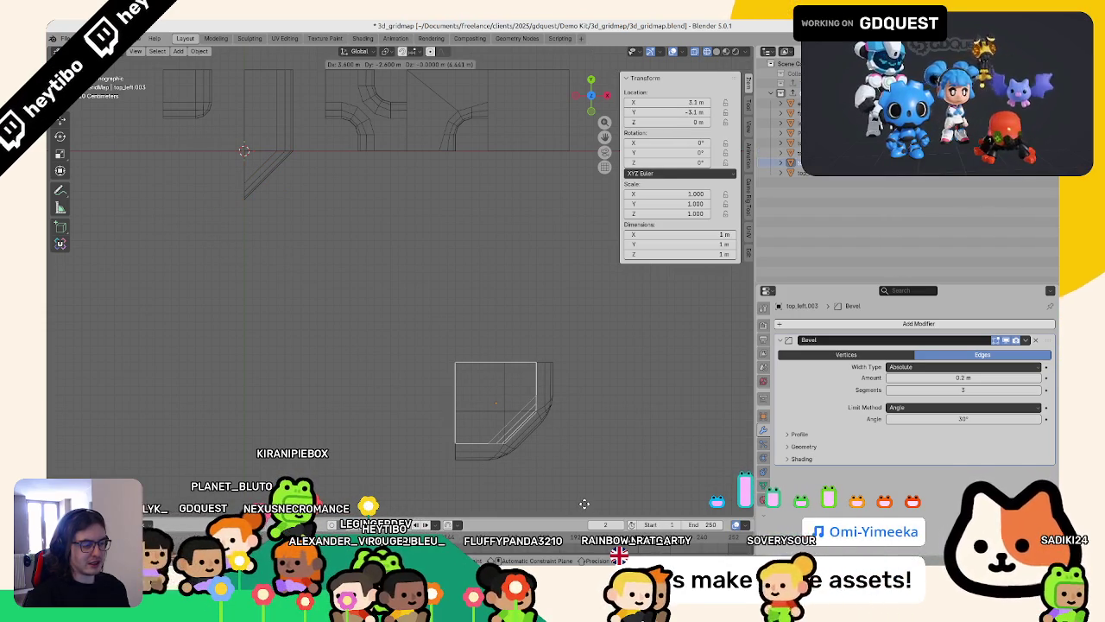
{"action": "key", "text": "Escape"}
{"action": "scroll", "coordinate": [535, 440], "scroll_direction": "down", "scroll_amount": 3}
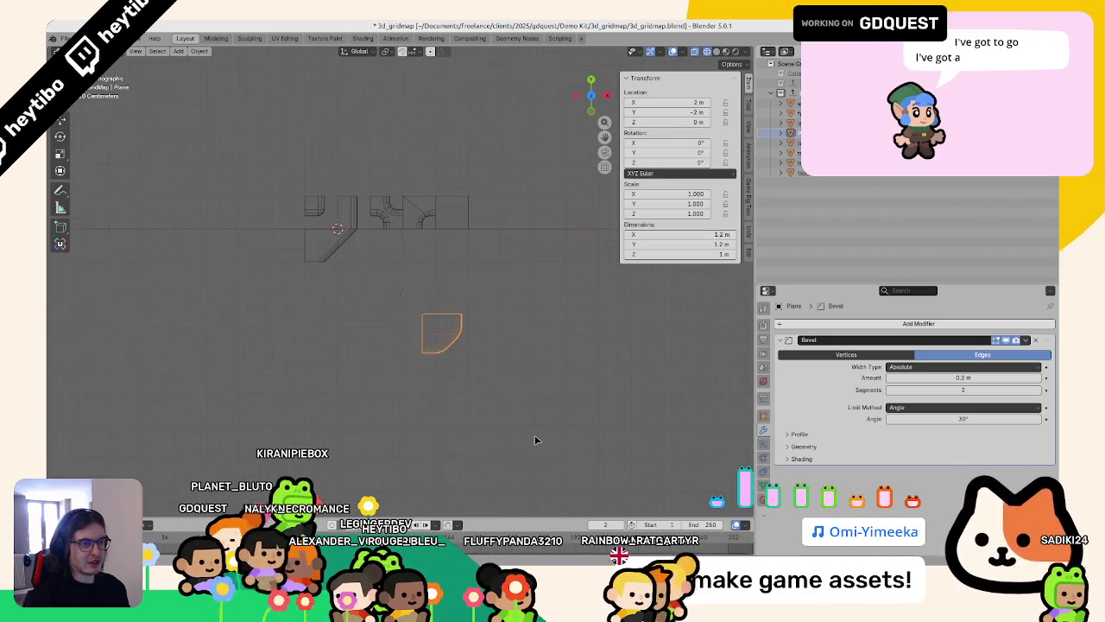
{"action": "left_click", "coordinate": [417, 319]}
{"action": "scroll", "coordinate": [339, 287], "scroll_direction": "up", "scroll_amount": 1}
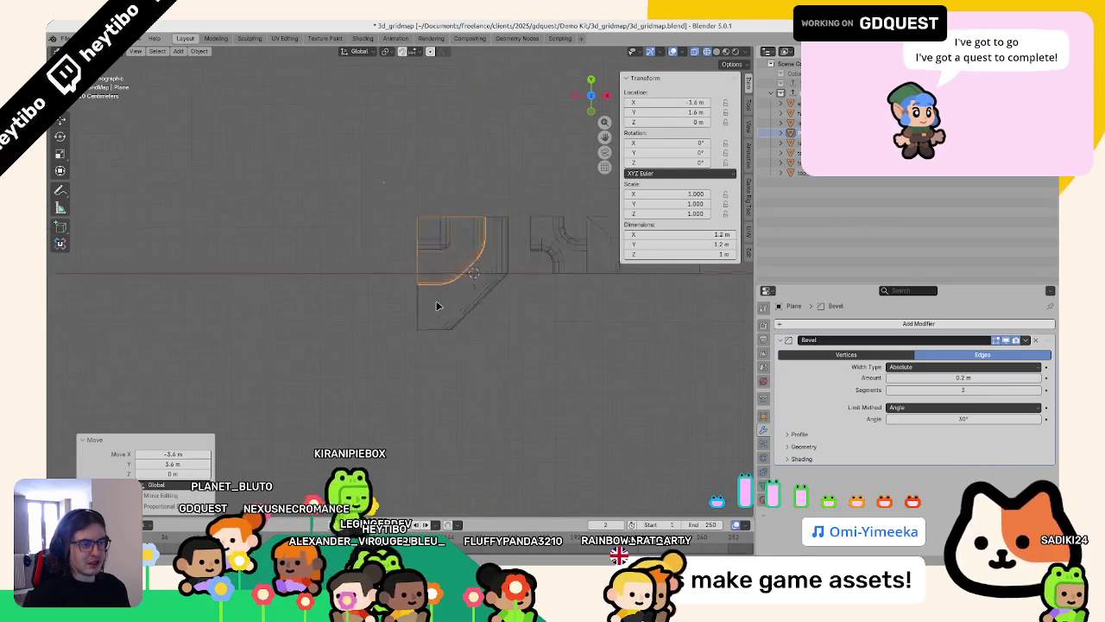
{"action": "scroll", "coordinate": [387, 329], "scroll_direction": "up", "scroll_amount": 3}
Step: Delete the corner piece's inner face, leaving an L-shaped bevelled tile
{"action": "key", "text": "Tab"}
{"action": "left_click", "coordinate": [422, 187]}
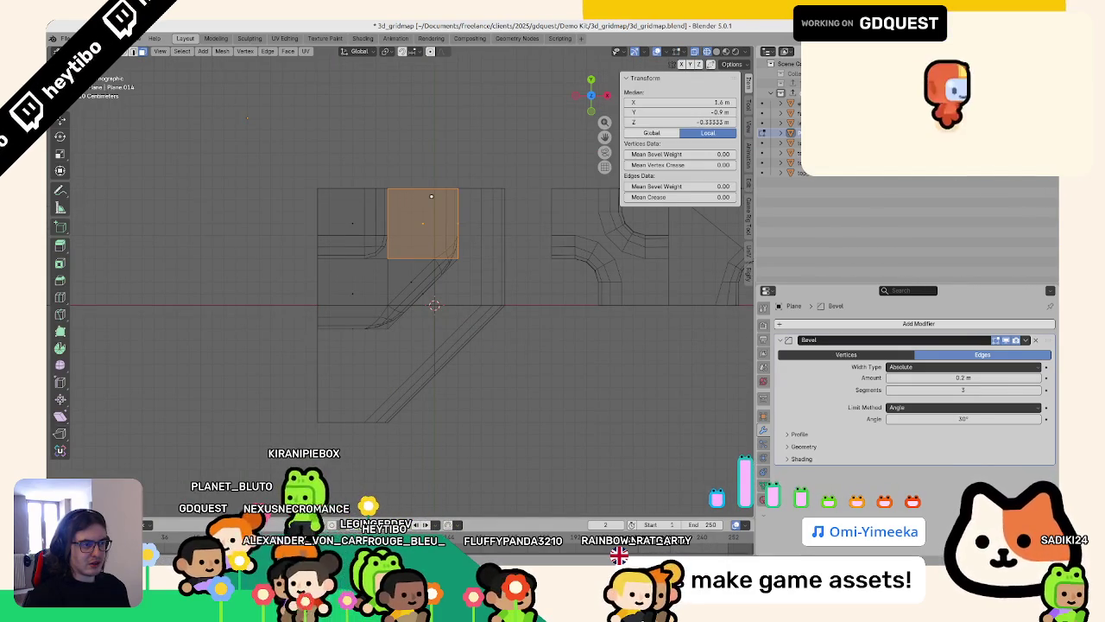
{"action": "key", "text": "Tab"}
{"action": "key", "text": "g"}
{"action": "key", "text": "x"}
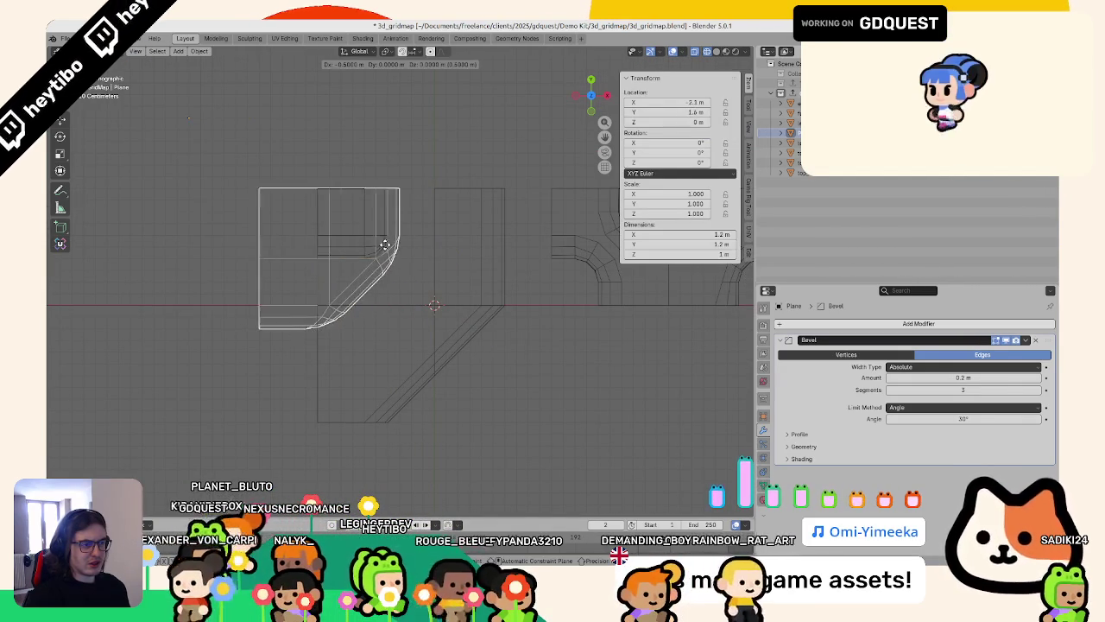
{"action": "left_click", "coordinate": [377, 247]}
{"action": "left_click", "coordinate": [427, 147]}
{"action": "key", "text": "ctrl+z"}
{"action": "key", "text": "ctrl+z"}
{"action": "key", "text": "ctrl+z"}
{"action": "key", "text": "ctrl+z"}
{"action": "key", "text": "ctrl+z"}
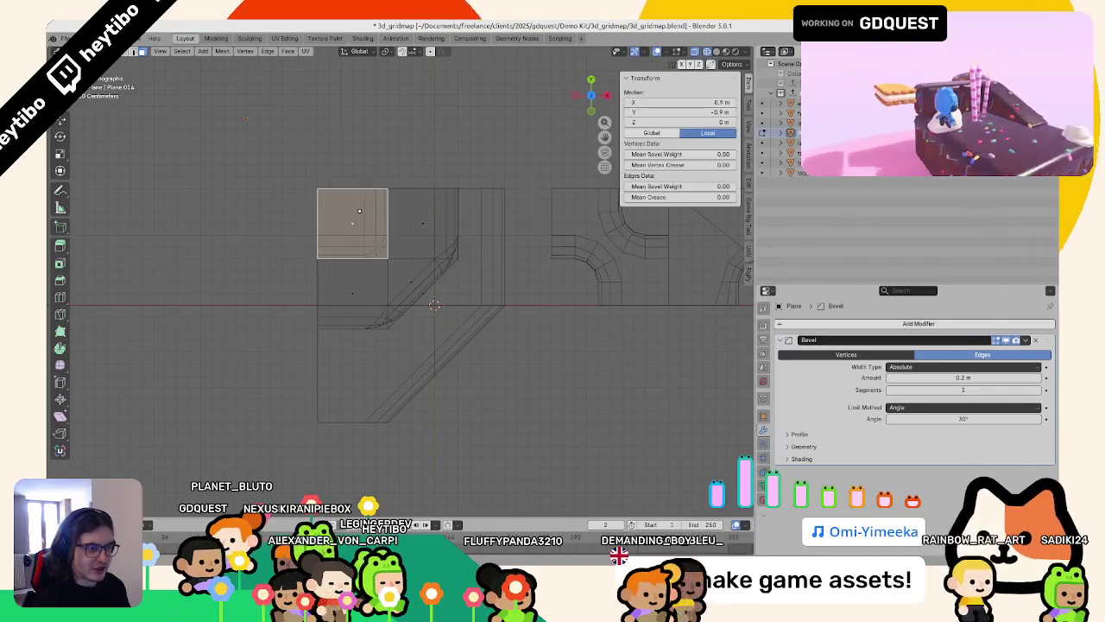
{"action": "key", "text": "ctrl+alt+z"}
{"action": "left_click", "coordinate": [362, 215]}
Step: Move the L piece 3 m right and down, then 1 m back up and left
{"action": "scroll", "coordinate": [362, 215], "scroll_direction": "down", "scroll_amount": 5}
{"action": "scroll", "coordinate": [431, 277], "scroll_direction": "down", "scroll_amount": 4}
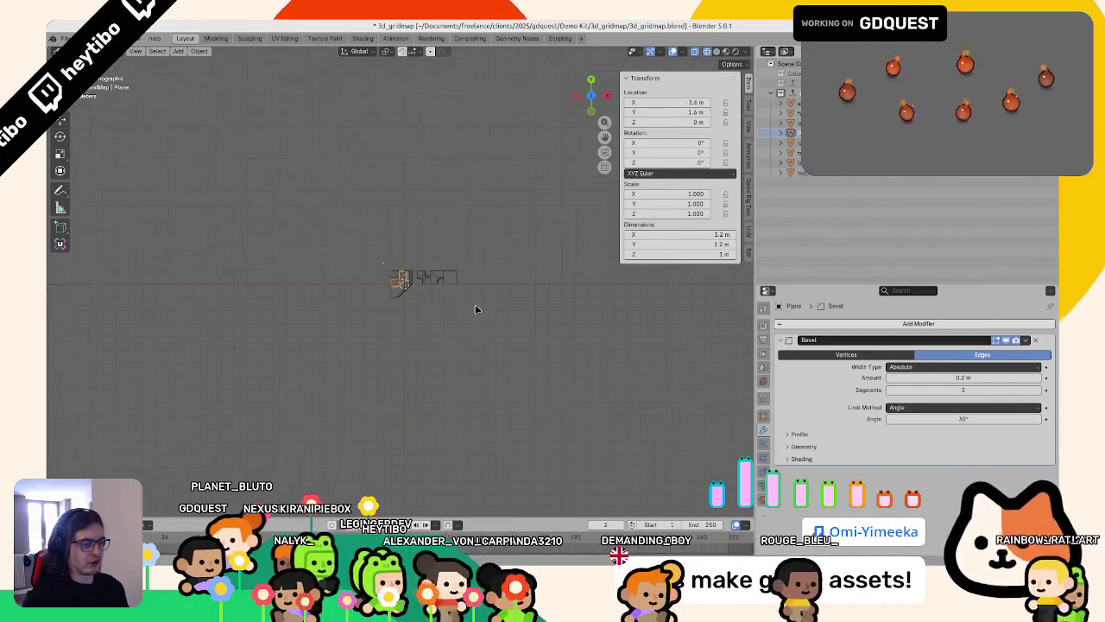
{"action": "key", "text": "g"}
{"action": "left_click", "coordinate": [508, 342]}
{"action": "scroll", "coordinate": [507, 343], "scroll_direction": "up", "scroll_amount": 3}
{"action": "scroll", "coordinate": [500, 352], "scroll_direction": "down", "scroll_amount": 3}
{"action": "key", "text": "g"}
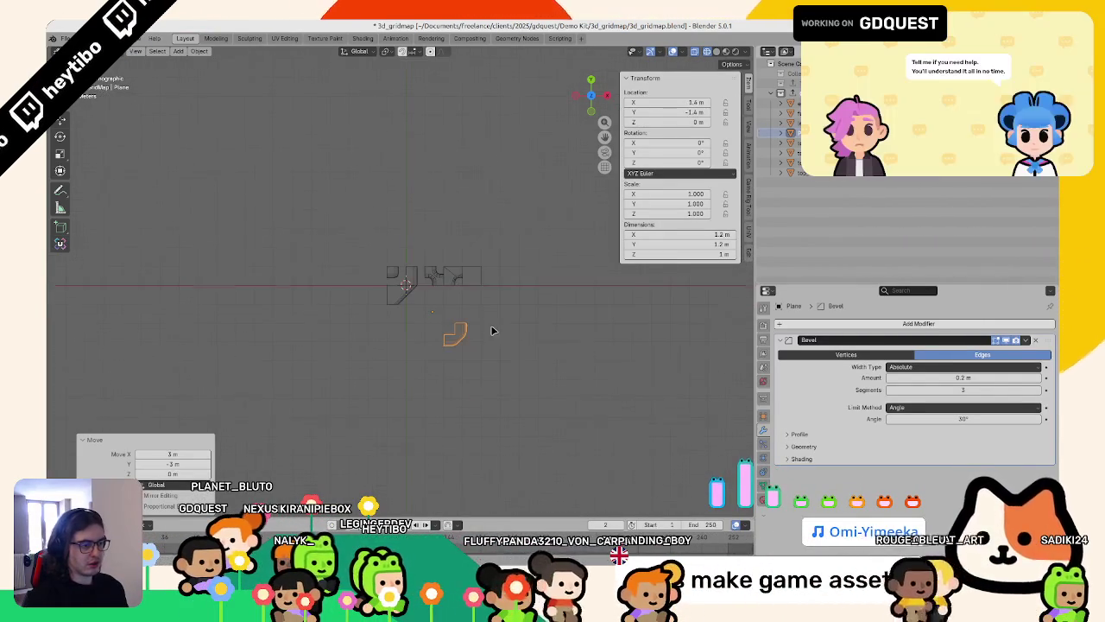
{"action": "left_click", "coordinate": [472, 309]}
{"action": "scroll", "coordinate": [472, 309], "scroll_direction": "up", "scroll_amount": 5}
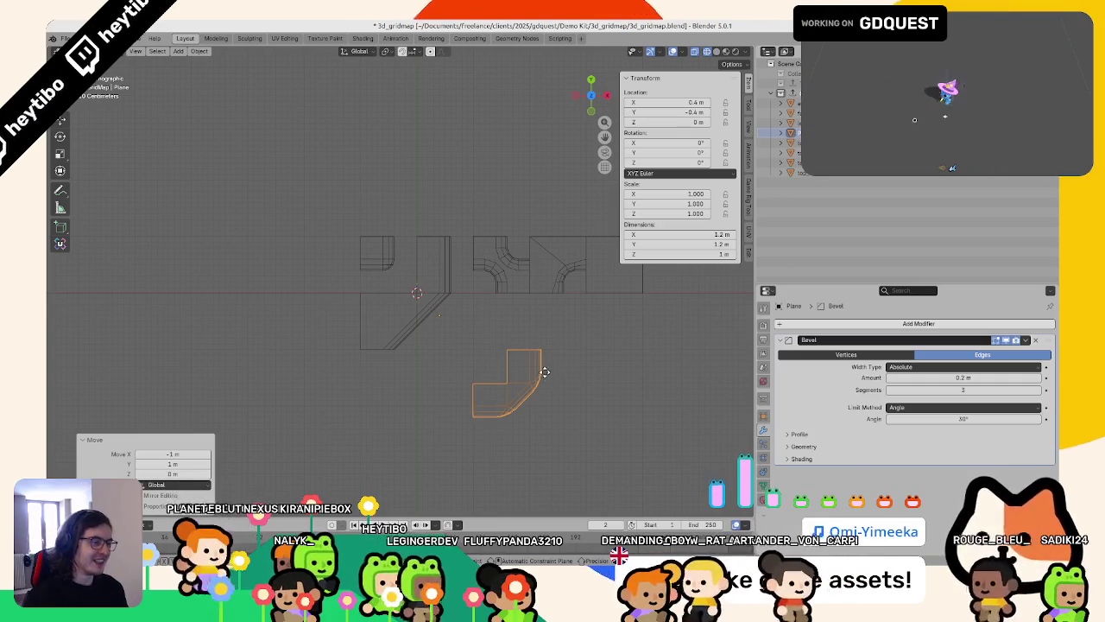
Step: Reposition the L piece among the existing path tiles
{"action": "key", "text": "g"}
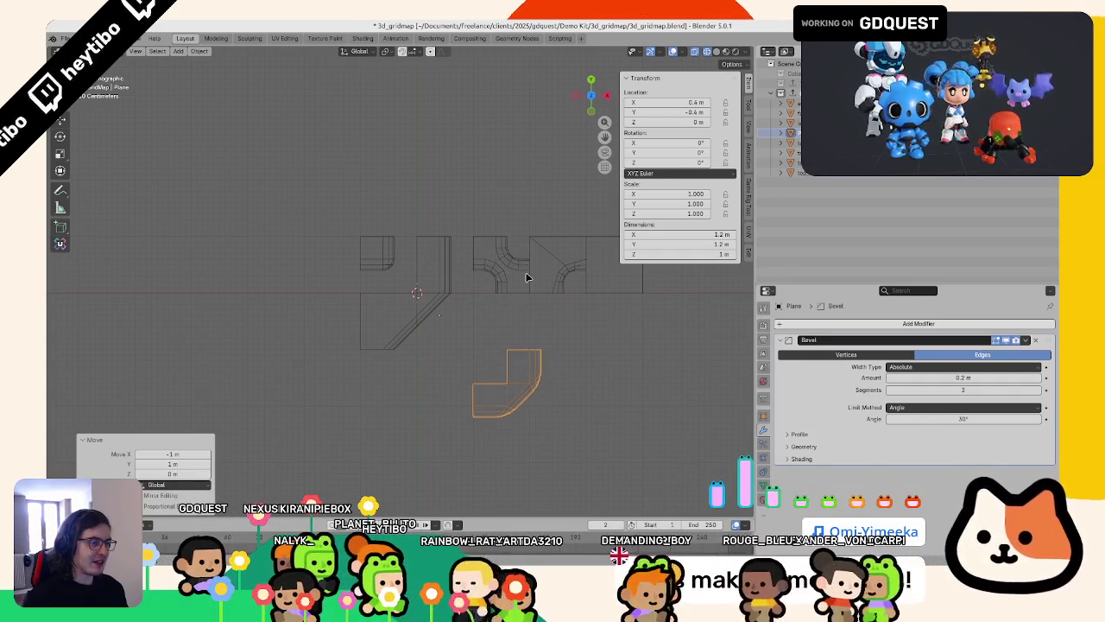
{"action": "left_click", "coordinate": [552, 392]}
{"action": "key", "text": "g"}
{"action": "left_click", "coordinate": [443, 170]}
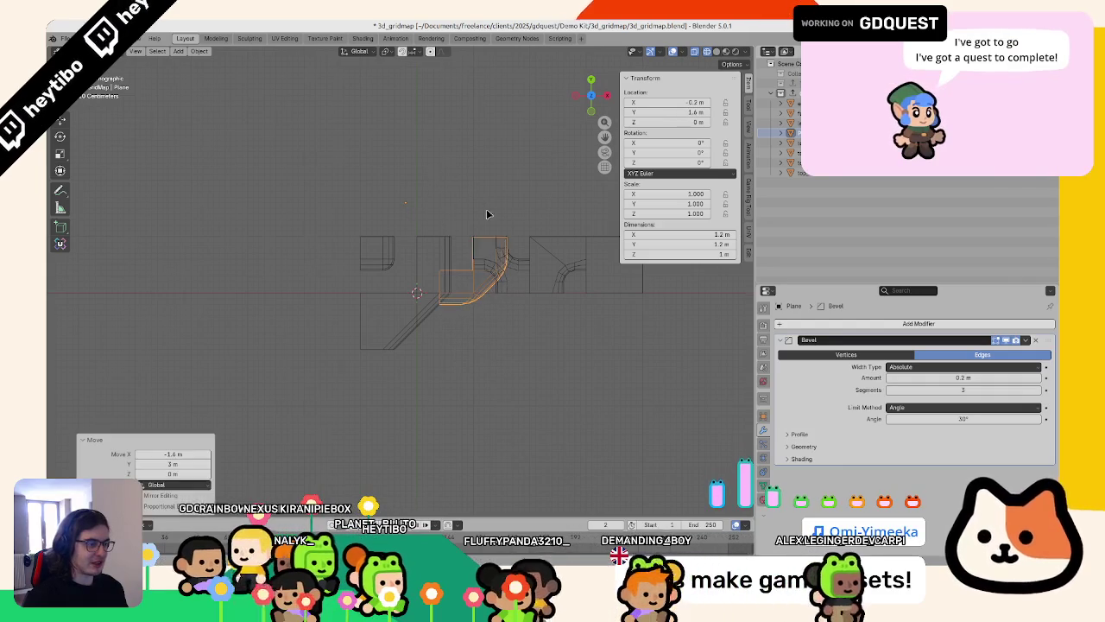
{"action": "scroll", "coordinate": [389, 268], "scroll_direction": "up", "scroll_amount": 2}
{"action": "scroll", "coordinate": [389, 264], "scroll_direction": "up", "scroll_amount": 2}
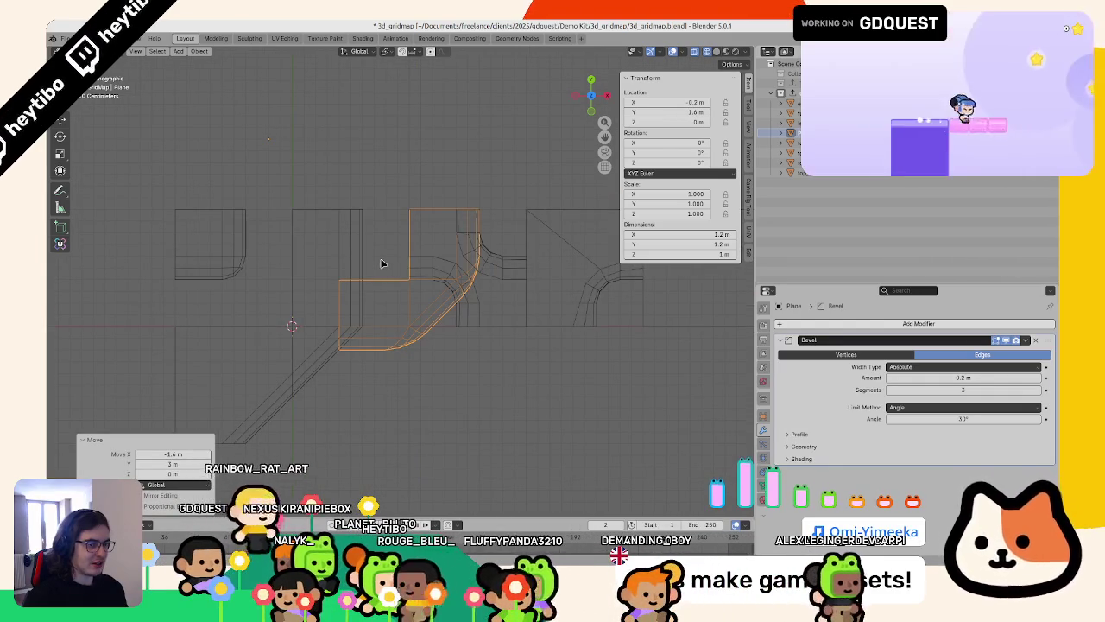
Step: Place the L-shaped piece at location 0, 0 below the path tiles
{"action": "key", "text": "g"}
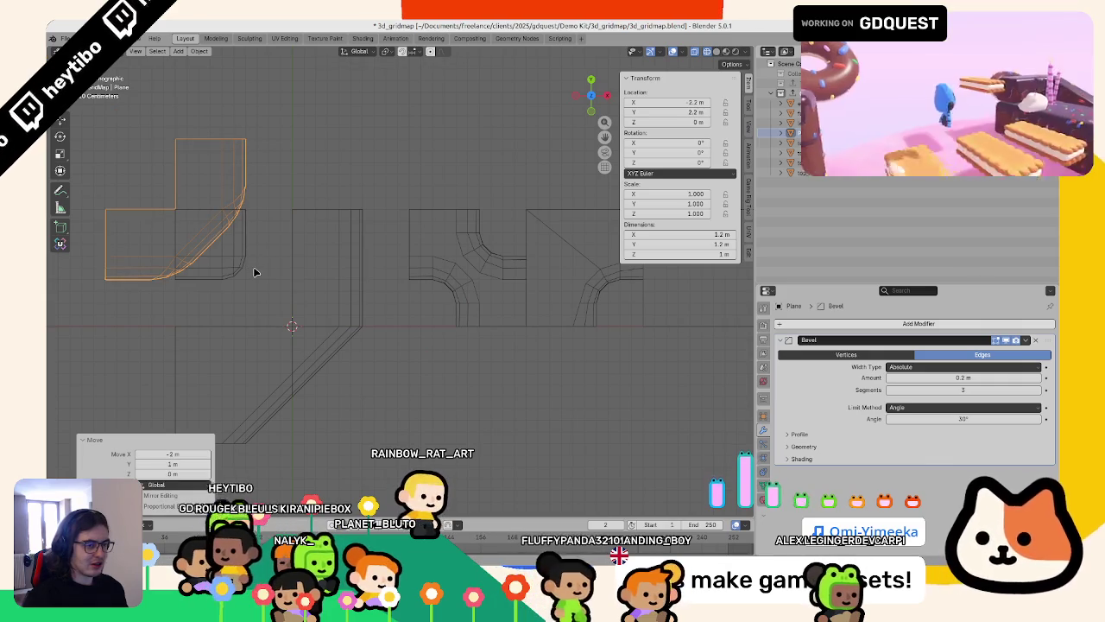
{"action": "key", "text": "ctrl+z"}
{"action": "left_click", "coordinate": [255, 272]}
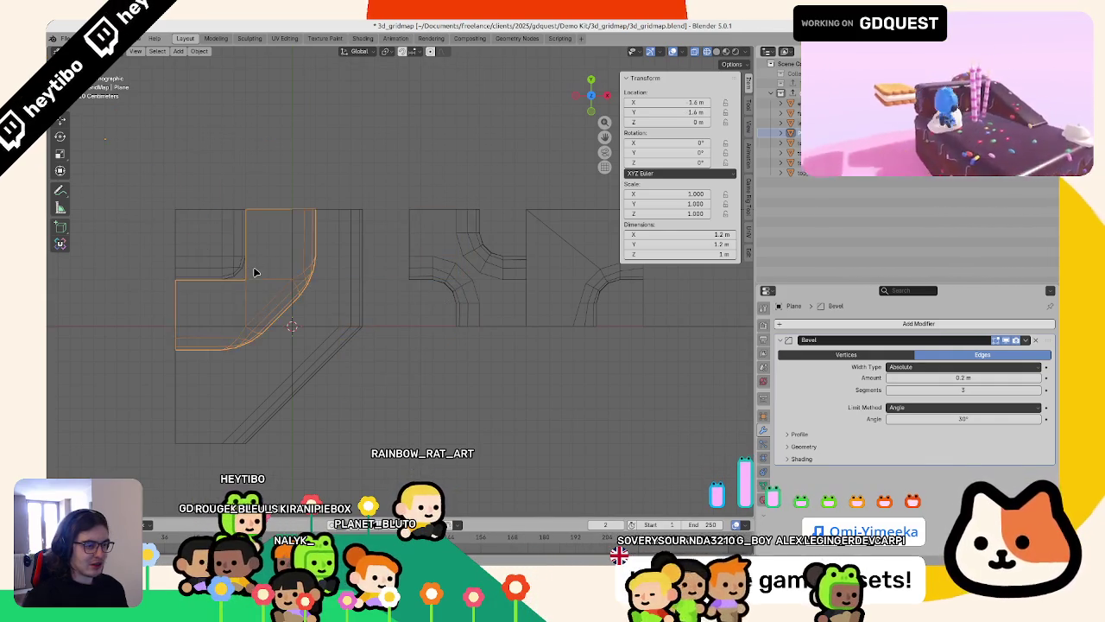
{"action": "scroll", "coordinate": [258, 268], "scroll_direction": "down", "scroll_amount": 3}
{"action": "scroll", "coordinate": [259, 268], "scroll_direction": "up", "scroll_amount": 2}
{"action": "key", "text": "g"}
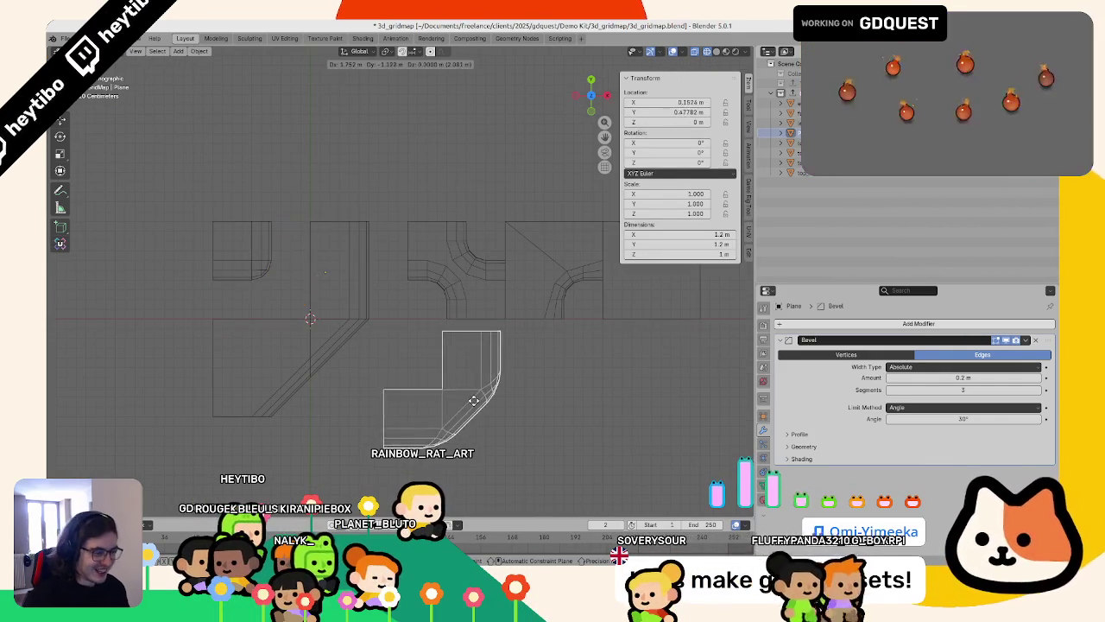
{"action": "left_click", "coordinate": [471, 423]}
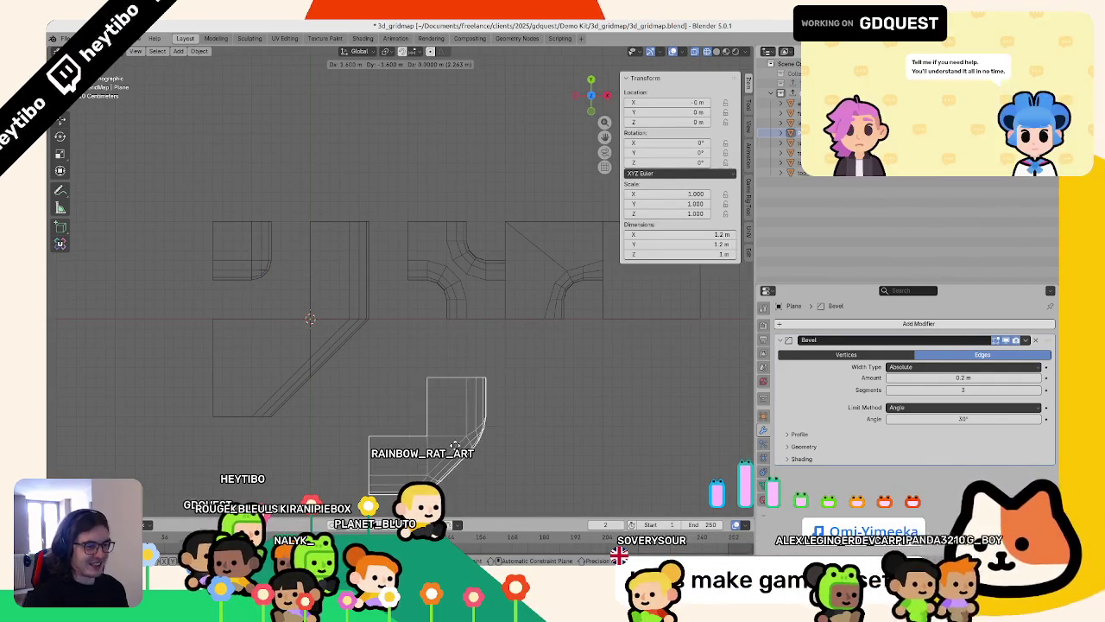
{"action": "scroll", "coordinate": [447, 408], "scroll_direction": "down", "scroll_amount": 5}
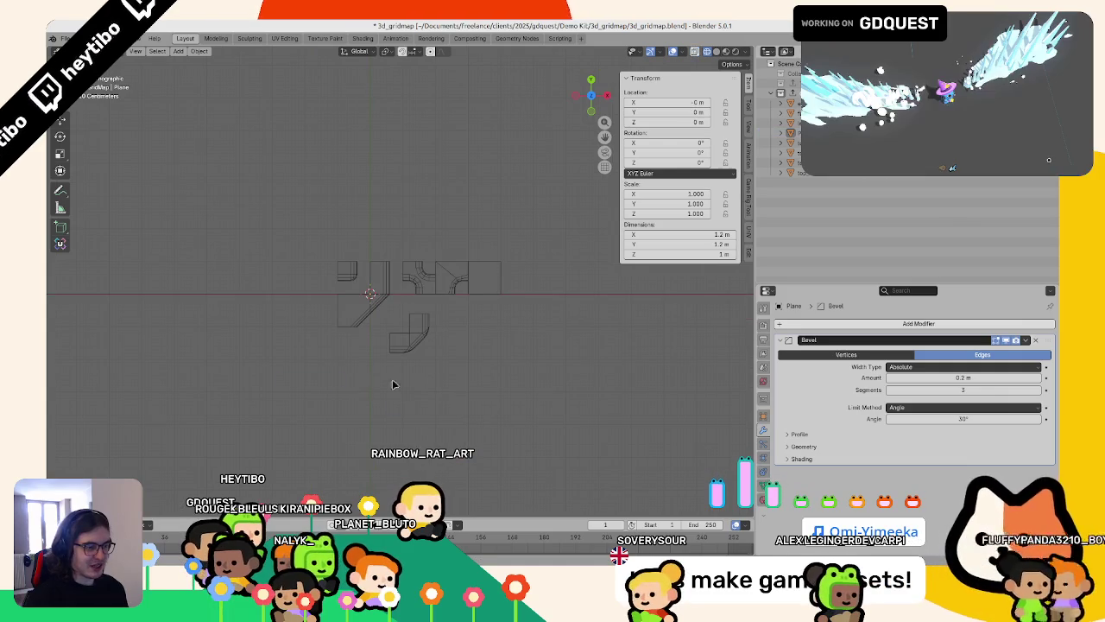
Step: In wireframe shading, apply all transforms to the L-shaped tile
{"action": "middle_click_drag", "start_coordinate": [359, 388], "coordinate": [439, 348]}
{"action": "key", "text": "z"}
{"action": "left_click", "coordinate": [369, 343]}
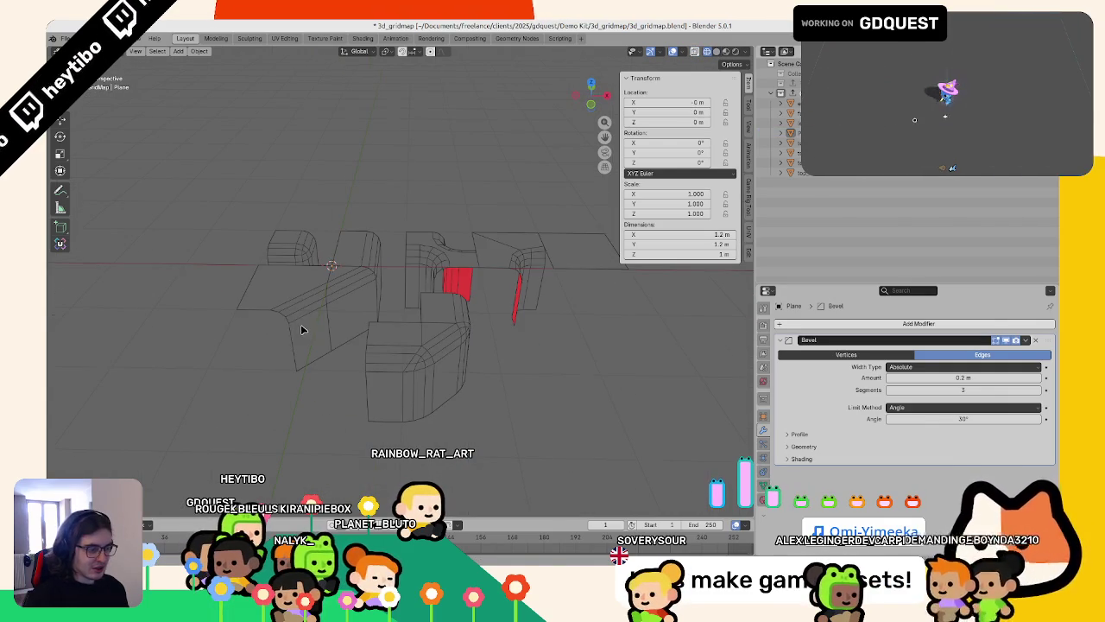
{"action": "left_click", "coordinate": [399, 362]}
{"action": "key", "text": "ctrl+a"}
{"action": "left_click", "coordinate": [399, 363]}
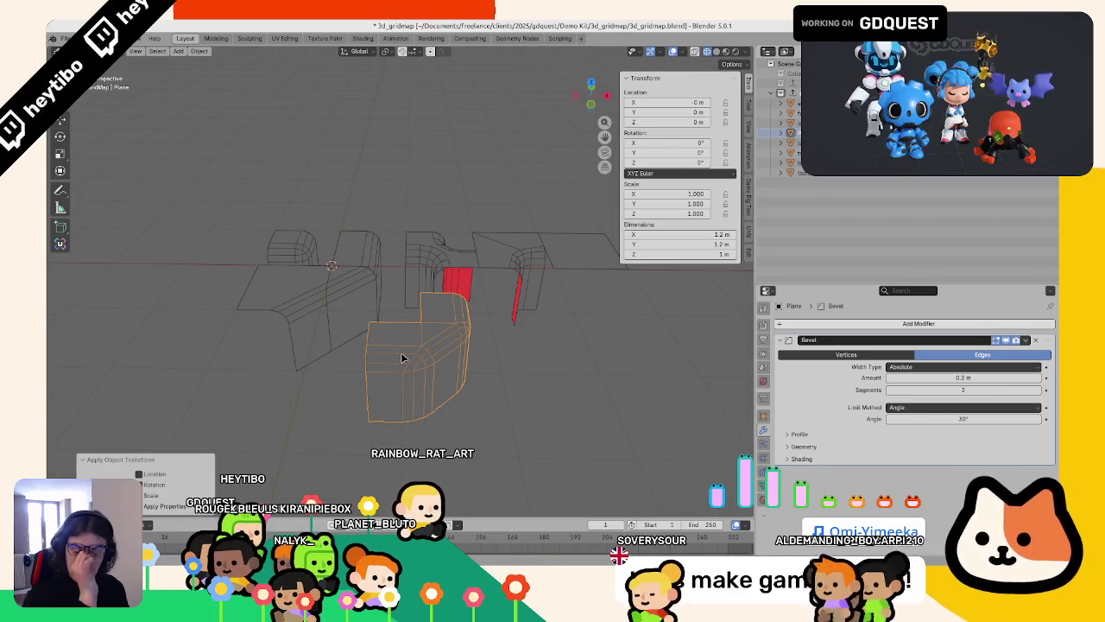
Step: Try a 0.034 m bevel amount, then restore it to 0.2 m
{"action": "scroll", "coordinate": [402, 357], "scroll_direction": "up", "scroll_amount": 2}
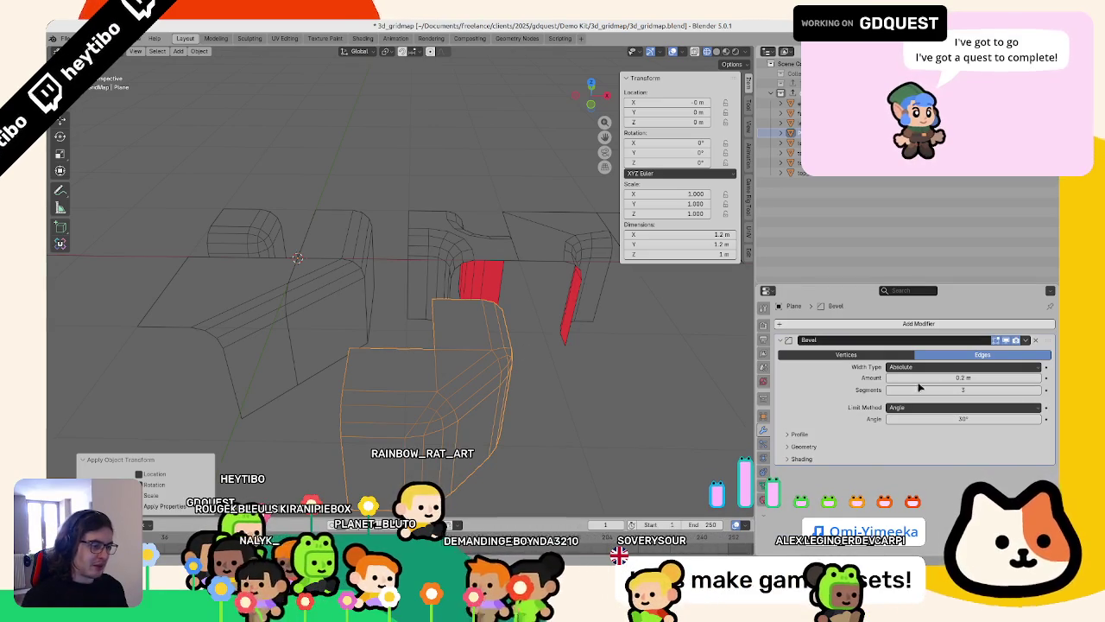
{"action": "left_click_drag", "start_coordinate": [935, 377], "coordinate": [898, 377]}
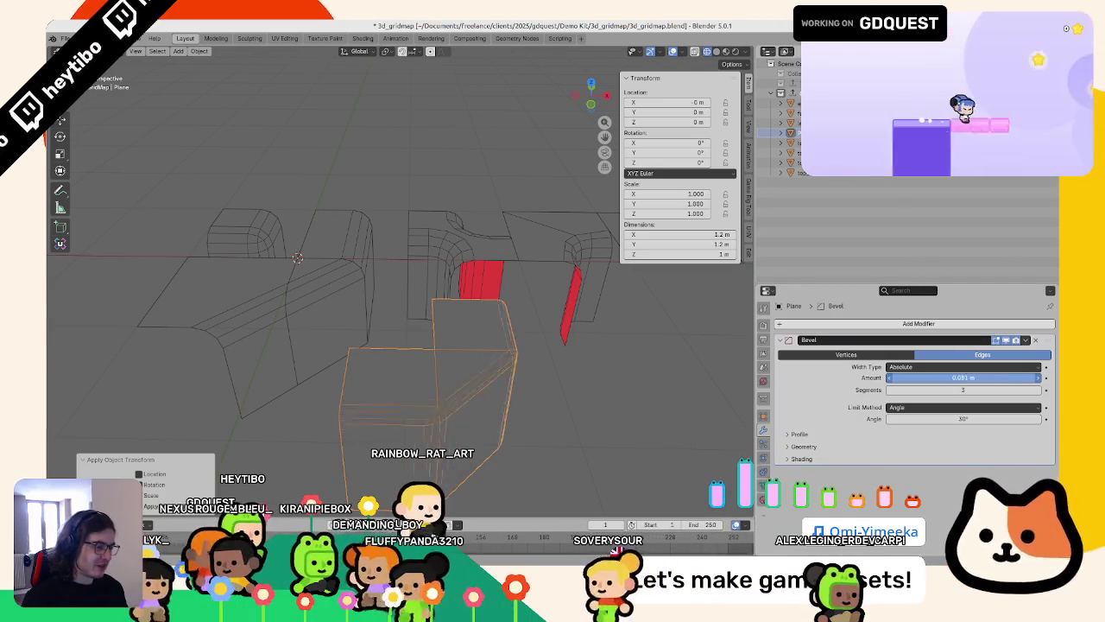
{"action": "key", "text": "Escape"}
Step: View the tiles in solid shading from directly above
{"action": "middle_click_drag", "start_coordinate": [486, 325], "coordinate": [435, 301]}
{"action": "key", "text": "shift+z"}
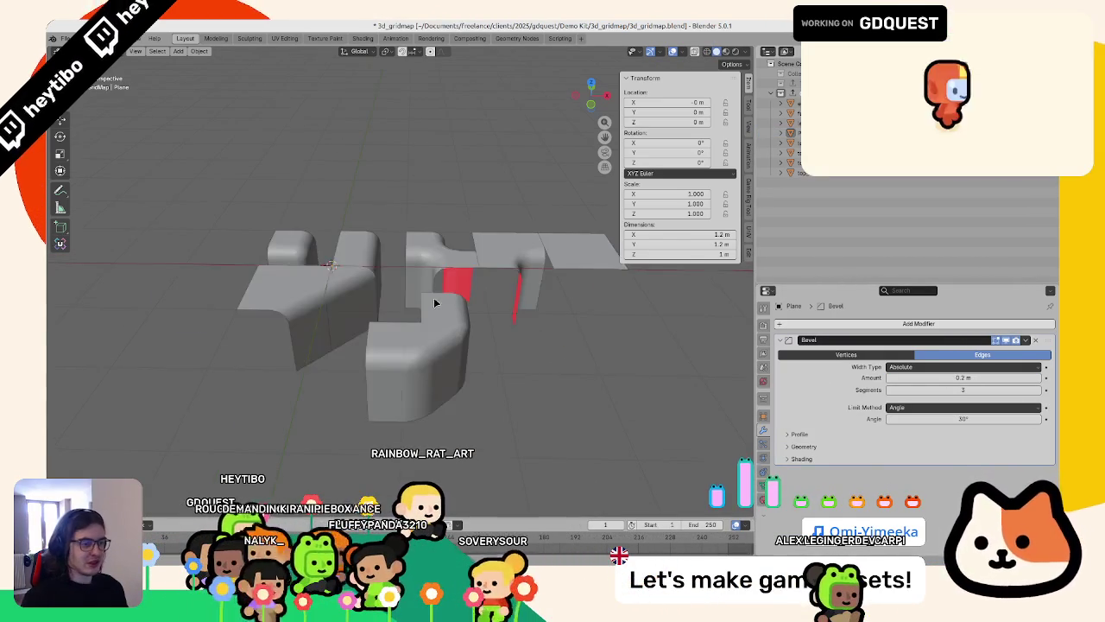
{"action": "key", "text": "KP_7"}
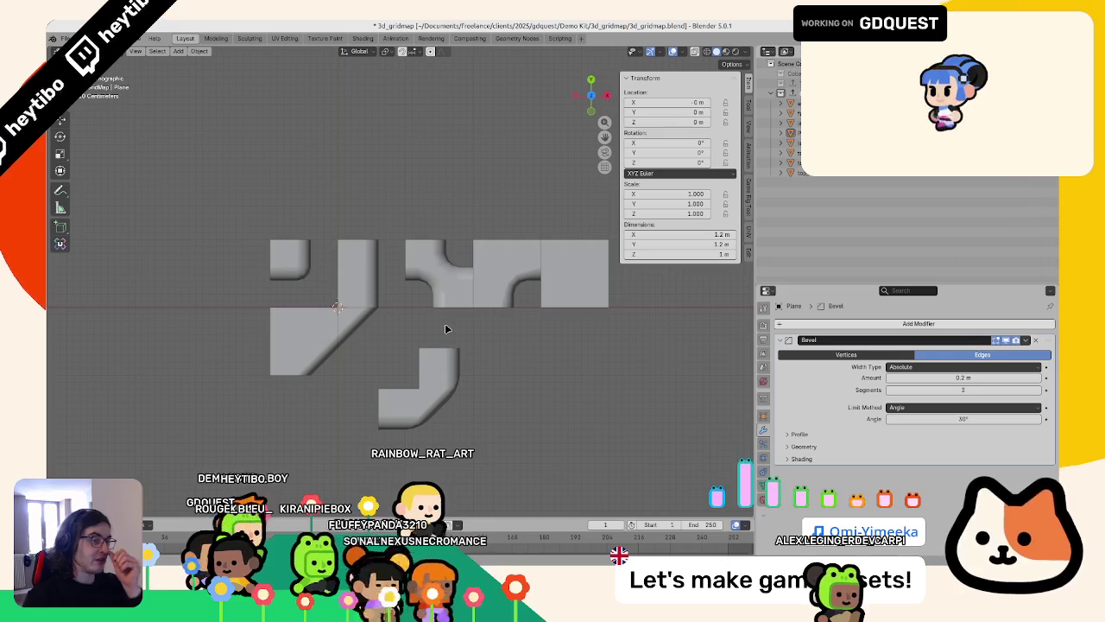